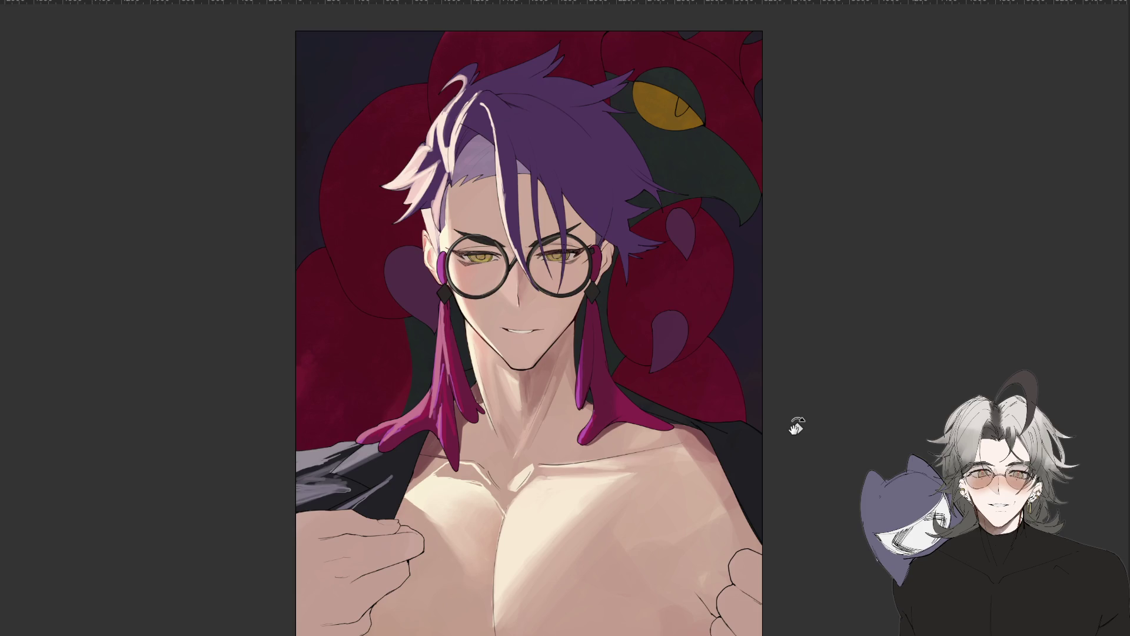
Lasso-select an area of the chest and airbrush pink shading inside the selection.
{"action": "scroll", "coordinate": [757, 423], "scroll_direction": "down", "scroll_amount": 1}
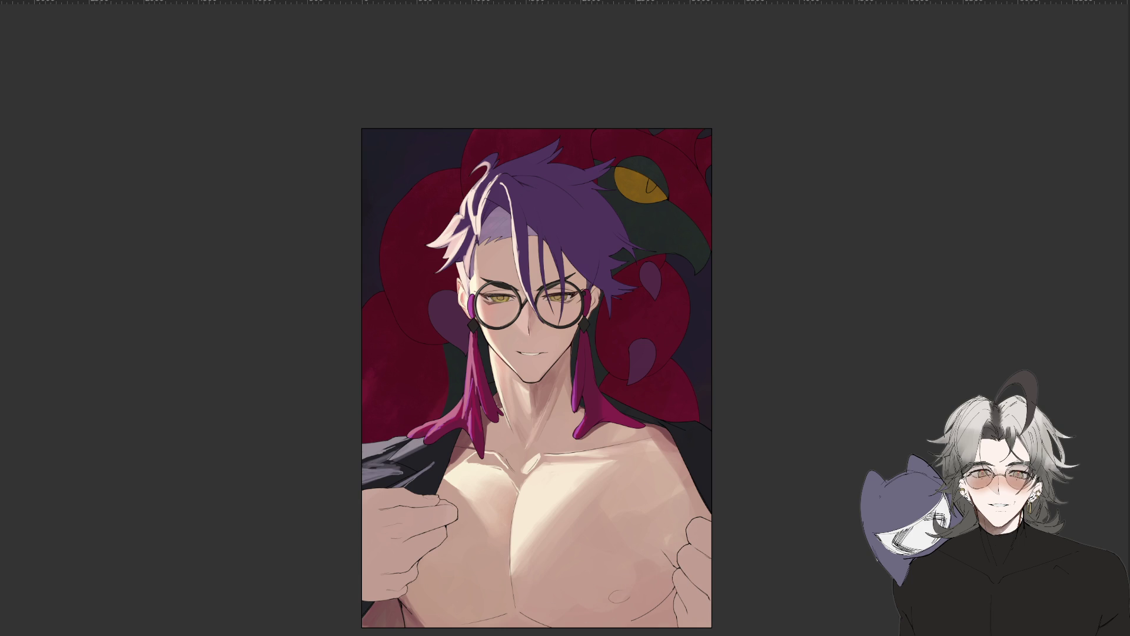
{"action": "left_click_drag", "start_coordinate": [511, 577], "coordinate": [573, 576]}
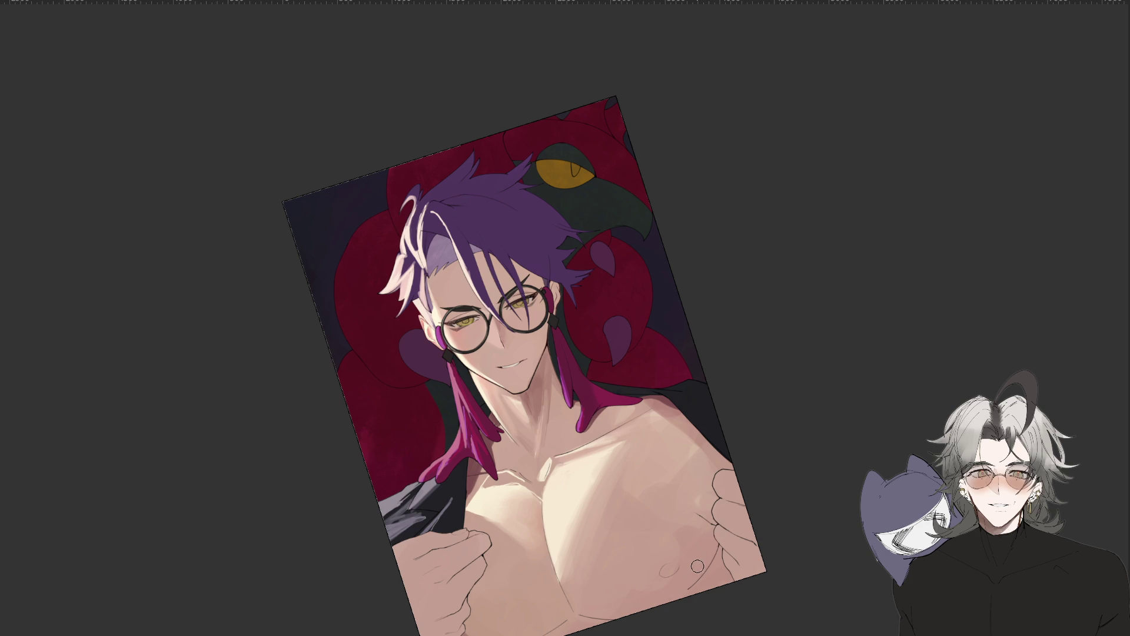
{"action": "key", "text": "ctrl+0"}
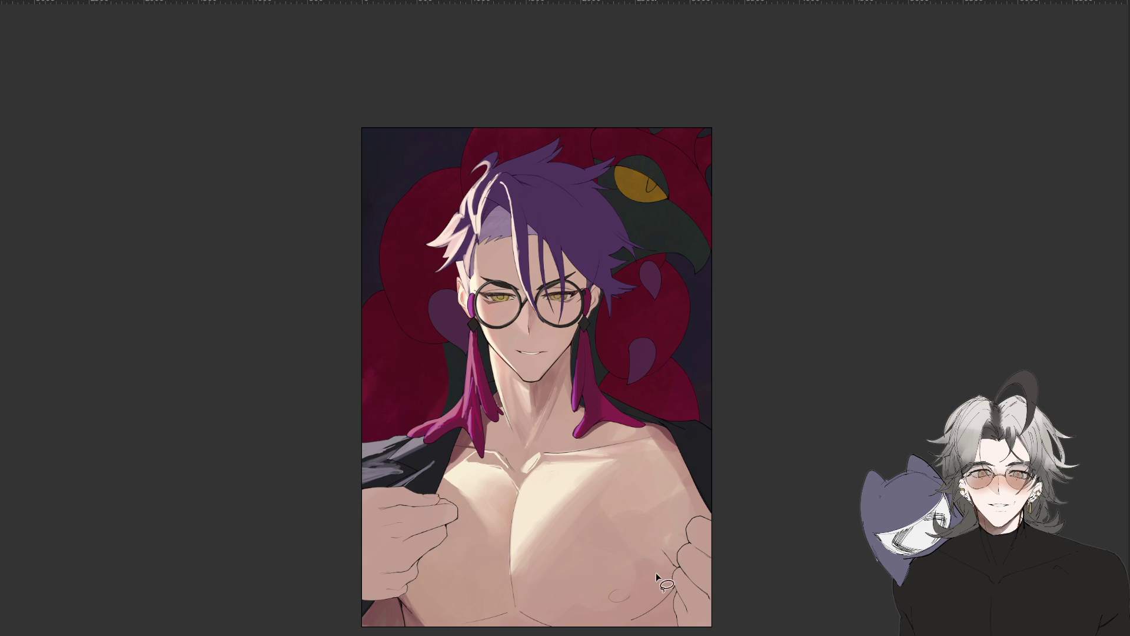
{"action": "left_click_drag", "start_coordinate": [661, 553], "coordinate": [671, 563]}
{"action": "key", "text": "h"}
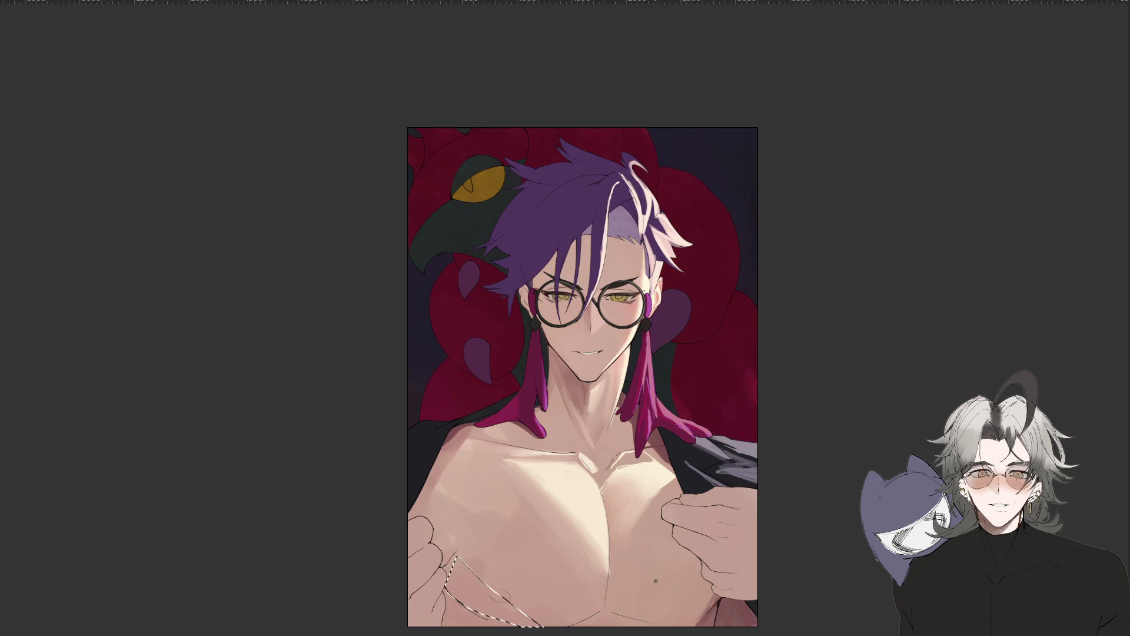
{"action": "key", "text": "h"}
{"action": "left_click_drag", "start_coordinate": [656, 581], "coordinate": [620, 604]}
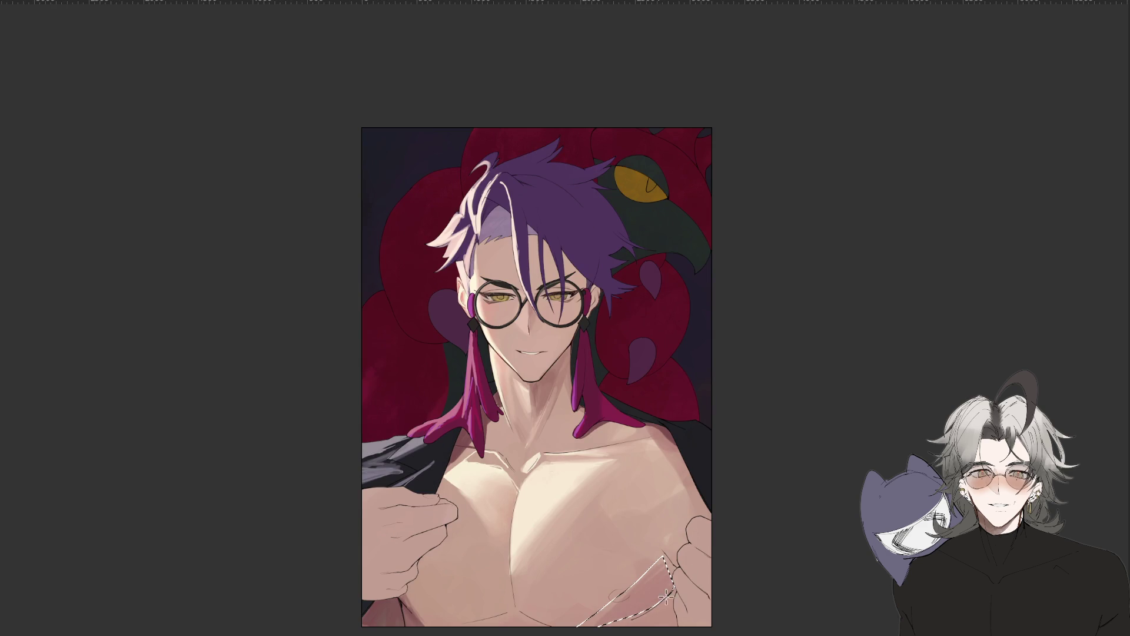
{"action": "mouse_move", "coordinate": [620, 605]}
{"action": "left_mouse_down"}
{"action": "mouse_move", "coordinate": [671, 559]}
{"action": "mouse_move", "coordinate": [589, 618]}
{"action": "left_mouse_up"}
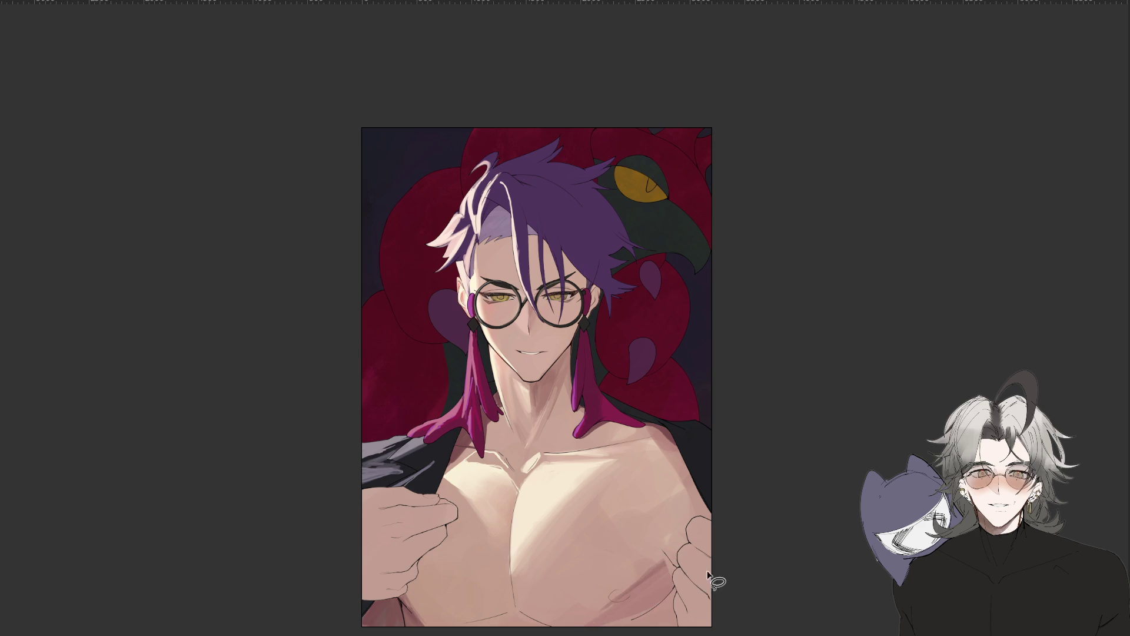
Select the right side of the chest, deselect, and draw a light contour along it.
{"action": "key", "text": "ctrl+minus"}
{"action": "key", "text": "l"}
{"action": "key", "text": "ctrl+plus"}
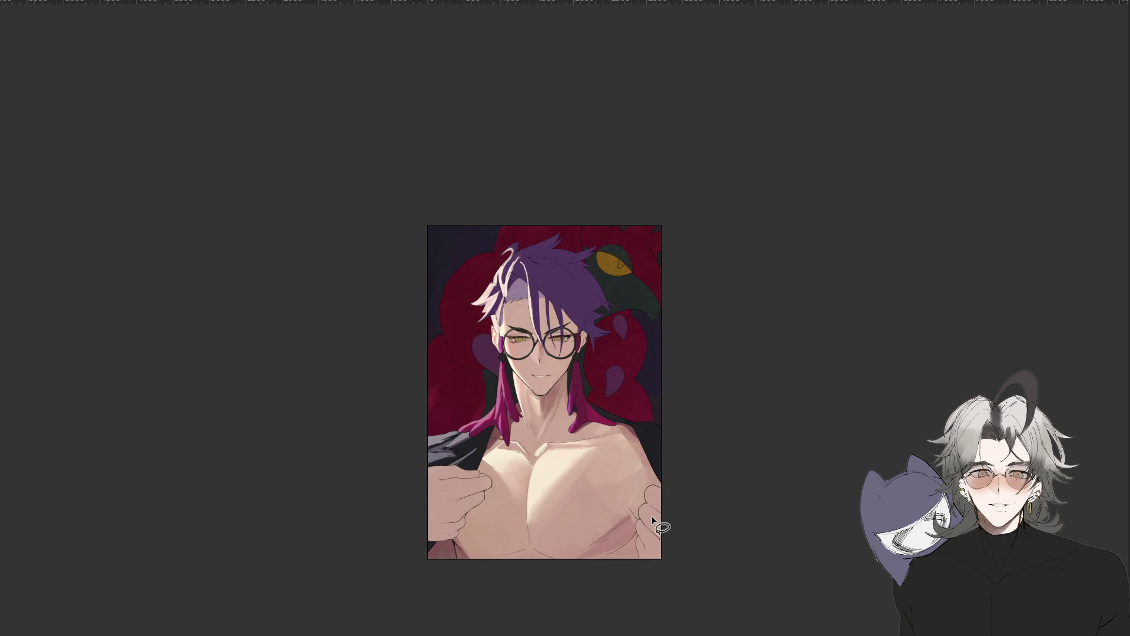
{"action": "left_click_drag", "start_coordinate": [601, 445], "coordinate": [595, 446]}
{"action": "key", "text": "ctrl+d"}
{"action": "left_click_drag", "start_coordinate": [633, 474], "coordinate": [570, 557]}
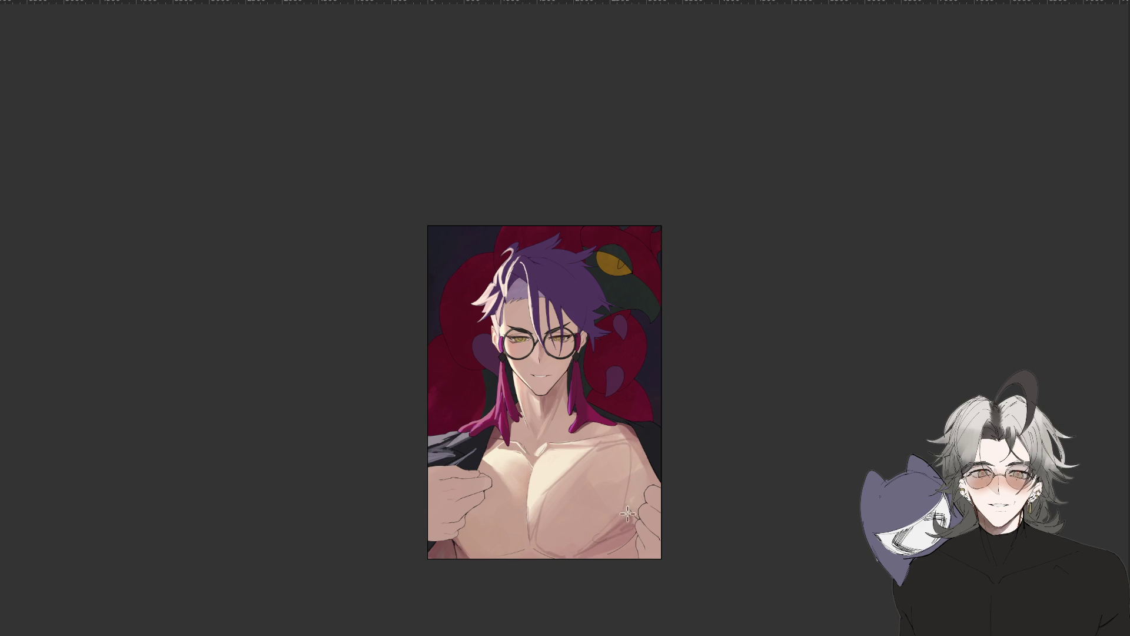
Blend the chest sketch lines into smooth shading with the blending brush.
{"action": "key", "text": "ctrl+minus"}
{"action": "left_click_drag", "start_coordinate": [612, 494], "coordinate": [554, 518]}
{"action": "left_click_drag", "start_coordinate": [589, 440], "coordinate": [621, 450]}
{"action": "left_click_drag", "start_coordinate": [556, 431], "coordinate": [548, 462]}
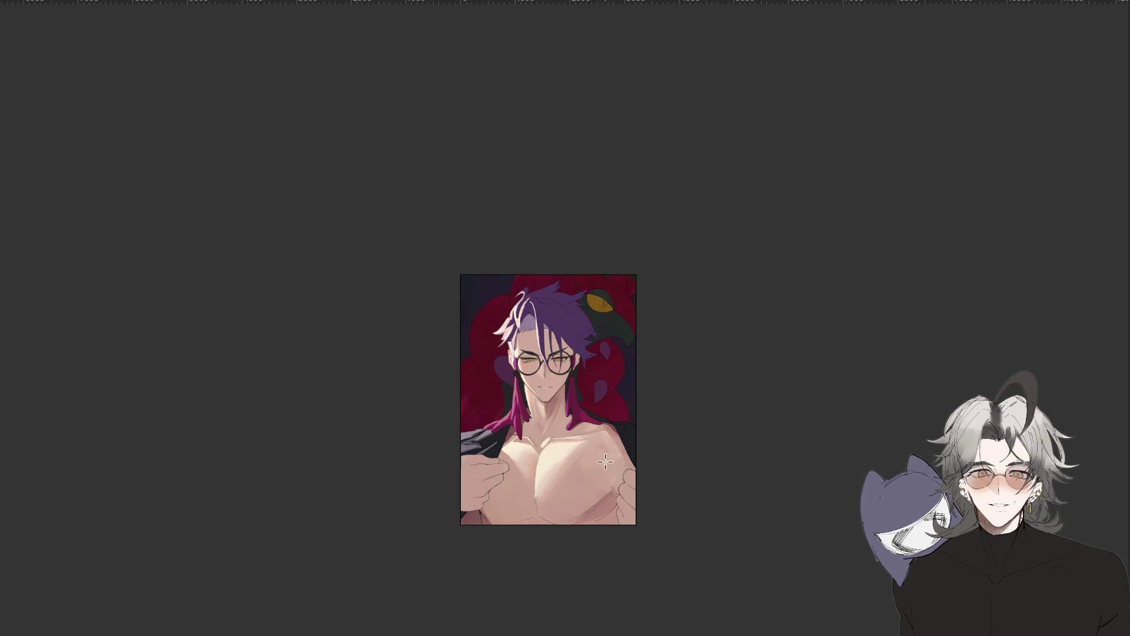
{"action": "scroll", "coordinate": [631, 429], "scroll_direction": "down", "scroll_amount": 2}
{"action": "scroll", "coordinate": [631, 429], "scroll_direction": "up", "scroll_amount": 2}
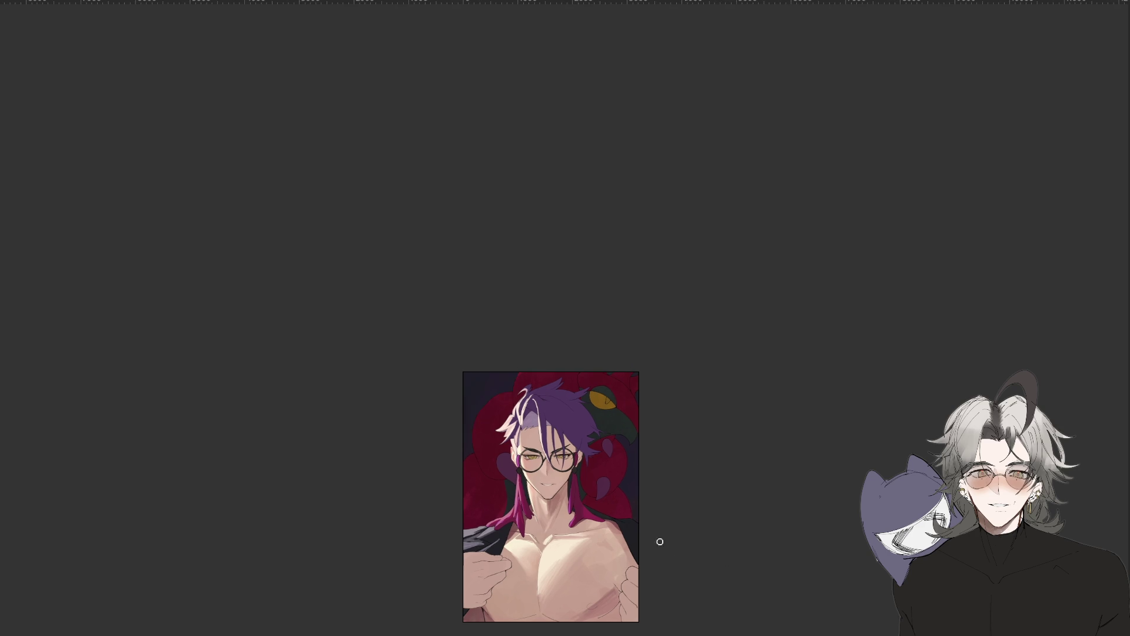
{"action": "scroll", "coordinate": [671, 558], "scroll_direction": "up", "scroll_amount": 5}
{"action": "scroll", "coordinate": [596, 502], "scroll_direction": "down", "scroll_amount": 5}
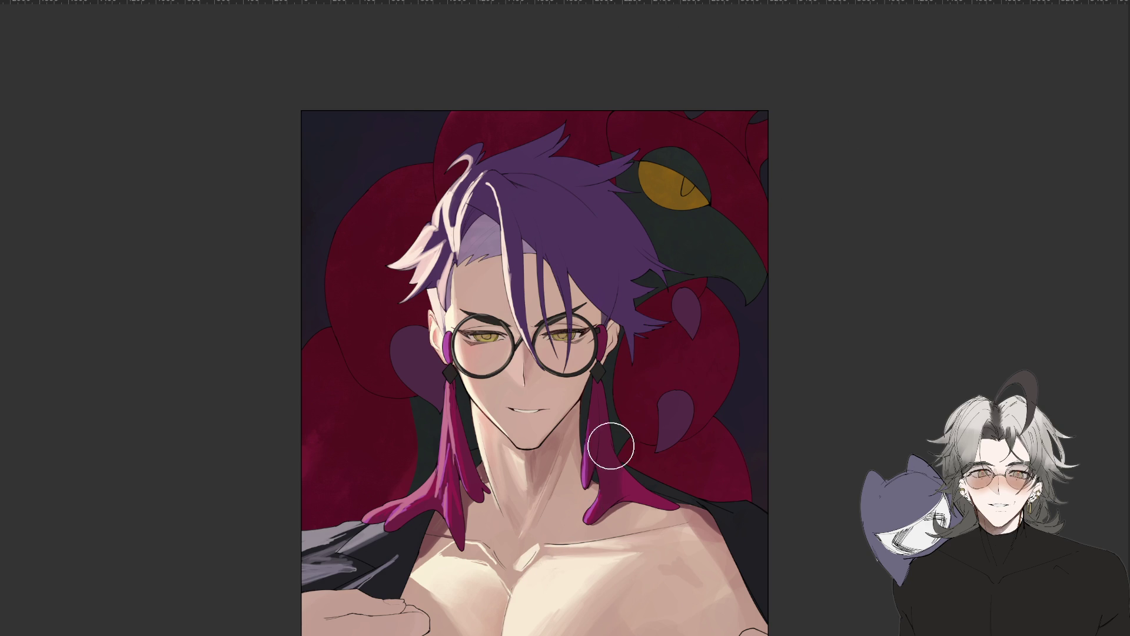
Paint darker shadow strokes below the collarbones.
{"action": "mouse_move", "coordinate": [488, 559]}
{"action": "left_mouse_down"}
{"action": "mouse_move", "coordinate": [515, 607]}
{"action": "mouse_move", "coordinate": [559, 569]}
{"action": "mouse_move", "coordinate": [510, 606]}
{"action": "left_mouse_up"}
{"action": "left_click_drag", "start_coordinate": [553, 571], "coordinate": [513, 618]}
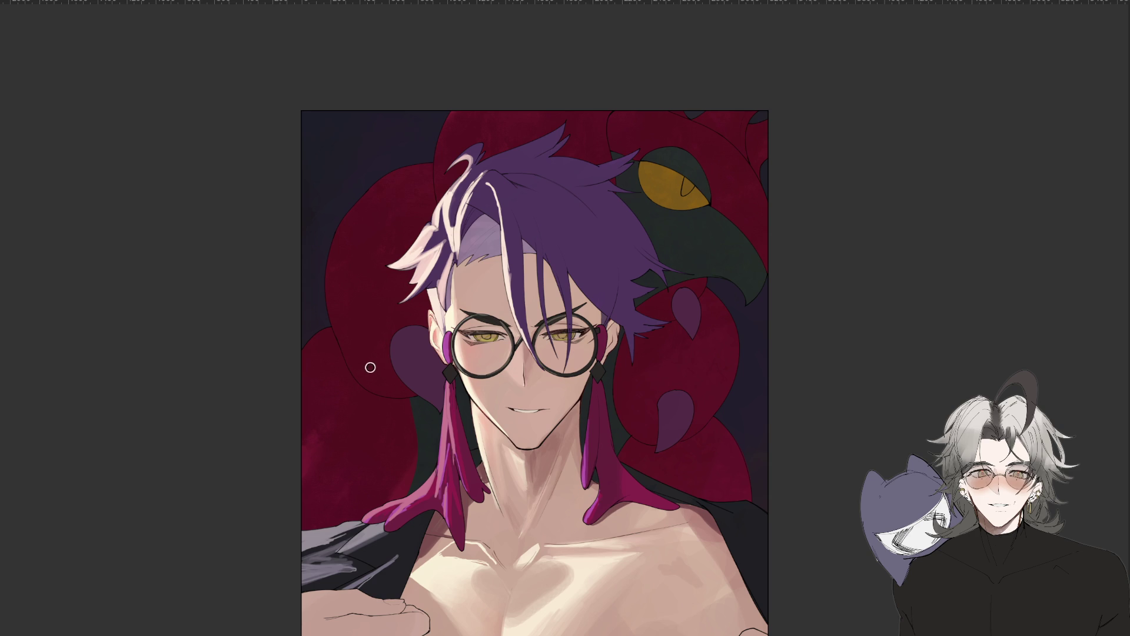
{"action": "left_click_drag", "start_coordinate": [510, 589], "coordinate": [512, 619]}
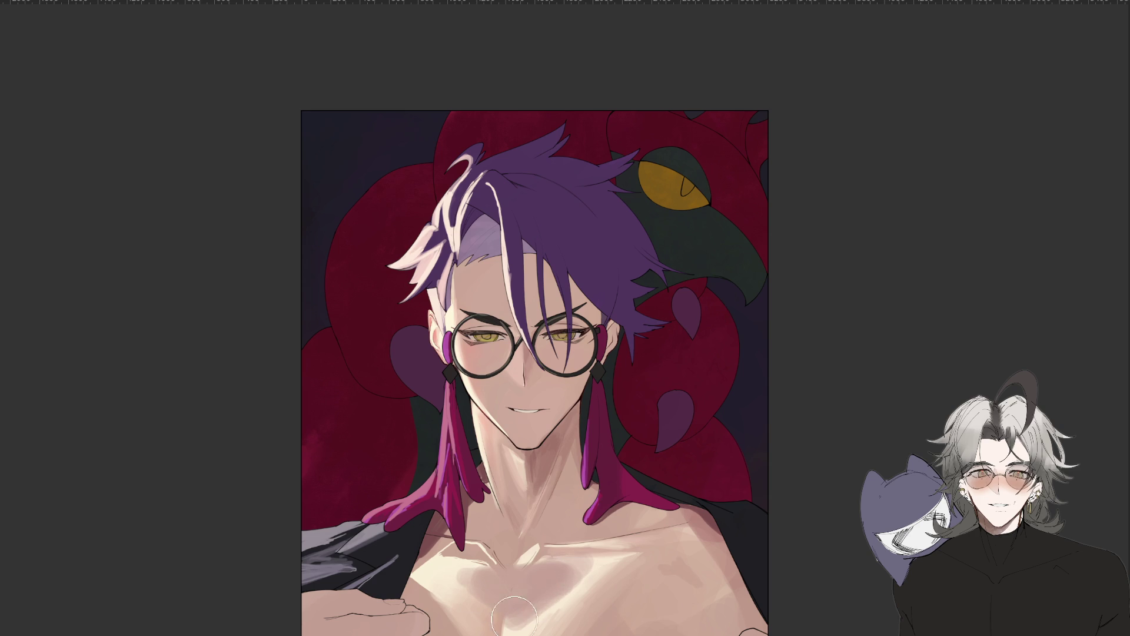
Eyedrop a chest skin tone and paint light highlights across the central chest and collarbone.
{"action": "left_click_drag", "start_coordinate": [482, 582], "coordinate": [565, 577]}
{"action": "scroll", "coordinate": [559, 422], "scroll_direction": "down", "scroll_amount": 2}
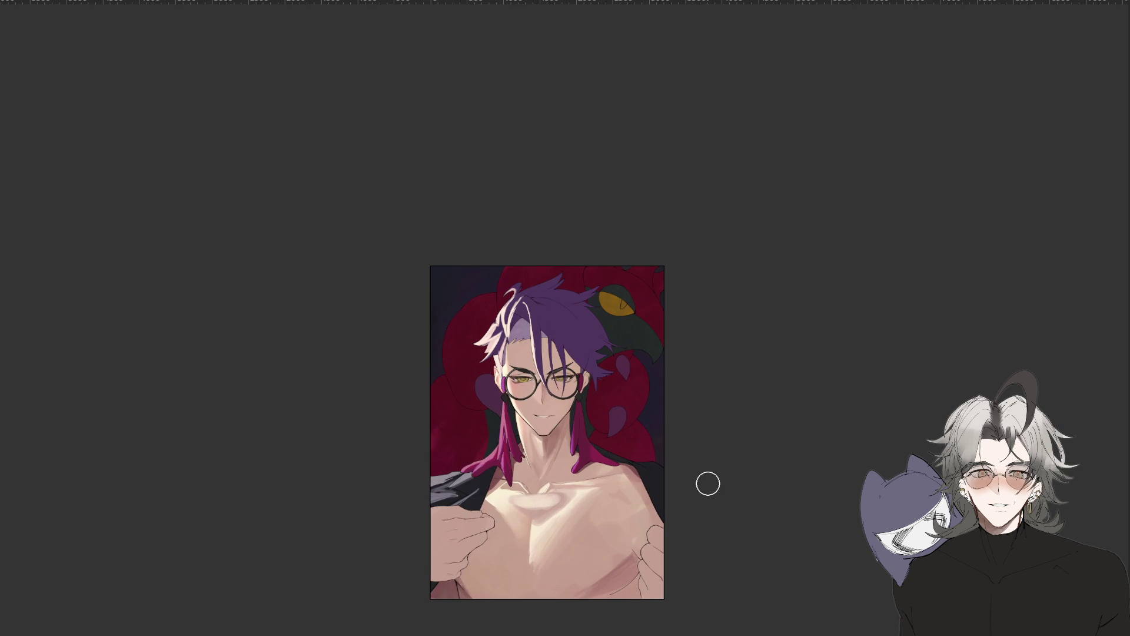
{"action": "key", "text": "alt"}
{"action": "left_click_drag", "start_coordinate": [537, 530], "coordinate": [547, 512]}
{"action": "key", "text": "ctrl+minus"}
{"action": "key", "text": "ctrl+plus"}
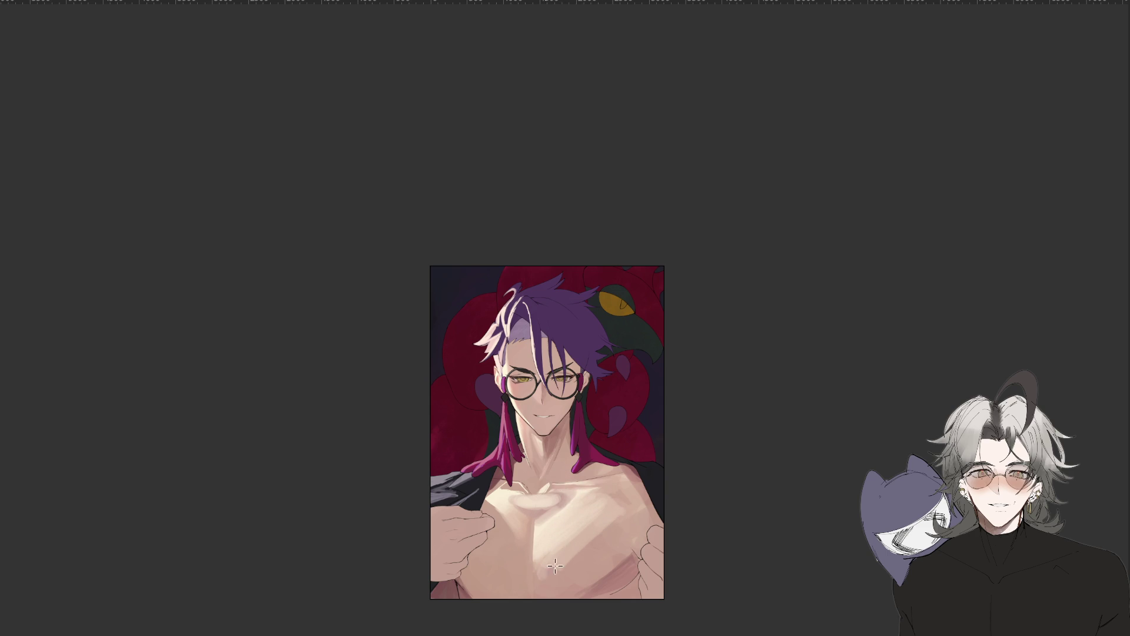
{"action": "key", "text": "ctrl+minus"}
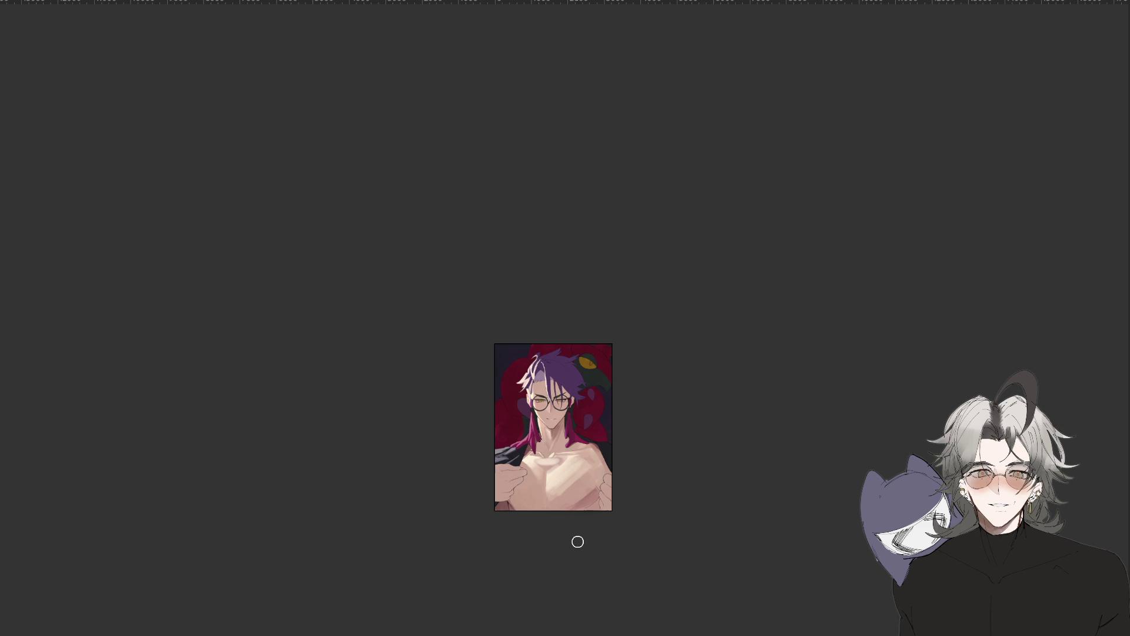
Reset the tilted view upright and paint one darker diagonal shading stroke across the chest.
{"action": "key", "text": "ctrl+plus"}
{"action": "key", "text": "ctrl+plus"}
{"action": "left_click_drag", "start_coordinate": [539, 576], "coordinate": [599, 535]}
{"action": "scroll", "coordinate": [585, 550], "scroll_direction": "down", "scroll_amount": 5}
{"action": "key", "text": "5"}
{"action": "scroll", "coordinate": [626, 616], "scroll_direction": "up", "scroll_amount": 1}
{"action": "scroll", "coordinate": [599, 535], "scroll_direction": "up", "scroll_amount": 1}
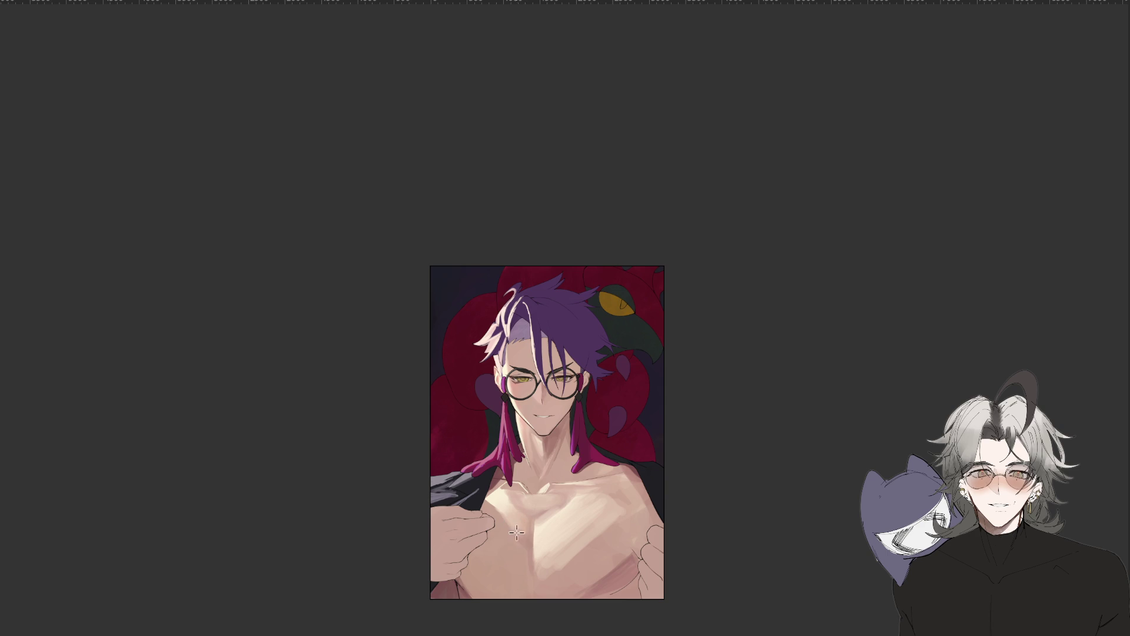
{"action": "left_click_drag", "start_coordinate": [521, 526], "coordinate": [472, 586]}
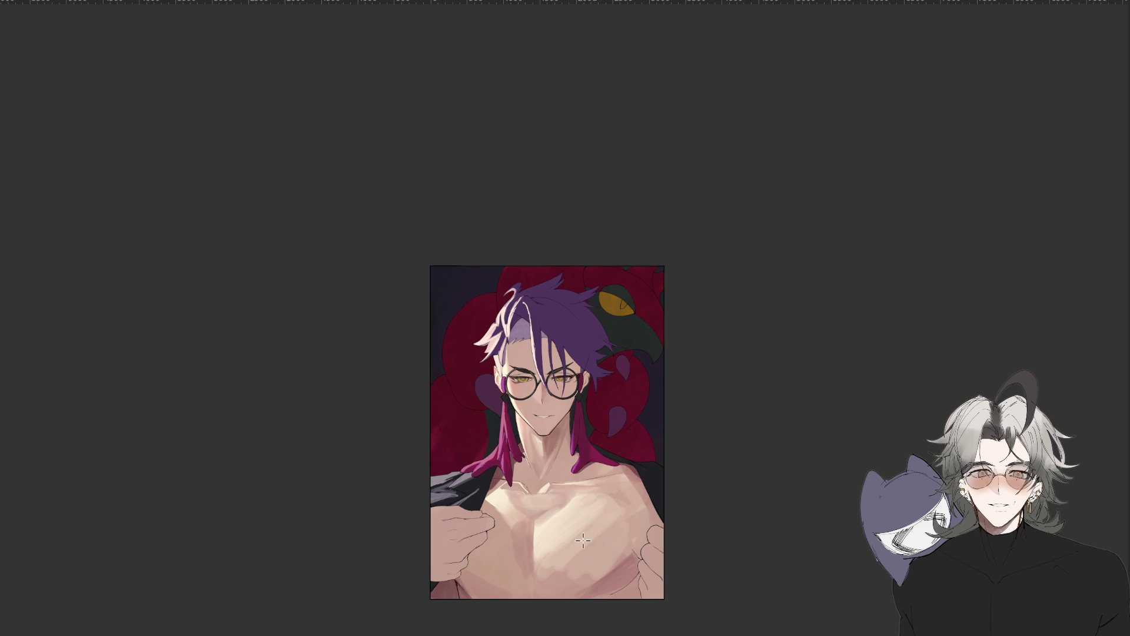
{"action": "key", "text": "ctrl+minus"}
{"action": "key", "text": "ctrl+minus"}
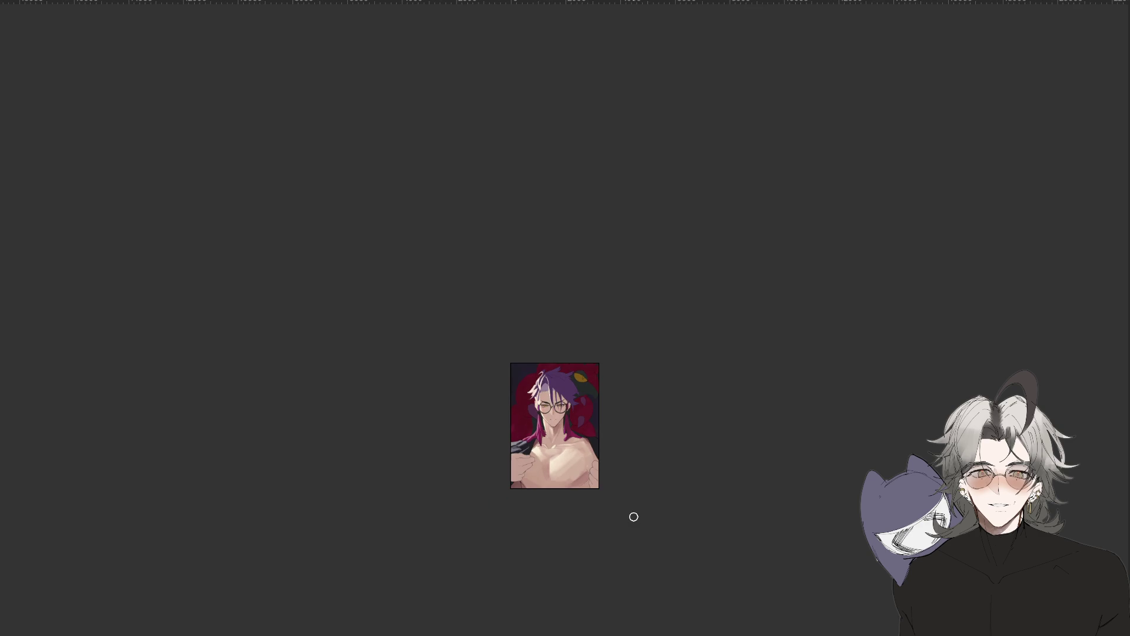
{"action": "key", "text": "ctrl+minus"}
{"action": "key", "text": "ctrl+plus"}
{"action": "key", "text": "ctrl+plus"}
{"action": "key", "text": "ctrl+plus"}
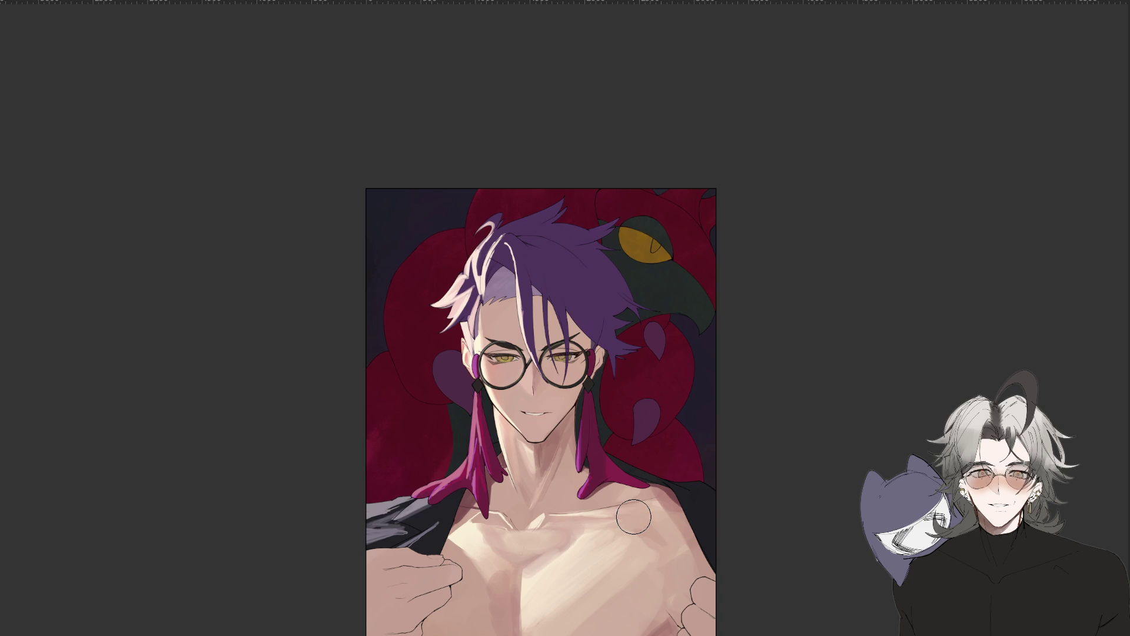
Brighten the chest right of centre and lower right, and darken the grey shirt streaks.
{"action": "left_click_drag", "start_coordinate": [601, 608], "coordinate": [608, 567]}
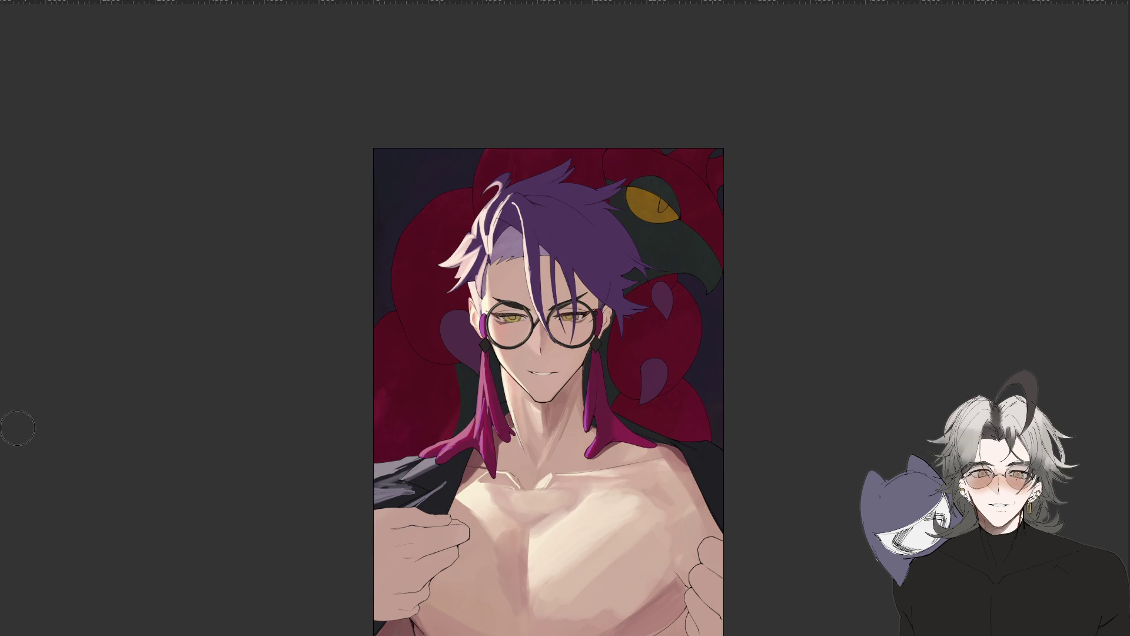
{"action": "left_click_drag", "start_coordinate": [614, 531], "coordinate": [647, 539]}
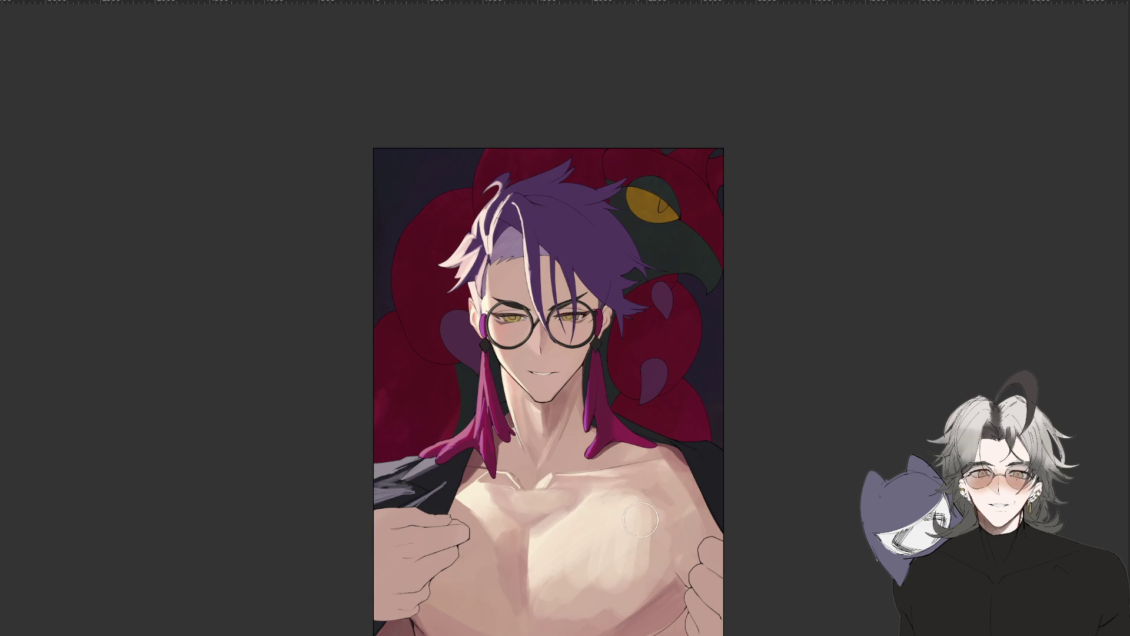
{"action": "left_click_drag", "start_coordinate": [565, 585], "coordinate": [633, 586]}
{"action": "left_click_drag", "start_coordinate": [416, 499], "coordinate": [439, 487]}
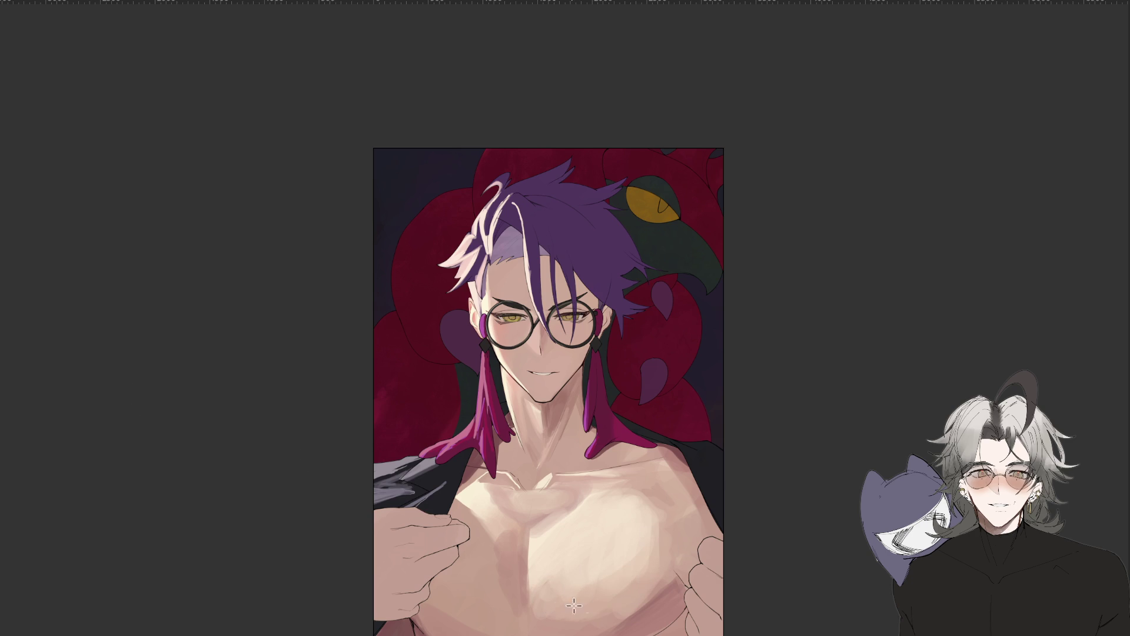
{"action": "left_click_drag", "start_coordinate": [660, 594], "coordinate": [606, 624]}
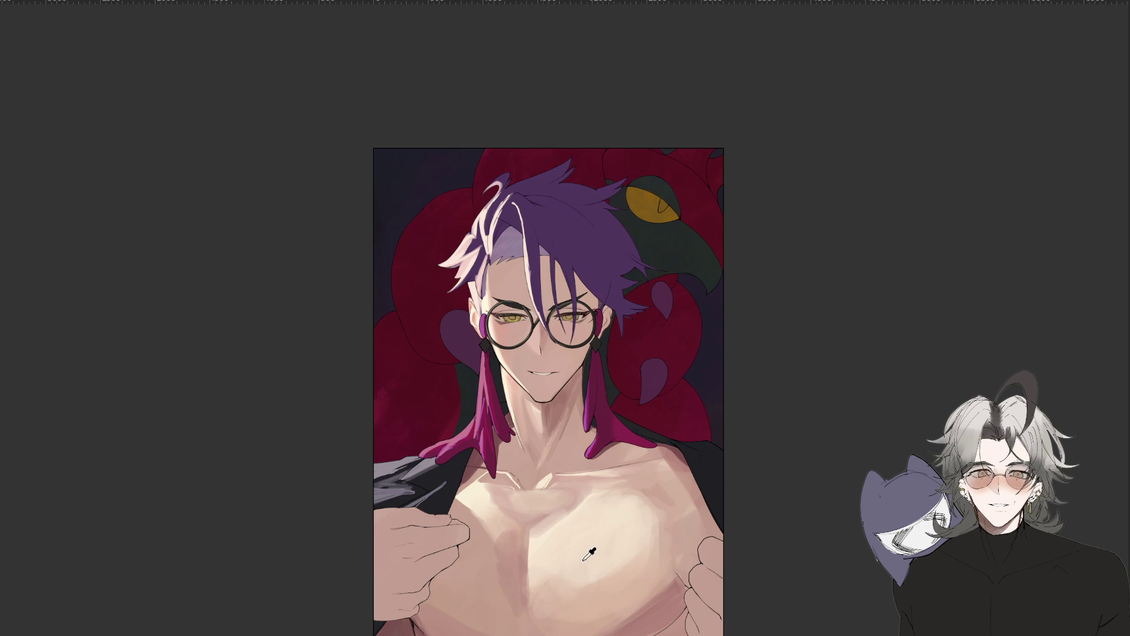
{"action": "key", "text": "ctrl+minus"}
{"action": "key", "text": "ctrl+minus"}
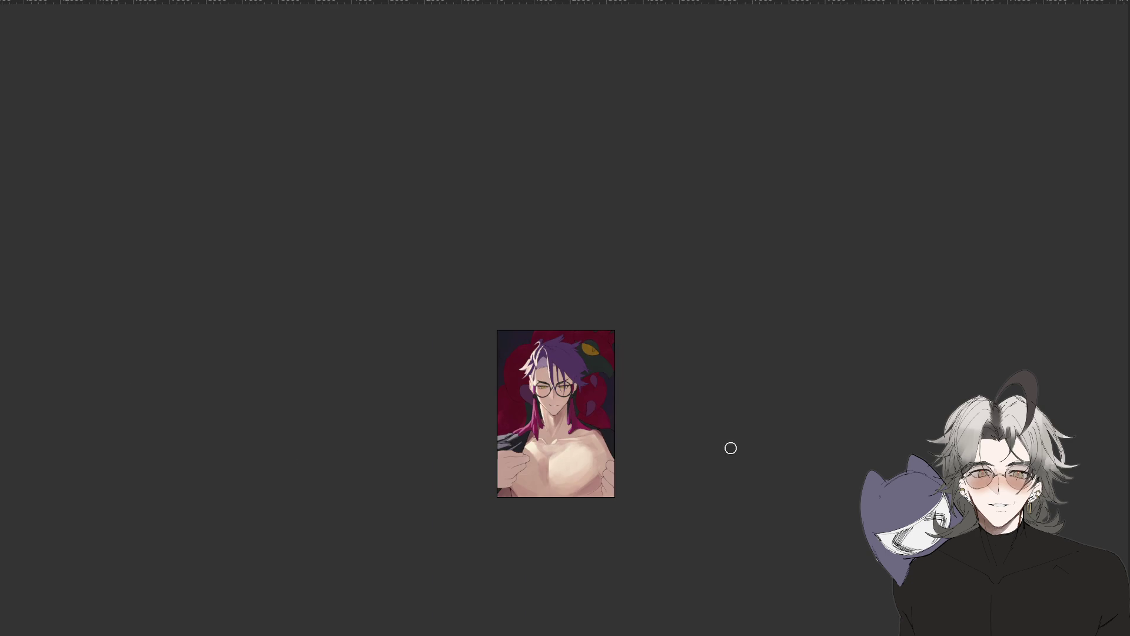
{"action": "key", "text": "ctrl+minus"}
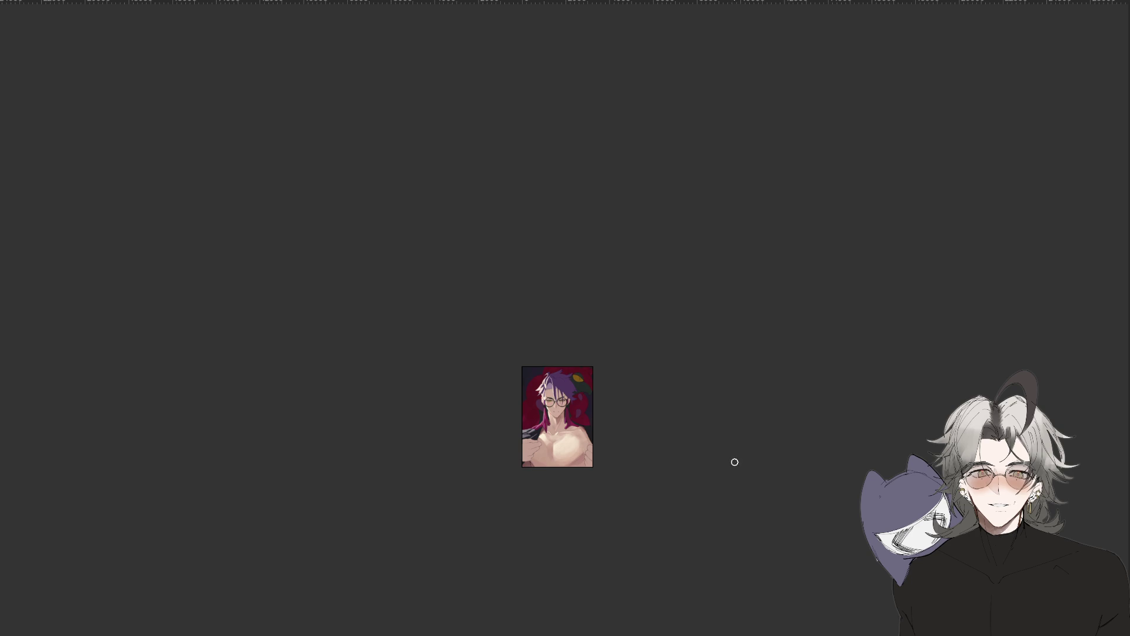
{"action": "key", "text": "ctrl+plus"}
{"action": "key", "text": "ctrl+plus"}
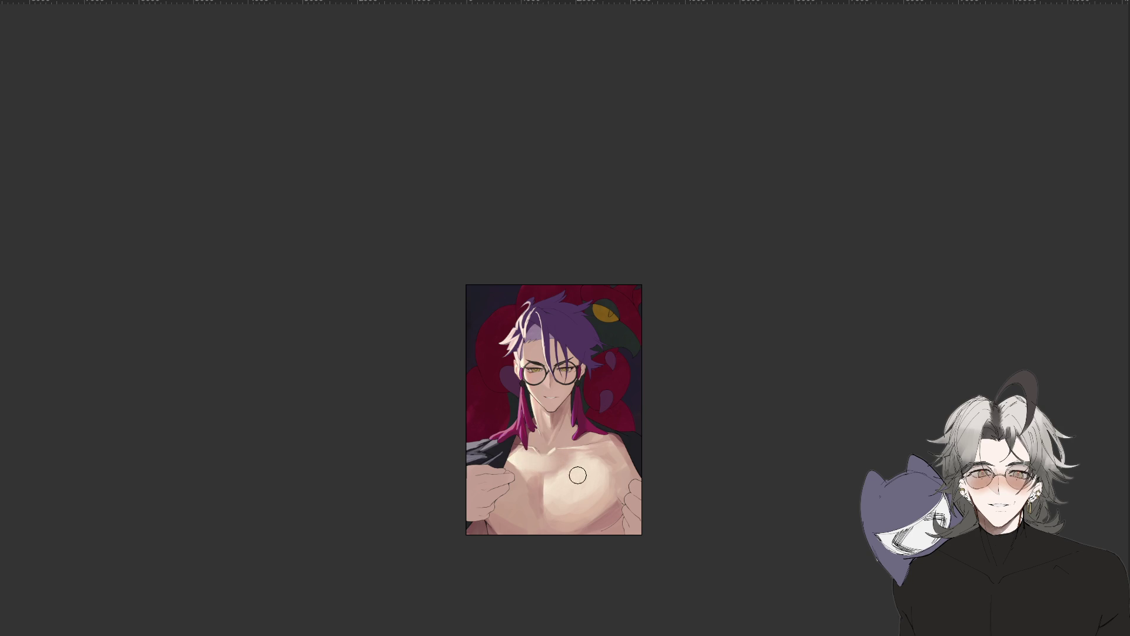
Tilt the view to a comfortable angle and paint darker blended shading on the lower-centre chest.
{"action": "scroll", "coordinate": [589, 471], "scroll_direction": "down", "scroll_amount": 3}
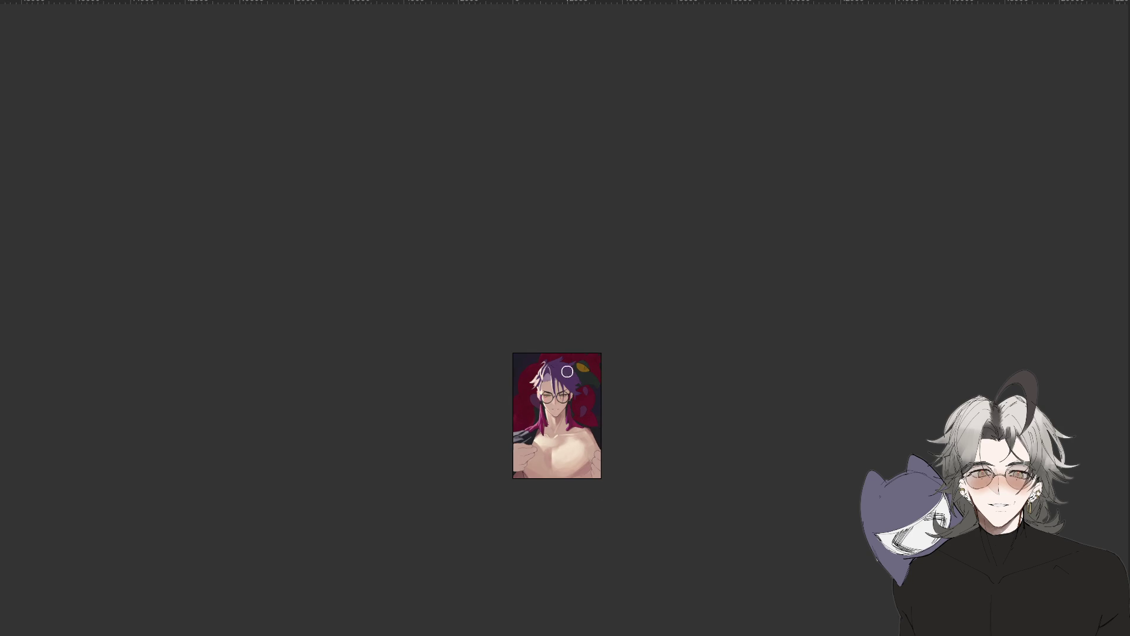
{"action": "scroll", "coordinate": [556, 415], "scroll_direction": "up", "scroll_amount": 1}
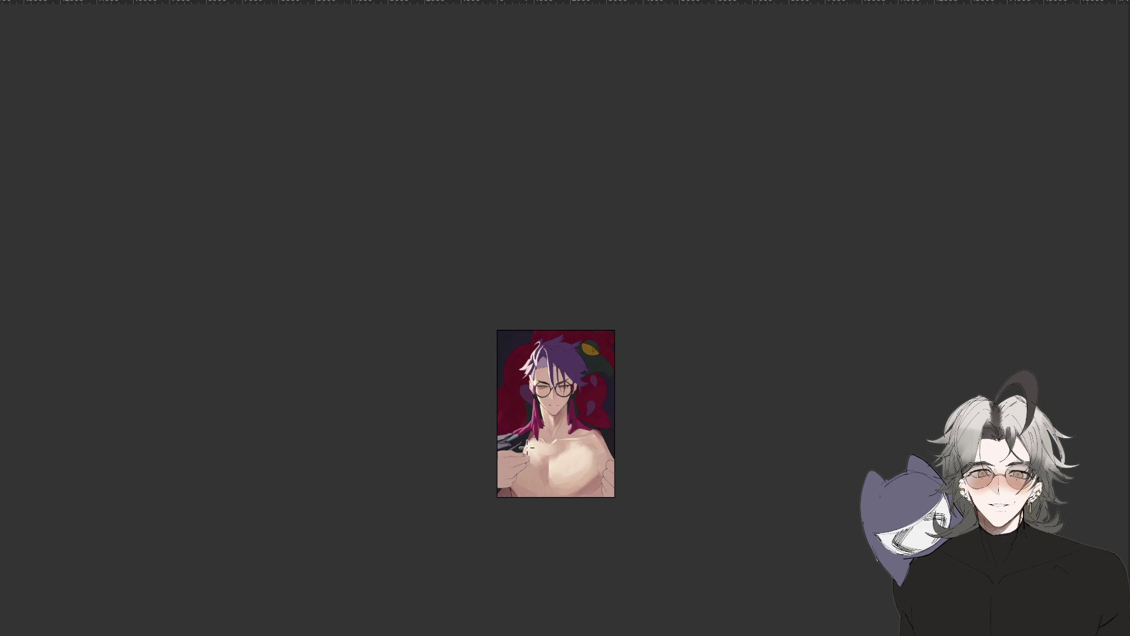
{"action": "left_click_drag", "start_coordinate": [474, 626], "coordinate": [747, 418]}
{"action": "scroll", "coordinate": [664, 419], "scroll_direction": "up", "scroll_amount": 3}
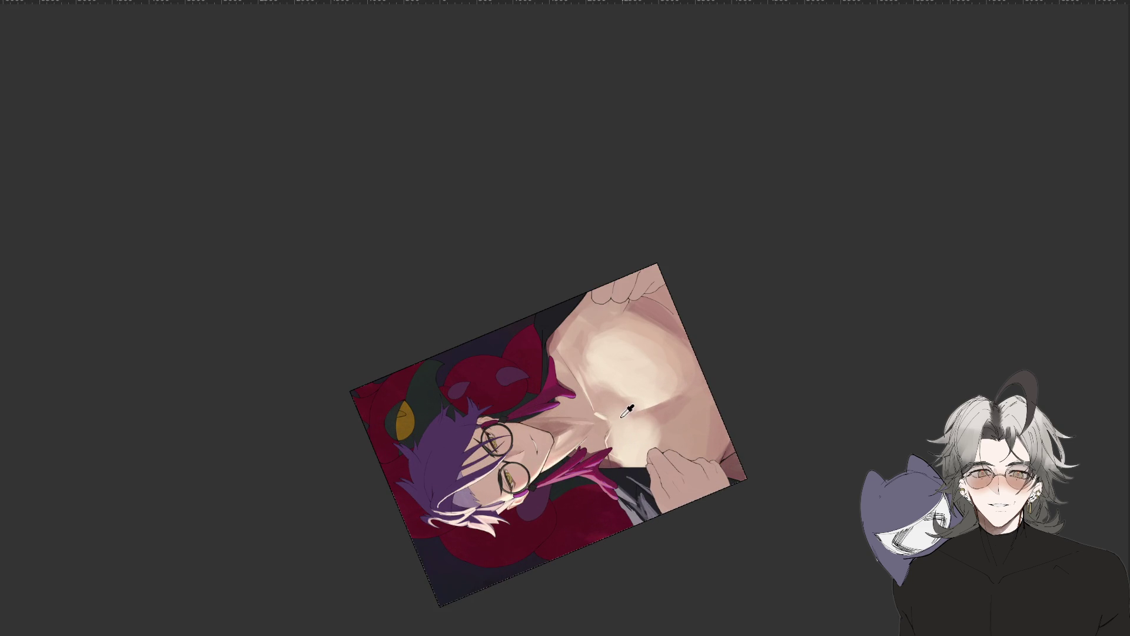
{"action": "mouse_move", "coordinate": [585, 567]}
{"action": "left_mouse_down"}
{"action": "mouse_move", "coordinate": [747, 298]}
{"action": "mouse_move", "coordinate": [664, 166]}
{"action": "left_mouse_up"}
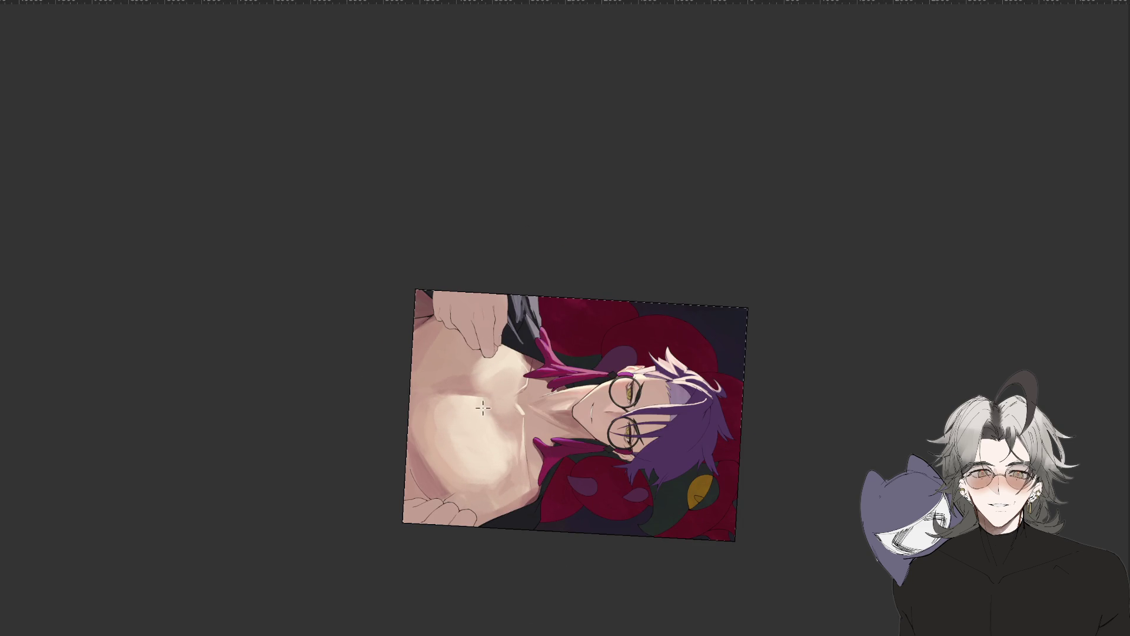
{"action": "scroll", "coordinate": [636, 535], "scroll_direction": "down", "scroll_amount": 3}
{"action": "mouse_move", "coordinate": [636, 535]}
{"action": "left_mouse_down"}
{"action": "mouse_move", "coordinate": [701, 443]}
{"action": "mouse_move", "coordinate": [681, 522]}
{"action": "left_mouse_up"}
{"action": "scroll", "coordinate": [681, 521], "scroll_direction": "up", "scroll_amount": 2}
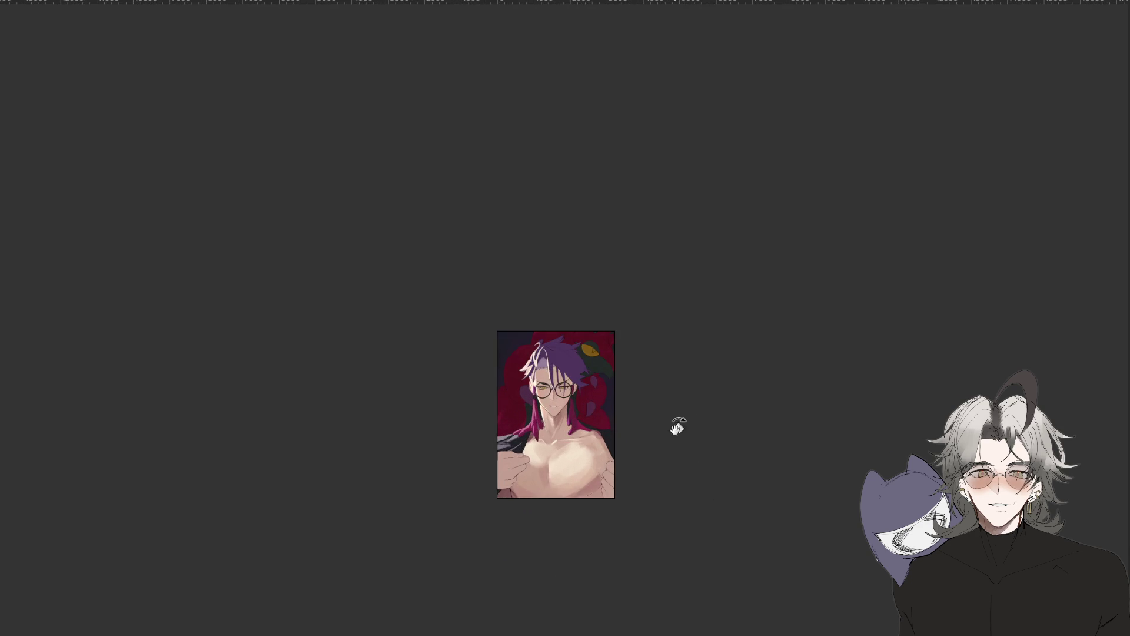
{"action": "left_click_drag", "start_coordinate": [675, 456], "coordinate": [699, 452]}
{"action": "scroll", "coordinate": [434, 545], "scroll_direction": "up", "scroll_amount": 5}
{"action": "left_click_drag", "start_coordinate": [434, 545], "coordinate": [471, 612]}
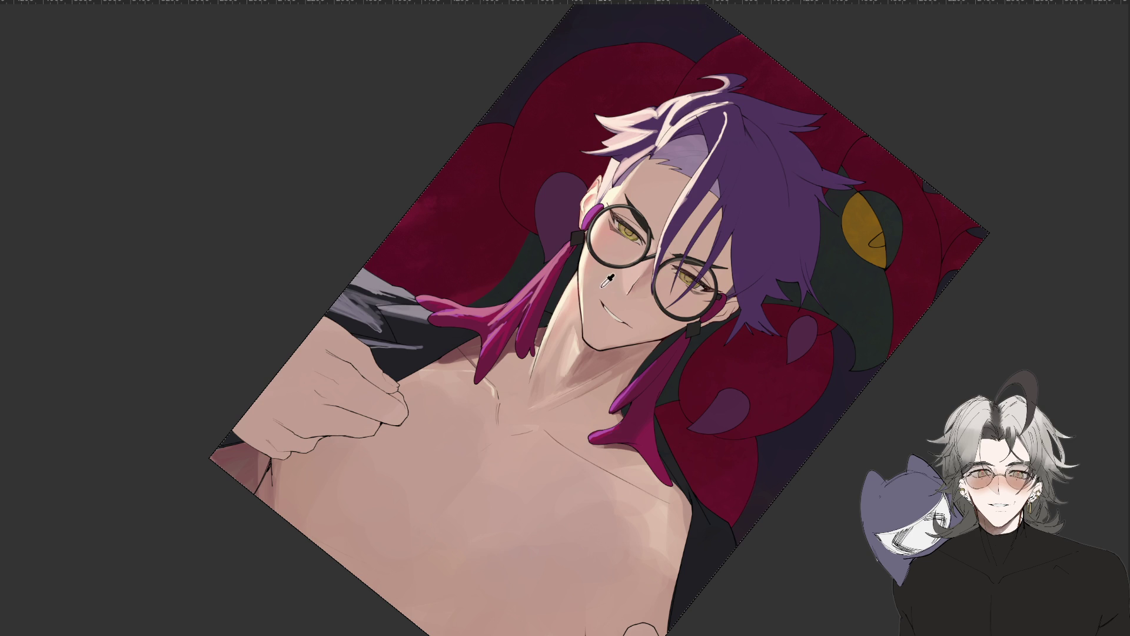
{"action": "left_click_drag", "start_coordinate": [519, 453], "coordinate": [724, 559]}
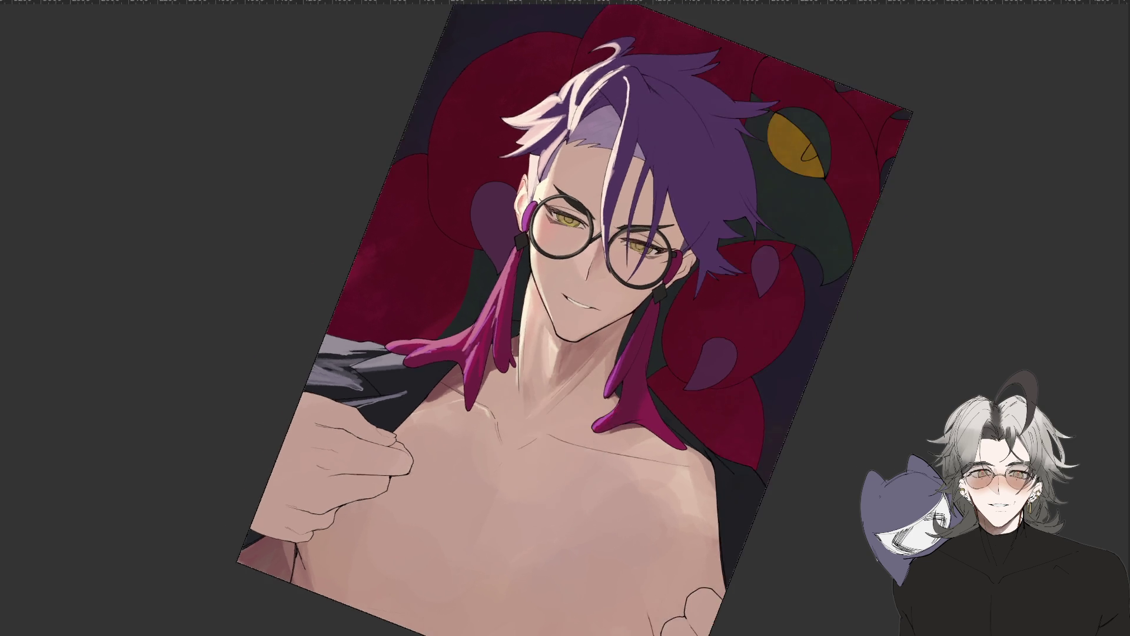
{"action": "scroll", "coordinate": [724, 559], "scroll_direction": "down", "scroll_amount": 5}
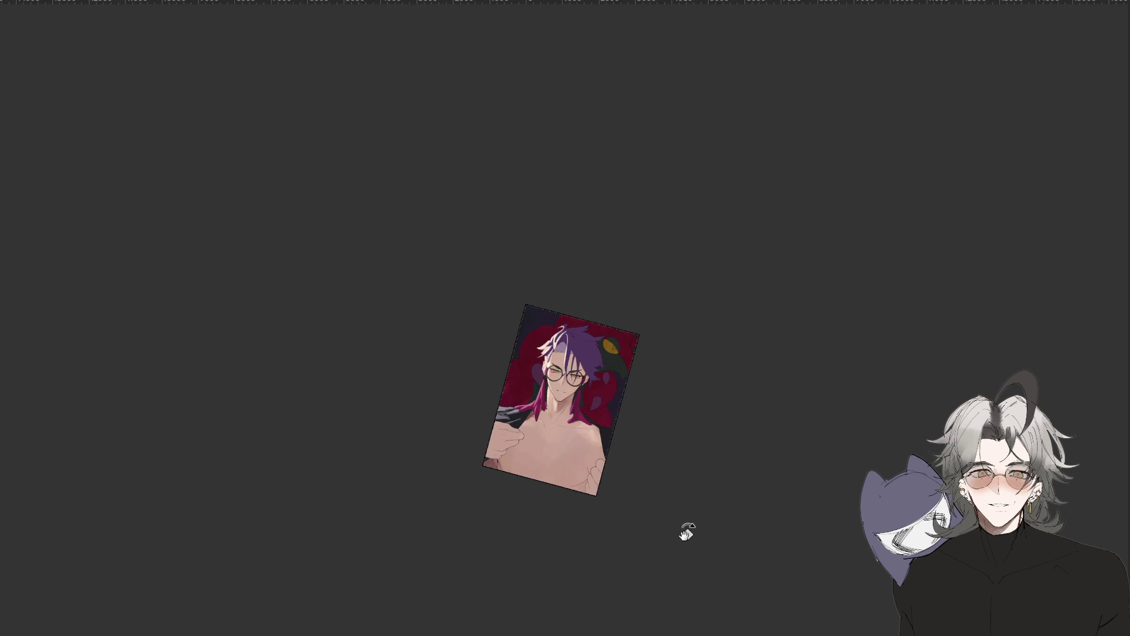
{"action": "scroll", "coordinate": [577, 405], "scroll_direction": "up", "scroll_amount": 5}
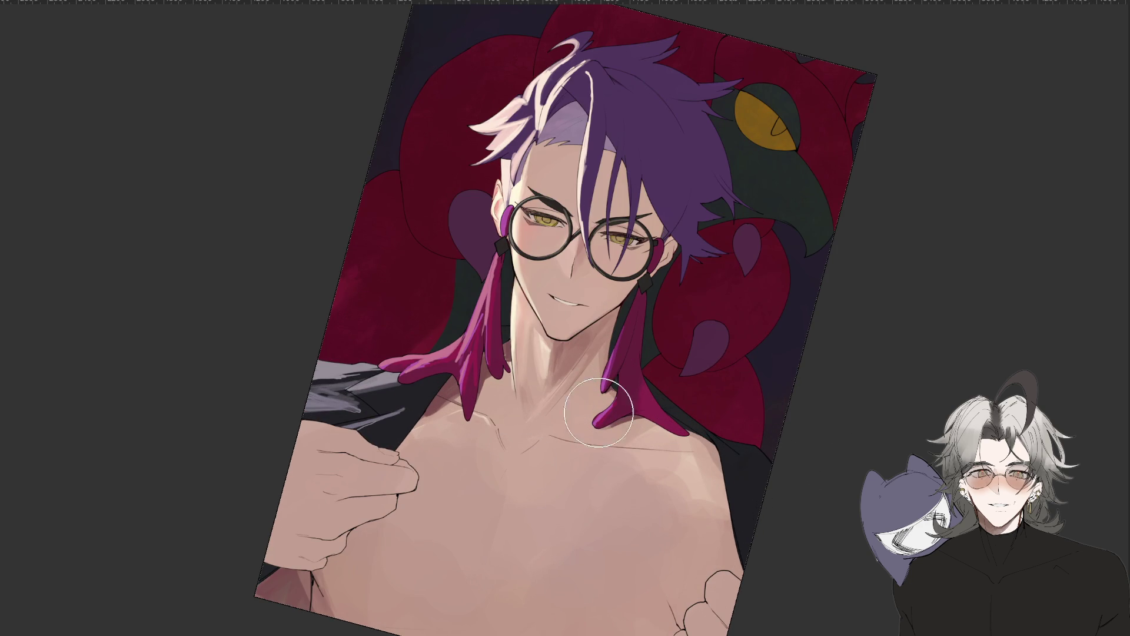
Erase the old collarbone lines and draw a thicker, darker V-shaped collarbone stroke.
{"action": "left_click_drag", "start_coordinate": [499, 437], "coordinate": [594, 445]}
{"action": "key", "text": "ctrl+0"}
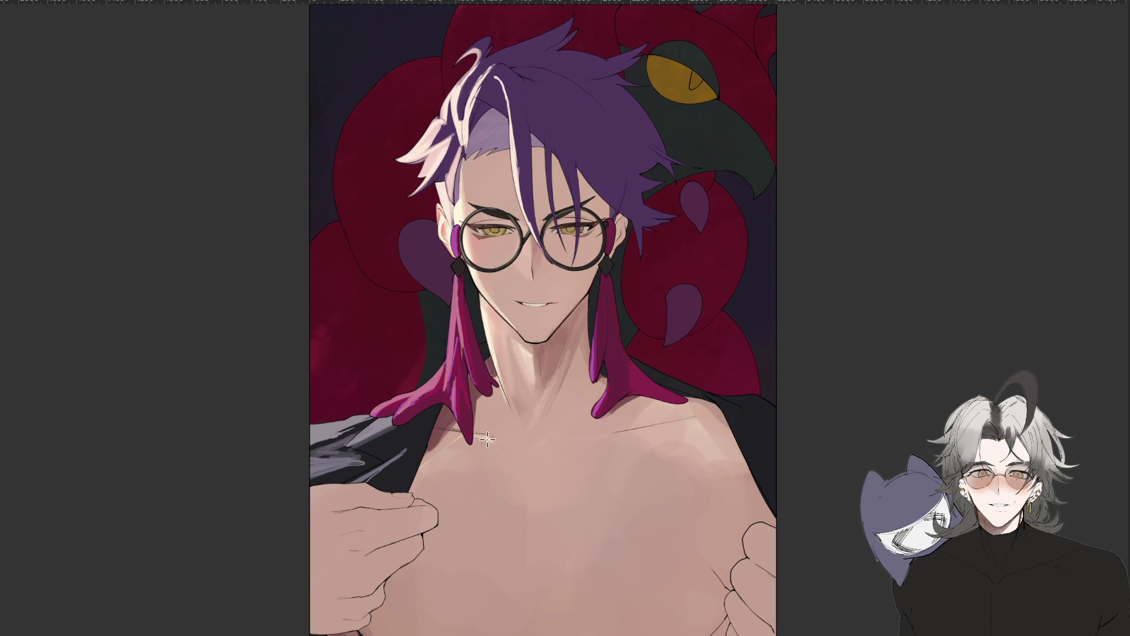
{"action": "left_click_drag", "start_coordinate": [482, 439], "coordinate": [606, 436]}
{"action": "mouse_move", "coordinate": [485, 435]}
{"action": "left_mouse_down"}
{"action": "mouse_move", "coordinate": [620, 437]}
{"action": "mouse_move", "coordinate": [482, 450]}
{"action": "left_mouse_up"}
{"action": "mouse_move", "coordinate": [485, 452]}
{"action": "left_mouse_down"}
{"action": "mouse_move", "coordinate": [537, 478]}
{"action": "mouse_move", "coordinate": [630, 440]}
{"action": "left_mouse_up"}
Lasso-select around the collarbone V, paint over it to blend, then deselect.
{"action": "left_click_drag", "start_coordinate": [534, 462], "coordinate": [532, 465]}
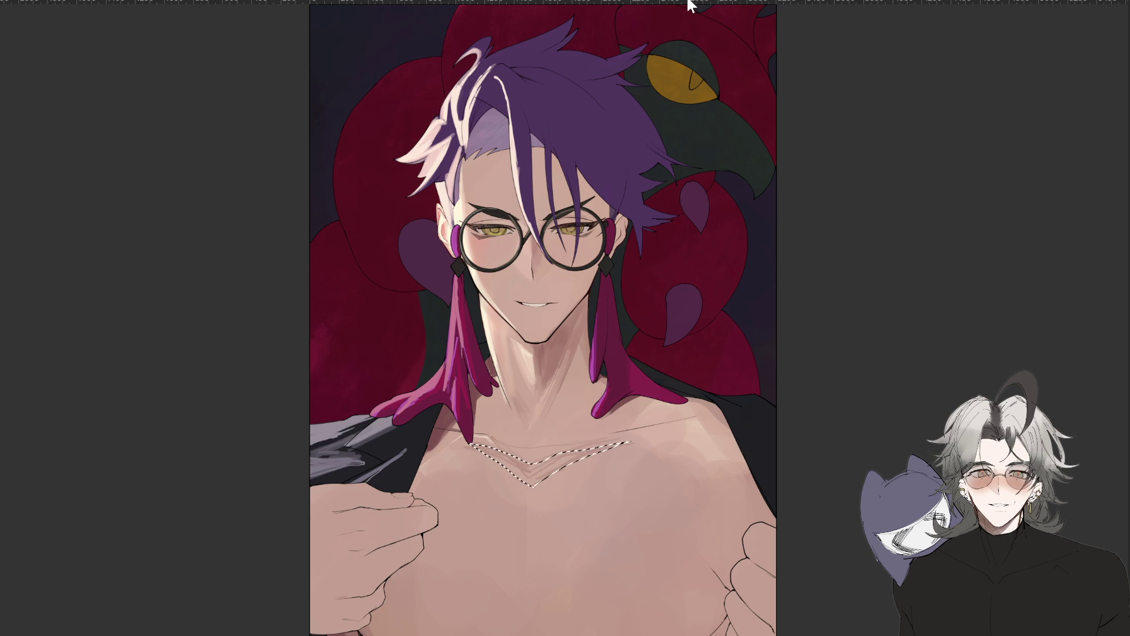
{"action": "left_click_drag", "start_coordinate": [595, 449], "coordinate": [510, 457]}
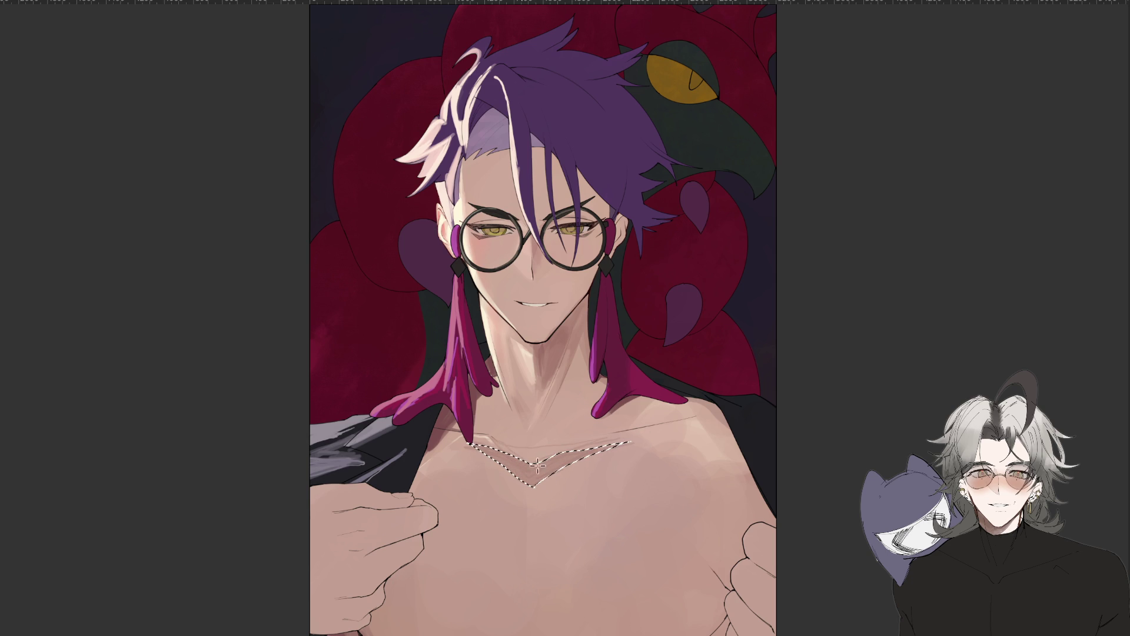
{"action": "key", "text": "ctrl+d"}
{"action": "key", "text": "l"}
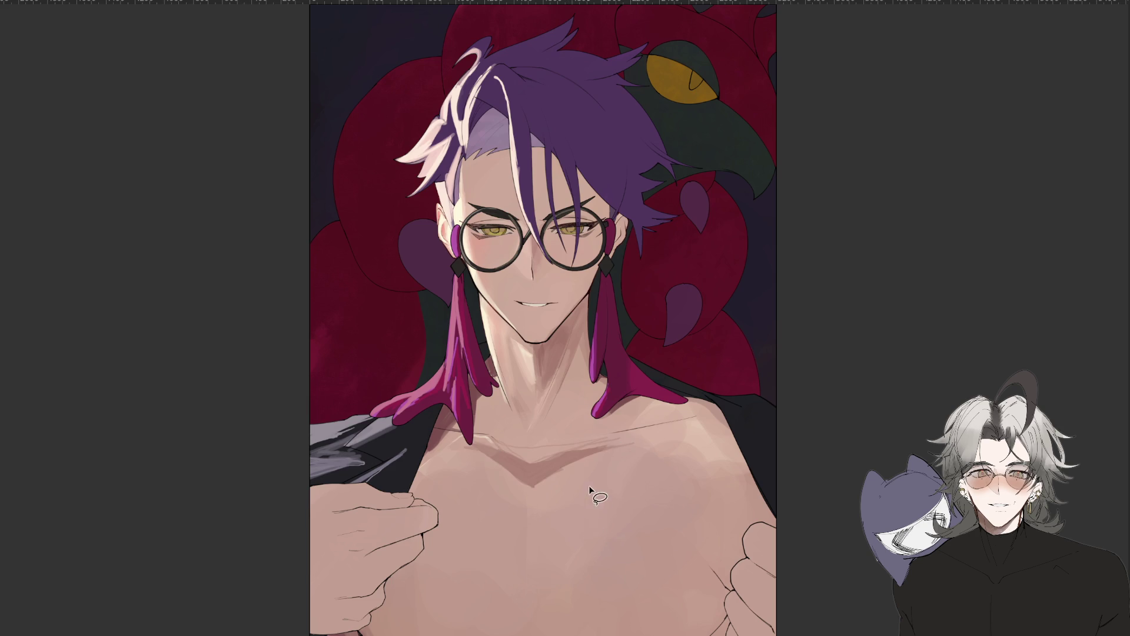
{"action": "scroll", "coordinate": [588, 490], "scroll_direction": "down", "scroll_amount": 3}
{"action": "scroll", "coordinate": [591, 390], "scroll_direction": "up", "scroll_amount": 2}
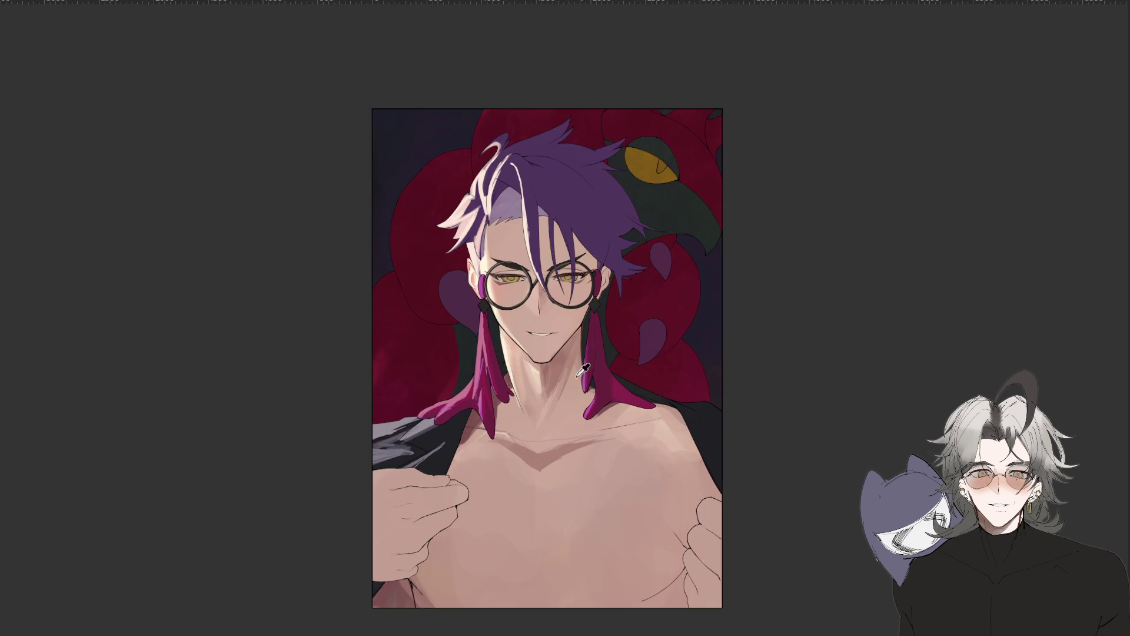
{"action": "scroll", "coordinate": [591, 390], "scroll_direction": "up", "scroll_amount": 1}
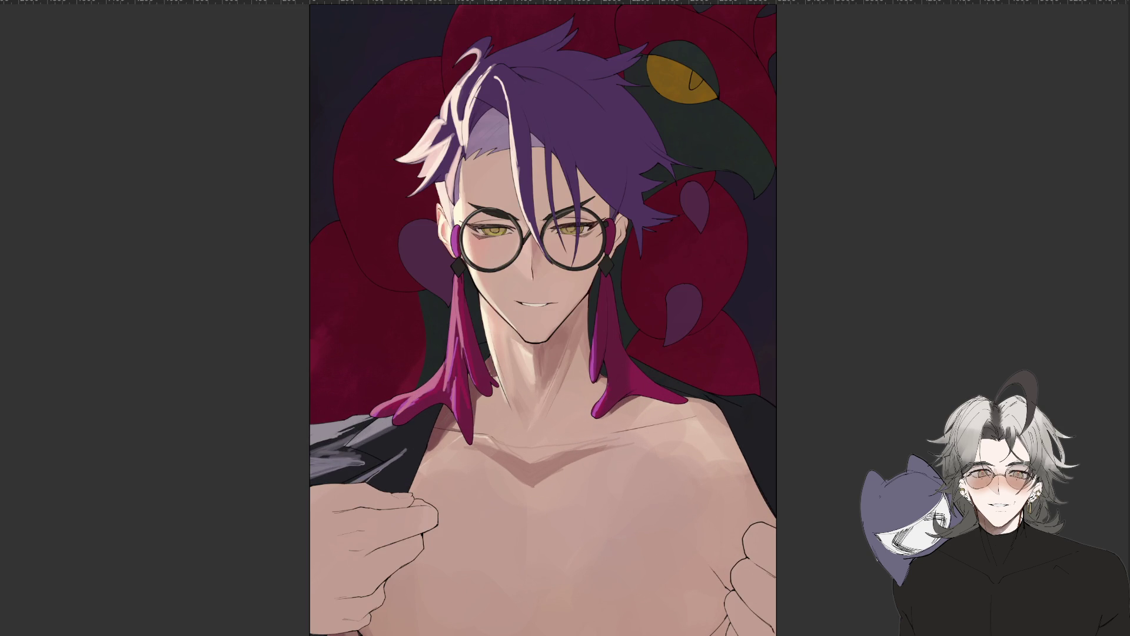
Paint a light highlight down the sternum.
{"action": "left_click_drag", "start_coordinate": [534, 486], "coordinate": [532, 578]}
{"action": "key", "text": "ctrl+z"}
{"action": "left_click_drag", "start_coordinate": [533, 486], "coordinate": [533, 569]}
{"action": "left_click_drag", "start_coordinate": [532, 520], "coordinate": [533, 589]}
Add light highlights across the right pec, left collarbone and left pec.
{"action": "mouse_move", "coordinate": [595, 456]}
{"action": "left_mouse_down"}
{"action": "mouse_move", "coordinate": [532, 582]}
{"action": "mouse_move", "coordinate": [565, 512]}
{"action": "left_mouse_up"}
{"action": "mouse_move", "coordinate": [601, 454]}
{"action": "left_mouse_down"}
{"action": "mouse_move", "coordinate": [534, 562]}
{"action": "mouse_move", "coordinate": [575, 494]}
{"action": "mouse_move", "coordinate": [553, 544]}
{"action": "mouse_move", "coordinate": [539, 509]}
{"action": "left_mouse_up"}
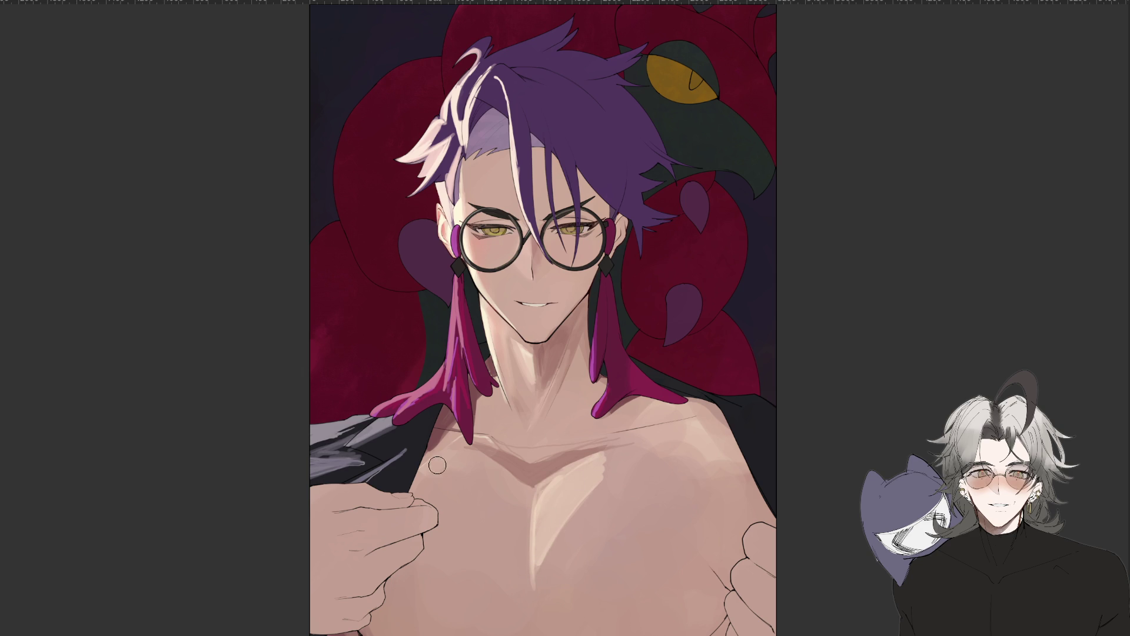
{"action": "left_click_drag", "start_coordinate": [467, 456], "coordinate": [518, 480]}
{"action": "left_click_drag", "start_coordinate": [456, 460], "coordinate": [468, 508]}
{"action": "left_click_drag", "start_coordinate": [465, 456], "coordinate": [456, 494]}
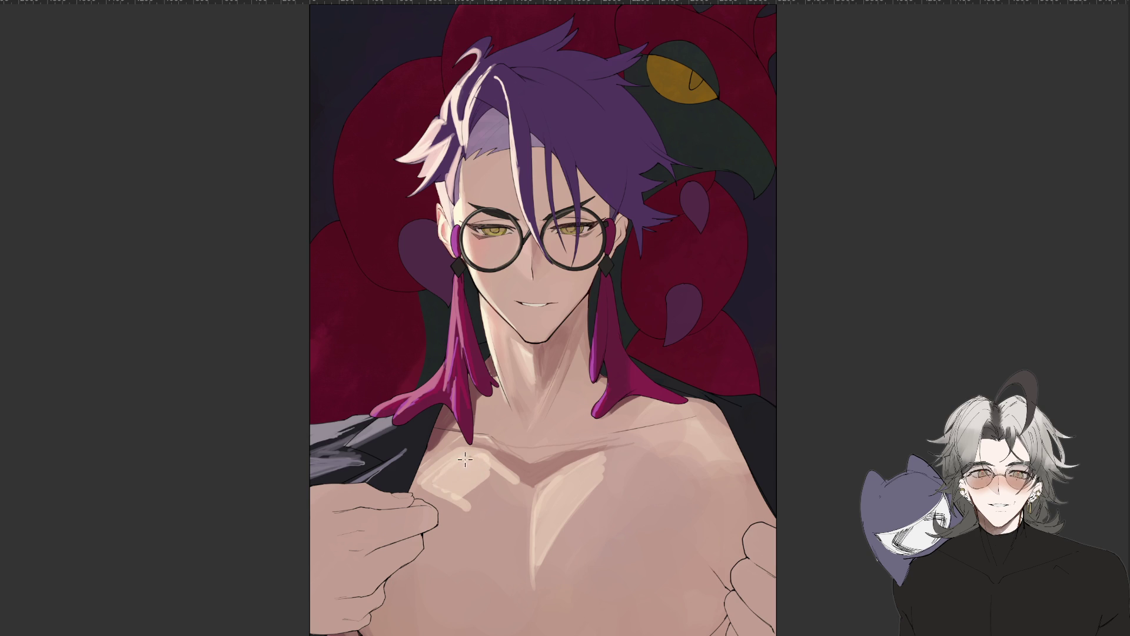
{"action": "key", "text": "ctrl+minus"}
{"action": "key", "text": "ctrl+minus"}
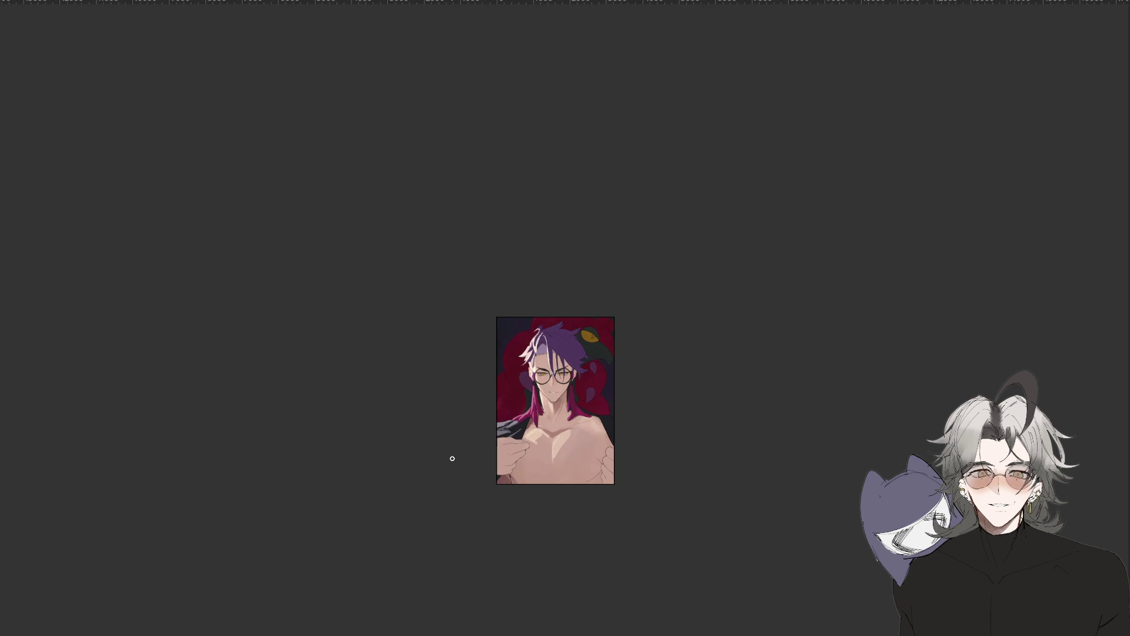
{"action": "key", "text": "ctrl+plus"}
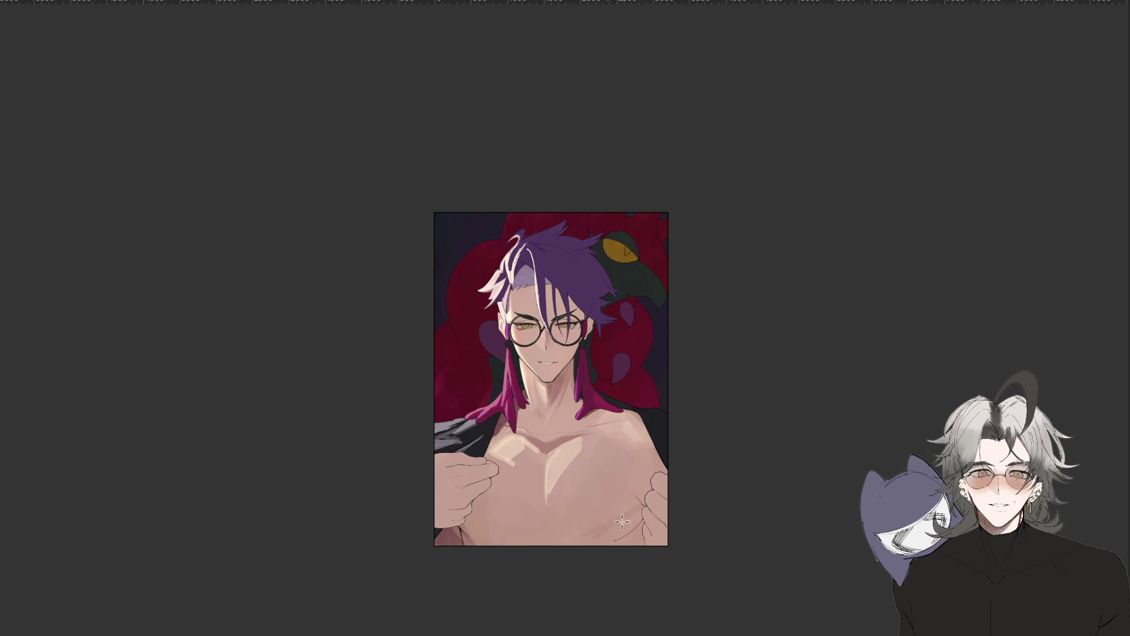
Shade below the right pectoral with a darker colour.
{"action": "left_click_drag", "start_coordinate": [637, 518], "coordinate": [615, 522]}
{"action": "scroll", "coordinate": [516, 544], "scroll_direction": "down", "scroll_amount": 3}
{"action": "scroll", "coordinate": [537, 535], "scroll_direction": "down", "scroll_amount": 1}
{"action": "scroll", "coordinate": [583, 457], "scroll_direction": "up", "scroll_amount": 1}
{"action": "scroll", "coordinate": [583, 457], "scroll_direction": "up", "scroll_amount": 3}
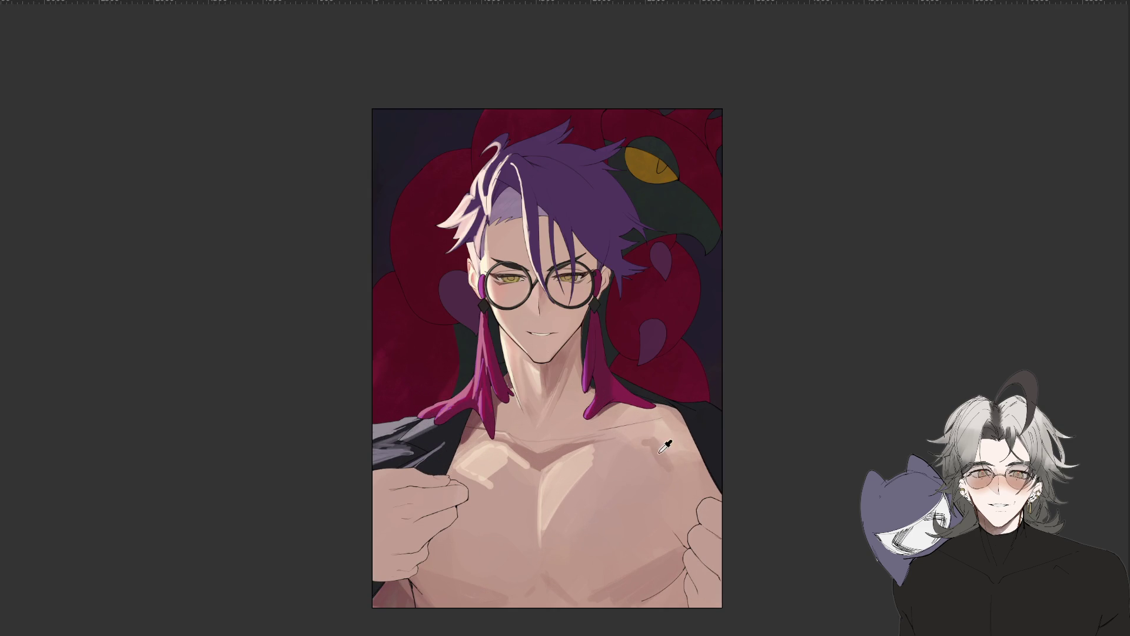
{"action": "scroll", "coordinate": [718, 577], "scroll_direction": "down", "scroll_amount": 3}
{"action": "scroll", "coordinate": [718, 577], "scroll_direction": "down", "scroll_amount": 2}
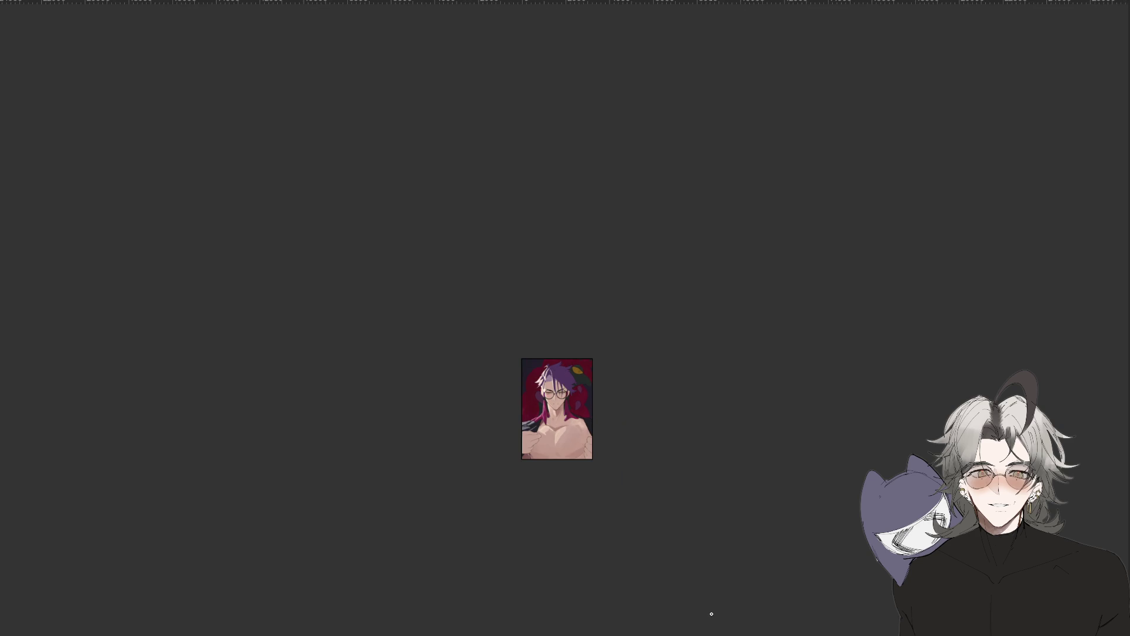
{"action": "scroll", "coordinate": [630, 443], "scroll_direction": "up", "scroll_amount": 2}
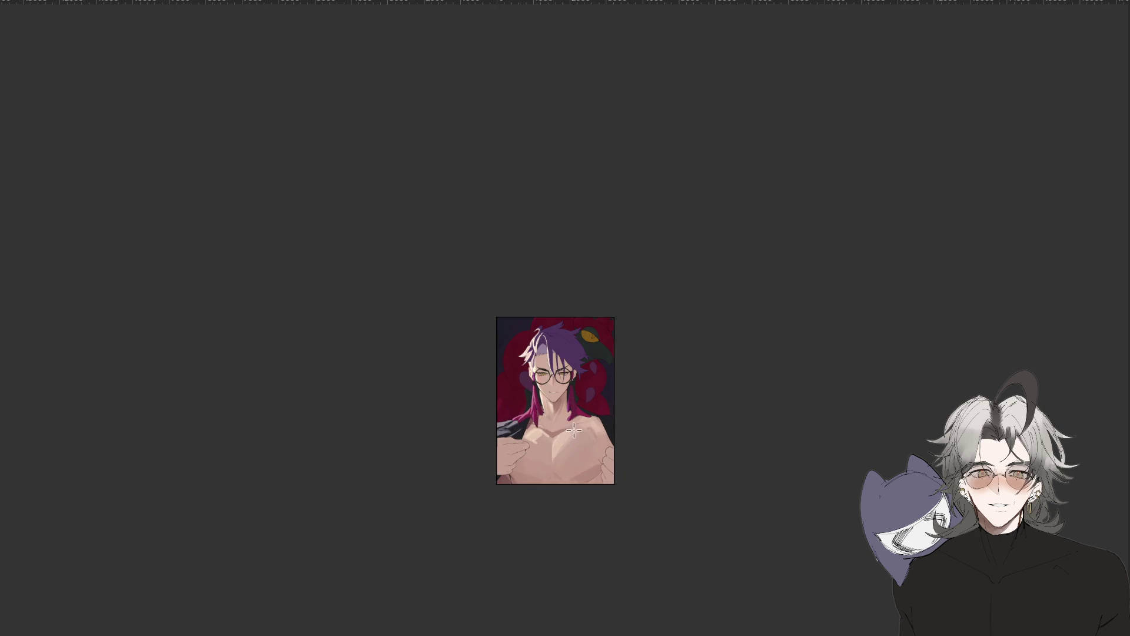
{"action": "scroll", "coordinate": [568, 433], "scroll_direction": "down", "scroll_amount": 2}
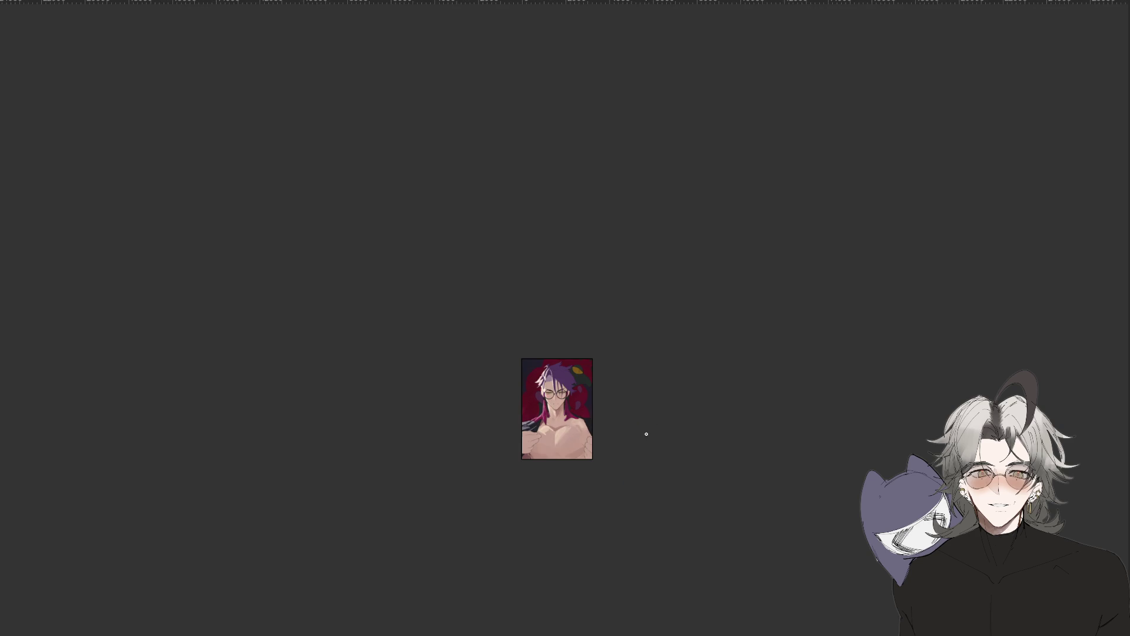
{"action": "scroll", "coordinate": [647, 430], "scroll_direction": "up", "scroll_amount": 2}
{"action": "scroll", "coordinate": [644, 434], "scroll_direction": "up", "scroll_amount": 3}
{"action": "scroll", "coordinate": [629, 485], "scroll_direction": "up", "scroll_amount": 2}
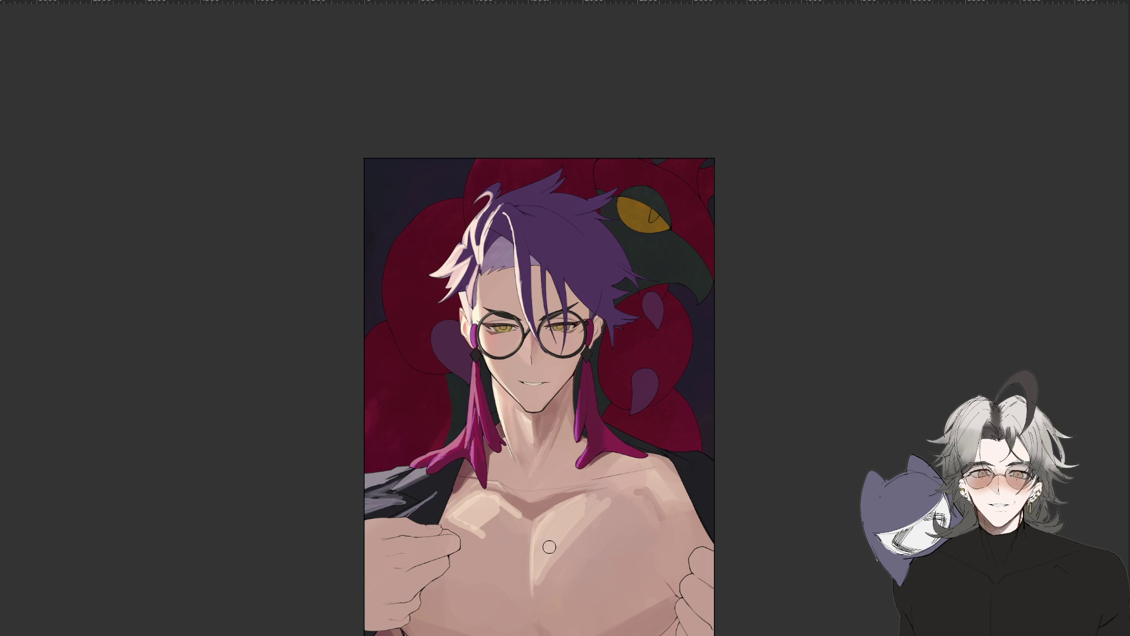
Paint and blend light diagonal highlights on the right and upper-left chest.
{"action": "mouse_move", "coordinate": [536, 540]}
{"action": "left_mouse_down"}
{"action": "mouse_move", "coordinate": [628, 533]}
{"action": "mouse_move", "coordinate": [548, 606]}
{"action": "left_mouse_up"}
{"action": "mouse_move", "coordinate": [635, 515]}
{"action": "left_mouse_down"}
{"action": "mouse_move", "coordinate": [542, 595]}
{"action": "mouse_move", "coordinate": [547, 574]}
{"action": "left_mouse_up"}
{"action": "mouse_move", "coordinate": [644, 492]}
{"action": "left_mouse_down"}
{"action": "mouse_move", "coordinate": [563, 520]}
{"action": "mouse_move", "coordinate": [541, 618]}
{"action": "left_mouse_up"}
{"action": "mouse_move", "coordinate": [589, 511]}
{"action": "left_mouse_down"}
{"action": "mouse_move", "coordinate": [559, 541]}
{"action": "mouse_move", "coordinate": [547, 591]}
{"action": "left_mouse_up"}
{"action": "left_click_drag", "start_coordinate": [597, 554], "coordinate": [556, 597]}
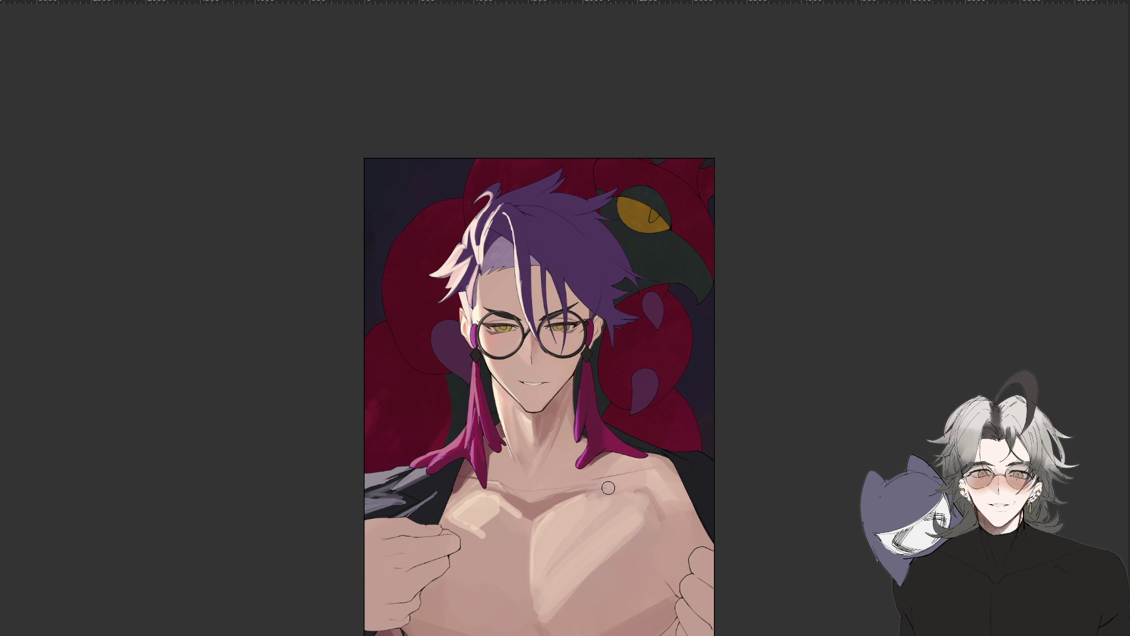
{"action": "mouse_move", "coordinate": [471, 500]}
{"action": "left_mouse_down"}
{"action": "mouse_move", "coordinate": [462, 539]}
{"action": "mouse_move", "coordinate": [492, 548]}
{"action": "left_mouse_up"}
{"action": "mouse_move", "coordinate": [467, 515]}
{"action": "left_mouse_down"}
{"action": "mouse_move", "coordinate": [484, 540]}
{"action": "mouse_move", "coordinate": [500, 506]}
{"action": "mouse_move", "coordinate": [511, 547]}
{"action": "mouse_move", "coordinate": [524, 542]}
{"action": "mouse_move", "coordinate": [498, 547]}
{"action": "left_mouse_up"}
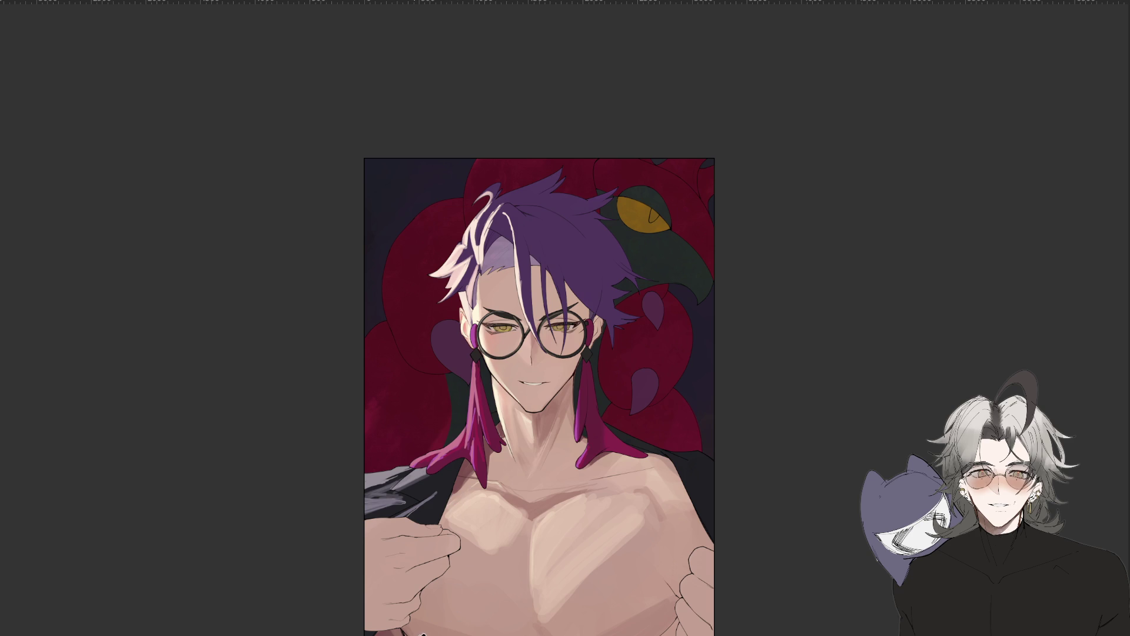
Darken the lower chest along the bottom edge and add bright highlights on the right pectoral.
{"action": "left_click_drag", "start_coordinate": [421, 624], "coordinate": [488, 589]}
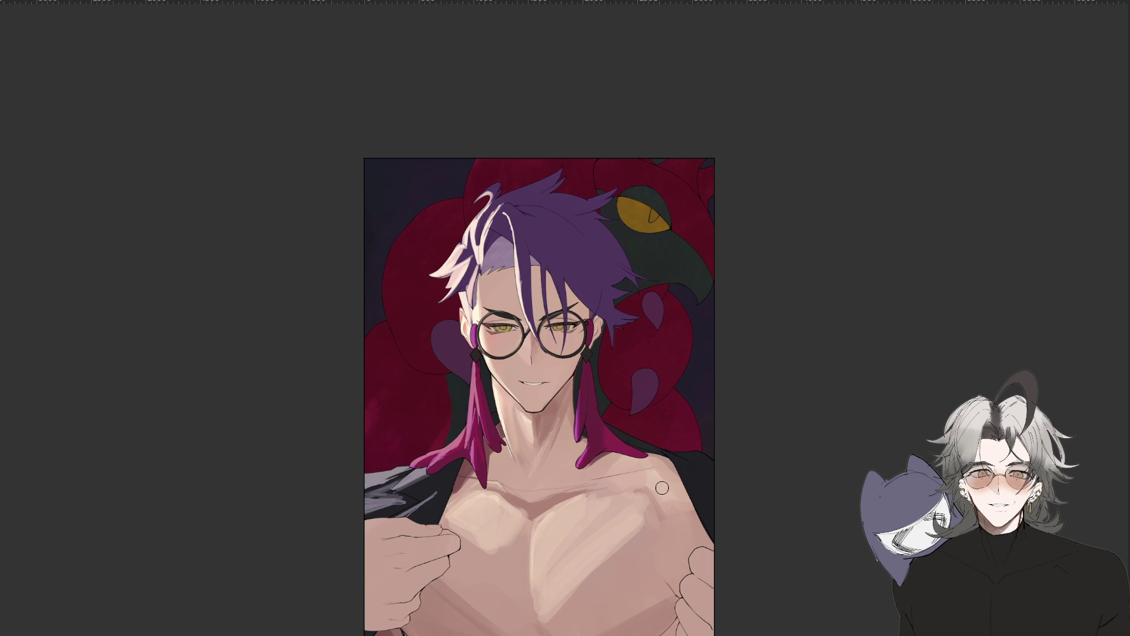
{"action": "left_click_drag", "start_coordinate": [588, 632], "coordinate": [641, 598]}
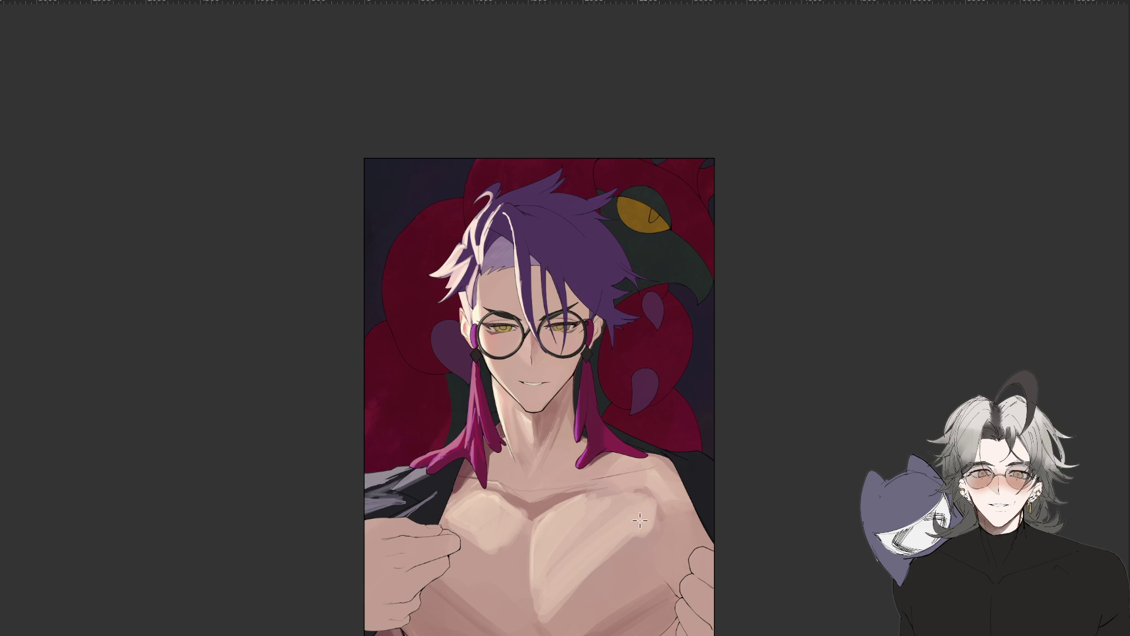
{"action": "left_click_drag", "start_coordinate": [539, 537], "coordinate": [556, 515]}
{"action": "left_click_drag", "start_coordinate": [652, 512], "coordinate": [646, 515]}
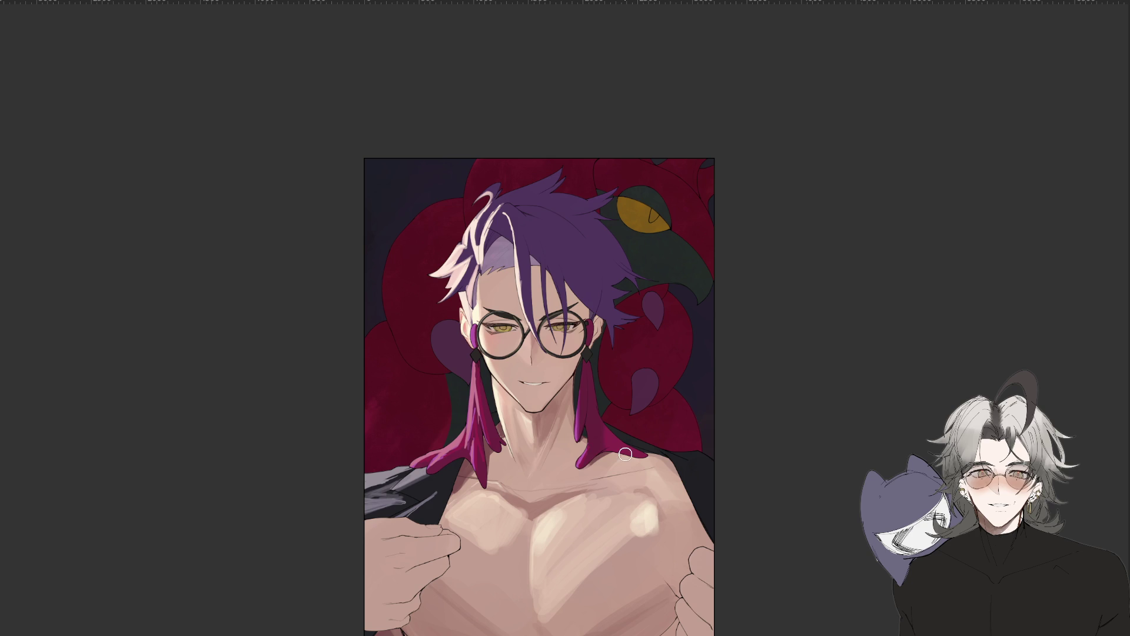
{"action": "scroll", "coordinate": [477, 513], "scroll_direction": "down", "scroll_amount": 3}
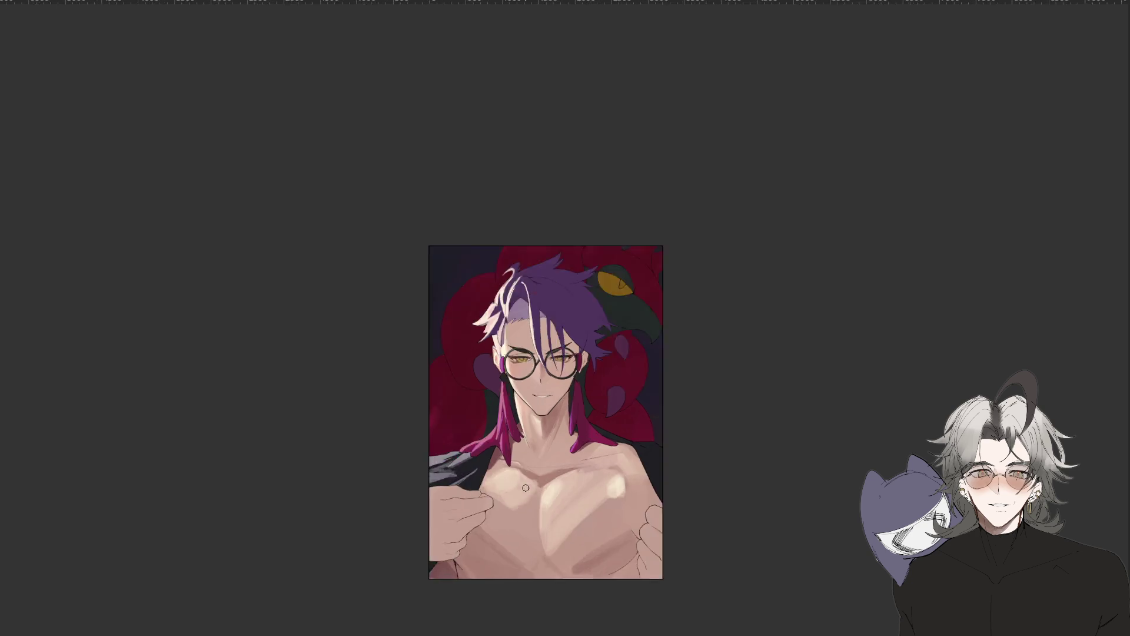
{"action": "scroll", "coordinate": [525, 487], "scroll_direction": "down", "scroll_amount": 2}
{"action": "scroll", "coordinate": [608, 495], "scroll_direction": "up", "scroll_amount": 2}
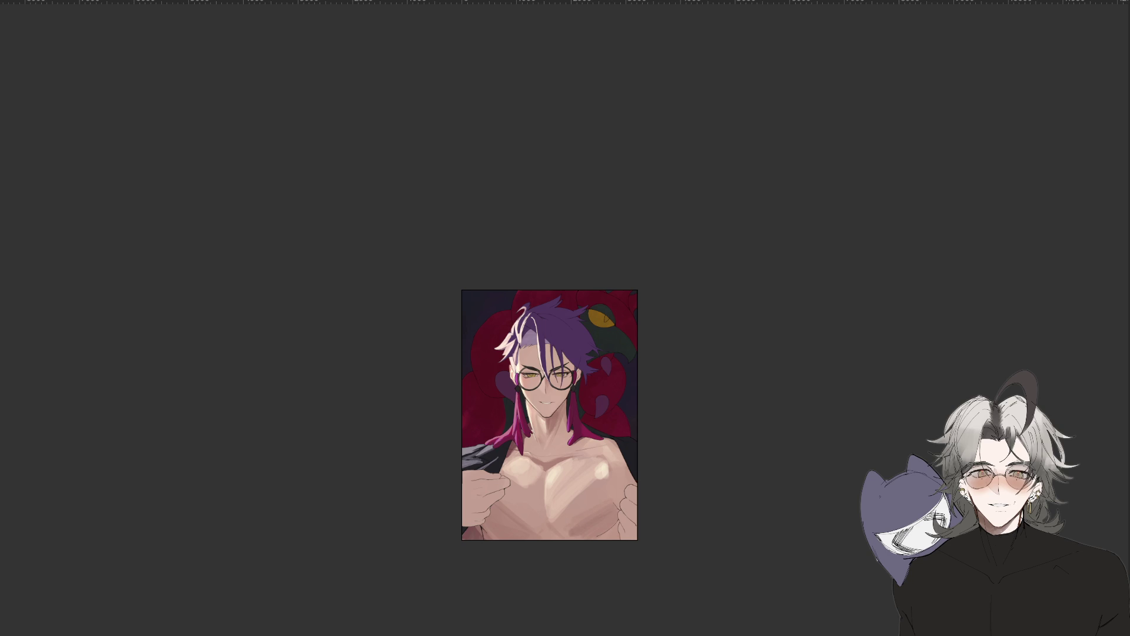
{"action": "scroll", "coordinate": [603, 405], "scroll_direction": "up", "scroll_amount": 2}
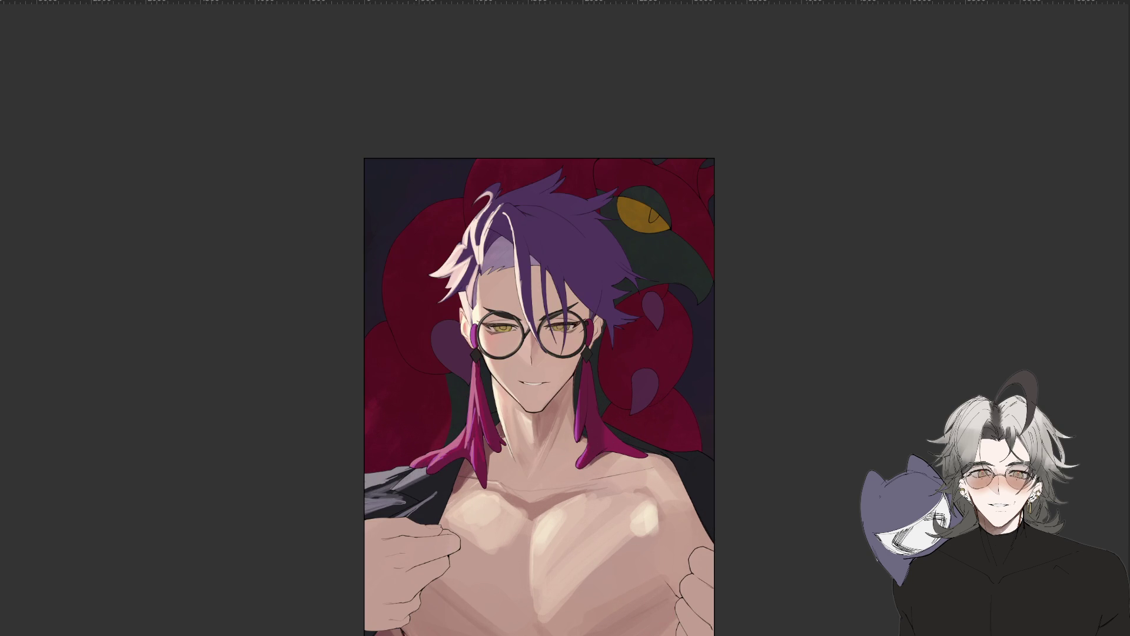
{"action": "scroll", "coordinate": [559, 422], "scroll_direction": "down", "scroll_amount": 3}
{"action": "mouse_move", "coordinate": [867, 361]}
{"action": "left_mouse_down"}
{"action": "mouse_move", "coordinate": [582, 624]}
{"action": "mouse_move", "coordinate": [687, 606]}
{"action": "mouse_move", "coordinate": [694, 542]}
{"action": "left_mouse_up"}
{"action": "scroll", "coordinate": [577, 347], "scroll_direction": "up", "scroll_amount": 3}
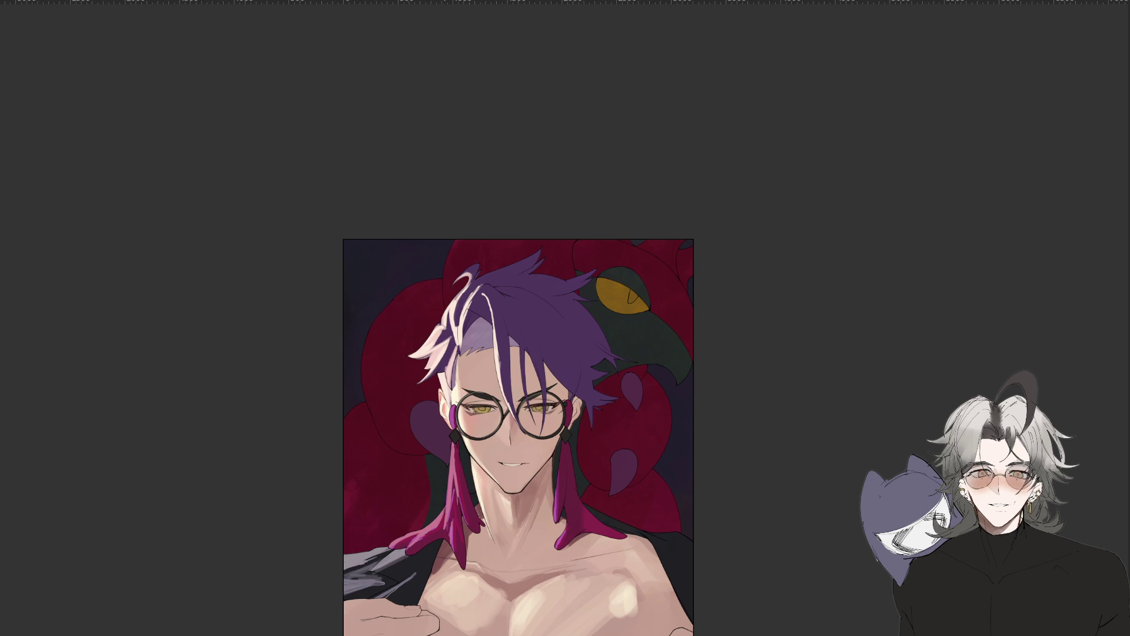
Check values in grayscale with Ctrl+Y, then restore full colour and reset the view with Ctrl+0.
{"action": "key", "text": "ctrl+y"}
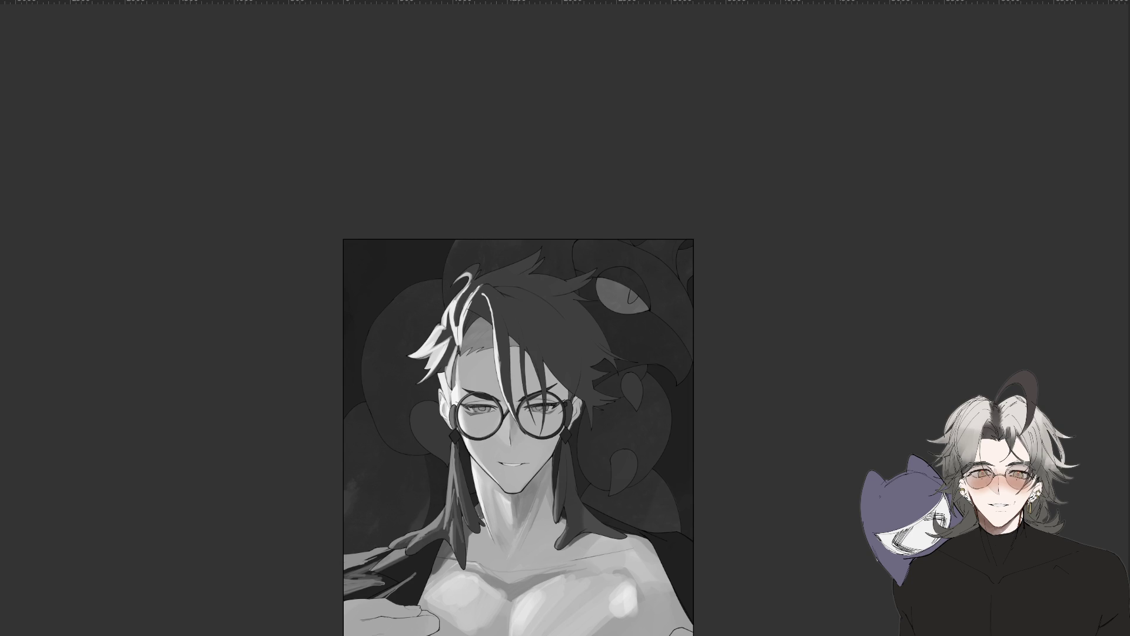
{"action": "left_click_drag", "start_coordinate": [542, 378], "coordinate": [530, 389]}
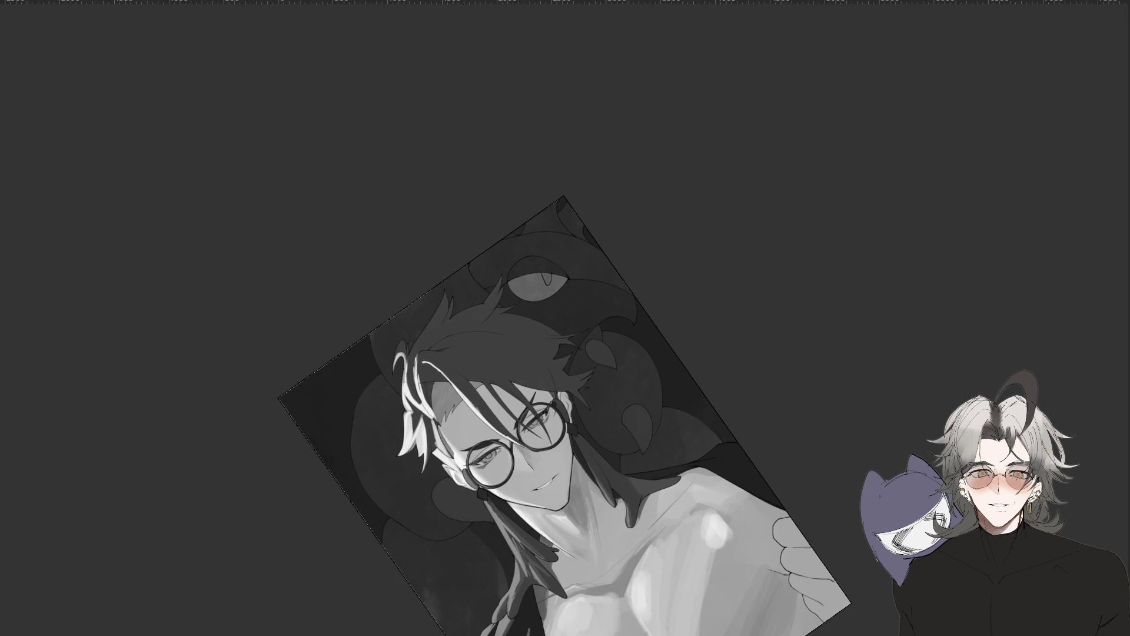
{"action": "scroll", "coordinate": [564, 415], "scroll_direction": "down", "scroll_amount": 5}
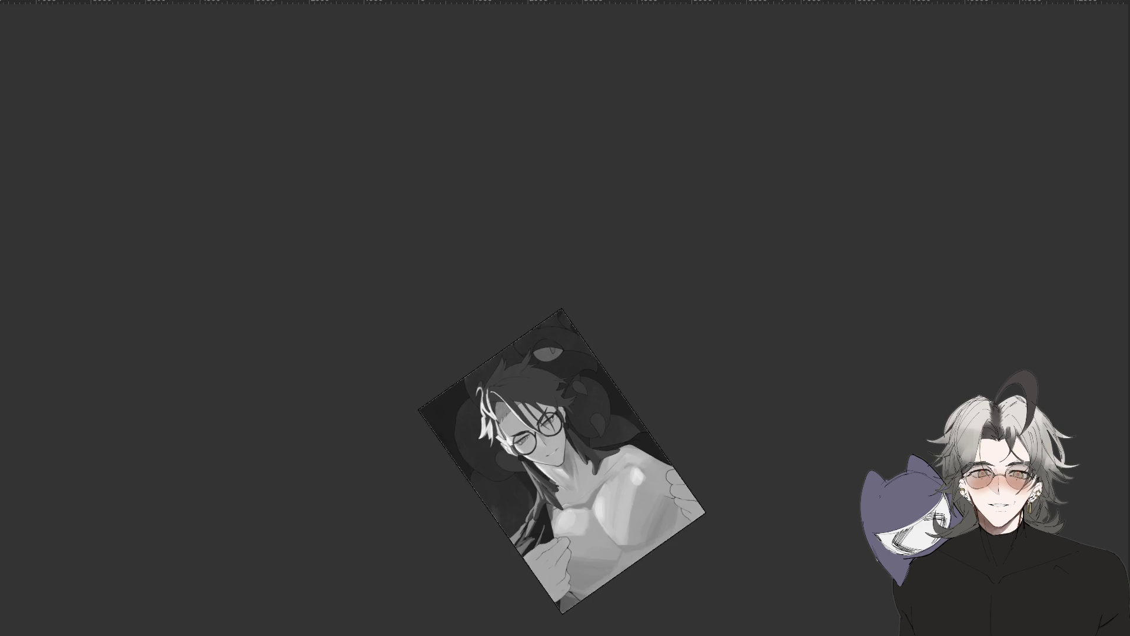
{"action": "left_click_drag", "start_coordinate": [548, 412], "coordinate": [565, 447]}
{"action": "key", "text": "ctrl+y"}
{"action": "scroll", "coordinate": [551, 442], "scroll_direction": "down", "scroll_amount": 3}
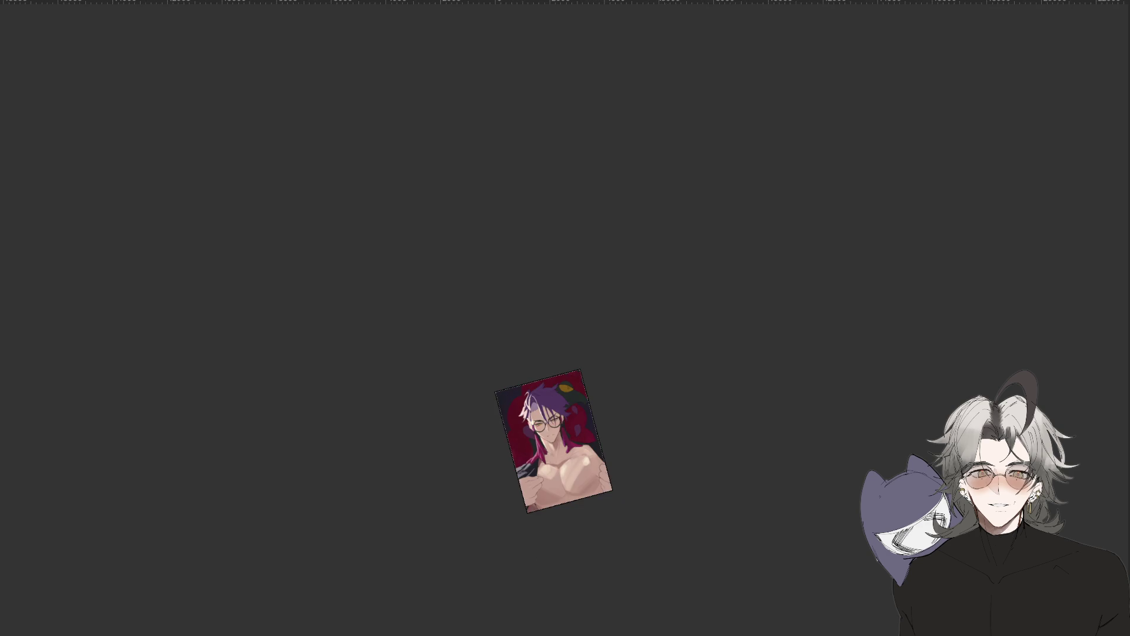
{"action": "key", "text": "ctrl+0"}
{"action": "scroll", "coordinate": [551, 435], "scroll_direction": "down", "scroll_amount": 2}
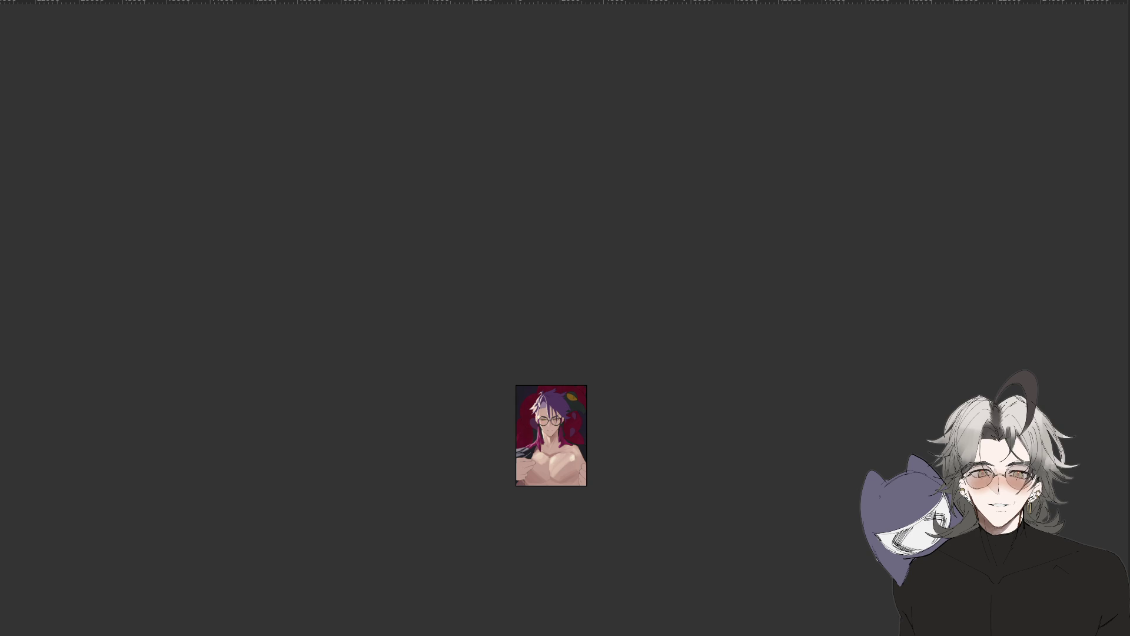
Paint darker shading along the left side of the neck.
{"action": "scroll", "coordinate": [575, 440], "scroll_direction": "up", "scroll_amount": 3}
{"action": "scroll", "coordinate": [592, 453], "scroll_direction": "up", "scroll_amount": 3}
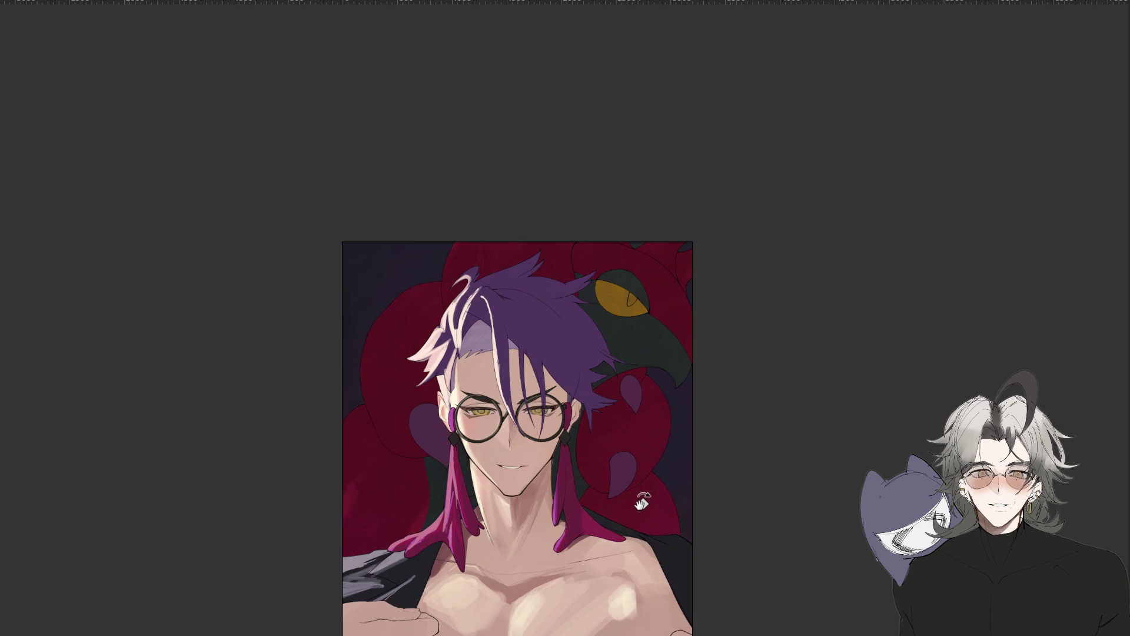
{"action": "scroll", "coordinate": [626, 504], "scroll_direction": "up", "scroll_amount": 1}
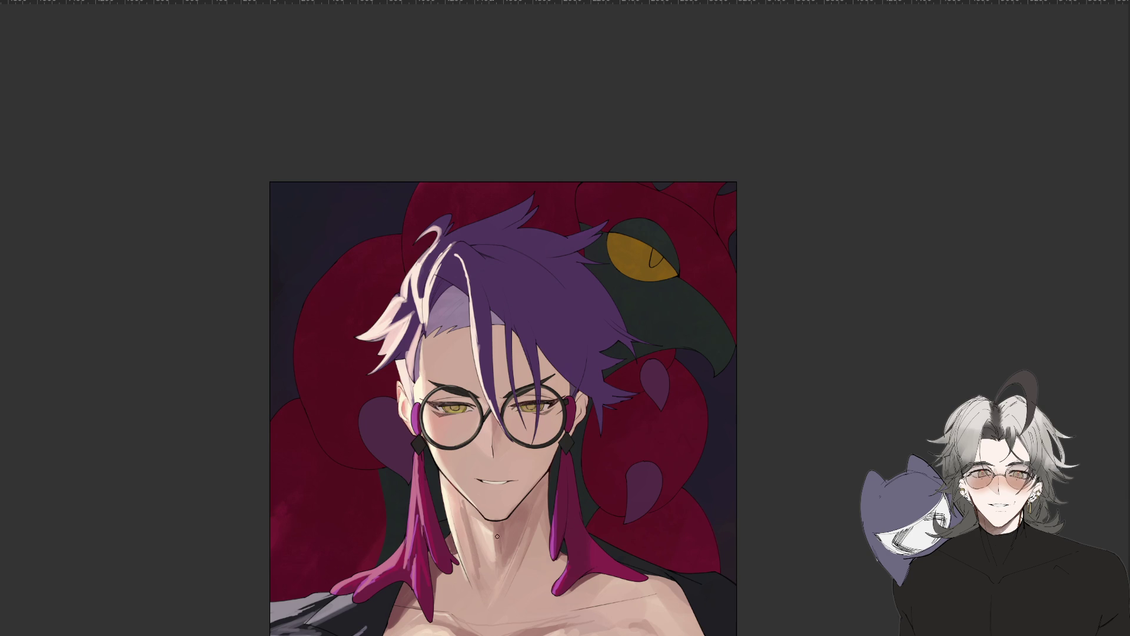
{"action": "left_click_drag", "start_coordinate": [459, 496], "coordinate": [477, 549]}
Recentre the artwork and undo the two heavy neck shading strokes.
{"action": "scroll", "coordinate": [575, 609], "scroll_direction": "down", "scroll_amount": 4}
{"action": "scroll", "coordinate": [556, 474], "scroll_direction": "up", "scroll_amount": 1}
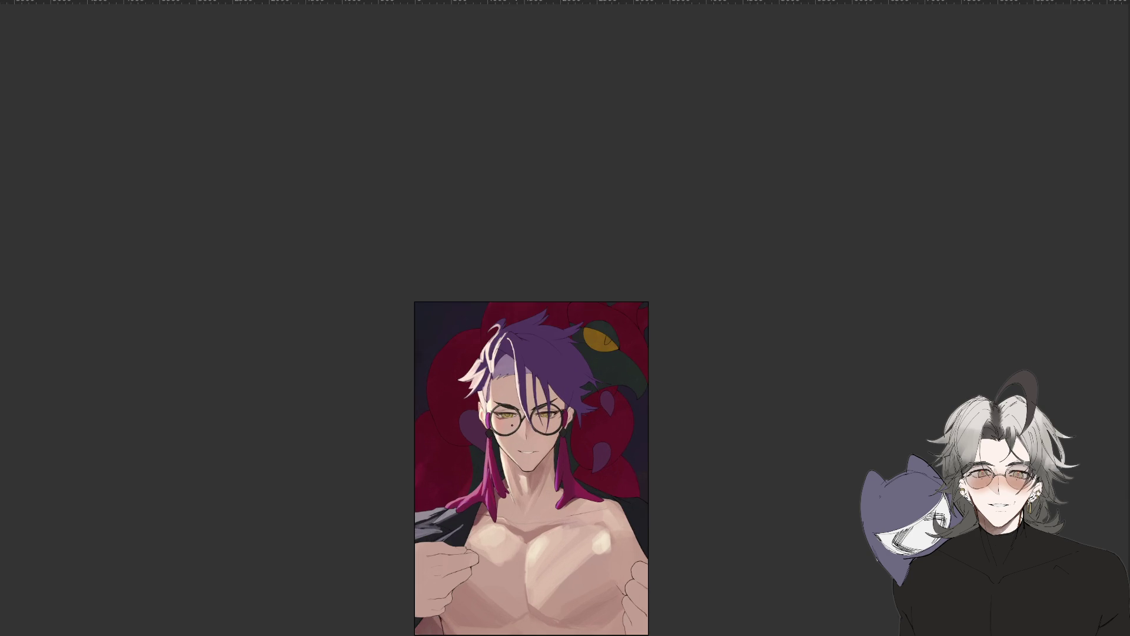
{"action": "scroll", "coordinate": [522, 474], "scroll_direction": "up", "scroll_amount": 1}
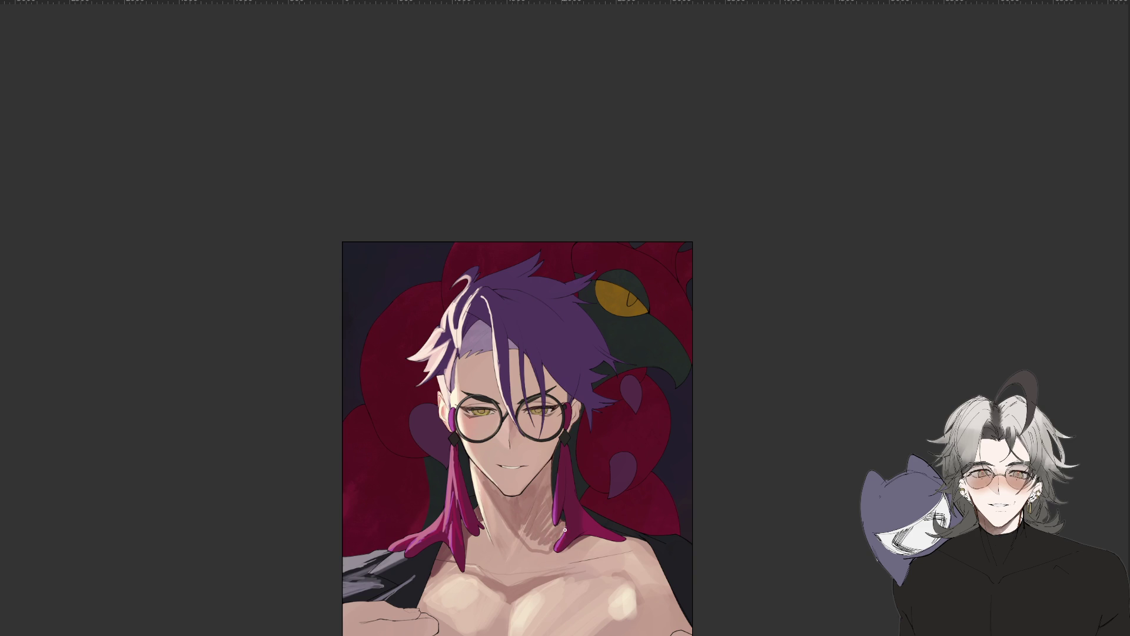
{"action": "scroll", "coordinate": [565, 517], "scroll_direction": "down", "scroll_amount": 3}
{"action": "scroll", "coordinate": [579, 440], "scroll_direction": "up", "scroll_amount": 3}
{"action": "scroll", "coordinate": [701, 523], "scroll_direction": "up", "scroll_amount": 2}
{"action": "left_click_drag", "start_coordinate": [709, 540], "coordinate": [710, 392]}
{"action": "key", "text": "ctrl+z"}
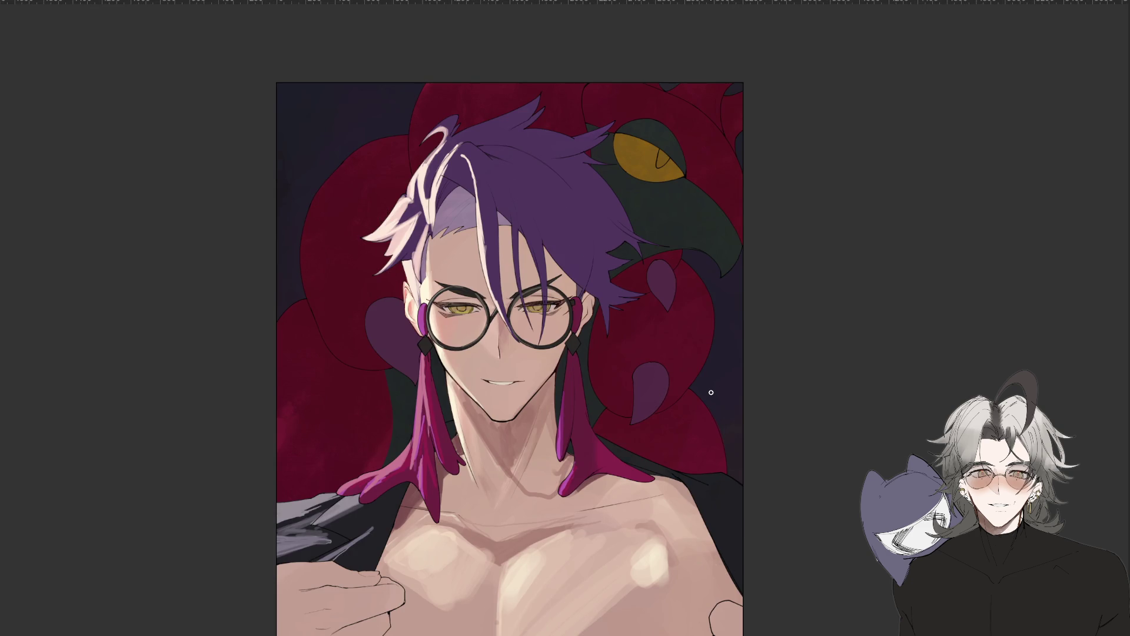
{"action": "key", "text": "ctrl+z"}
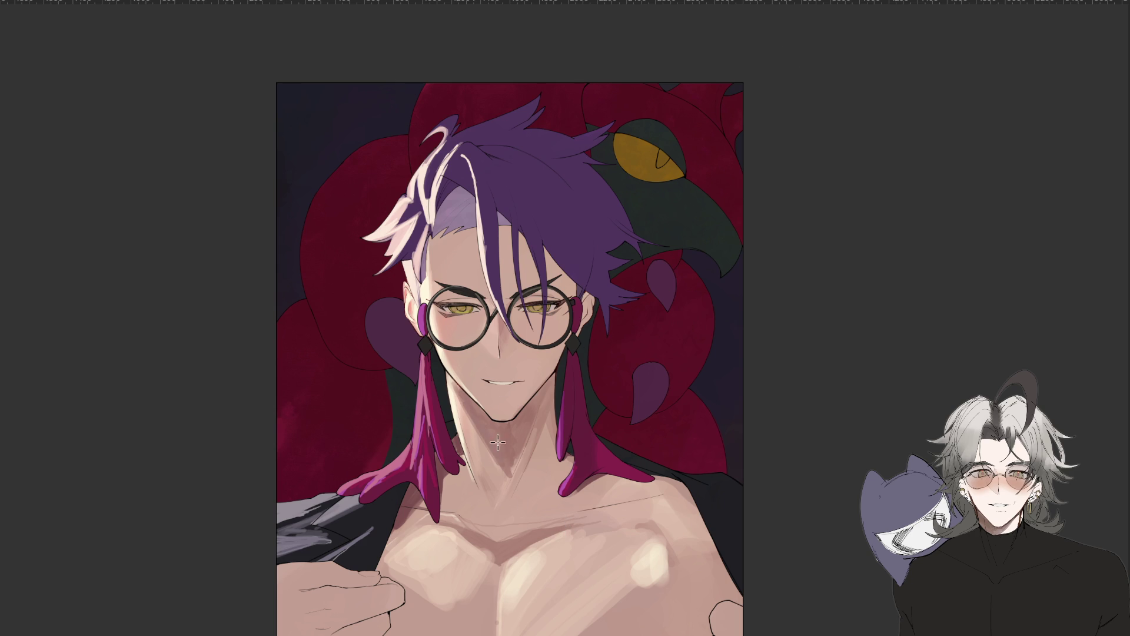
Repaint the neck with fainter shading strokes, tilting the view to check.
{"action": "left_click_drag", "start_coordinate": [516, 465], "coordinate": [532, 466]}
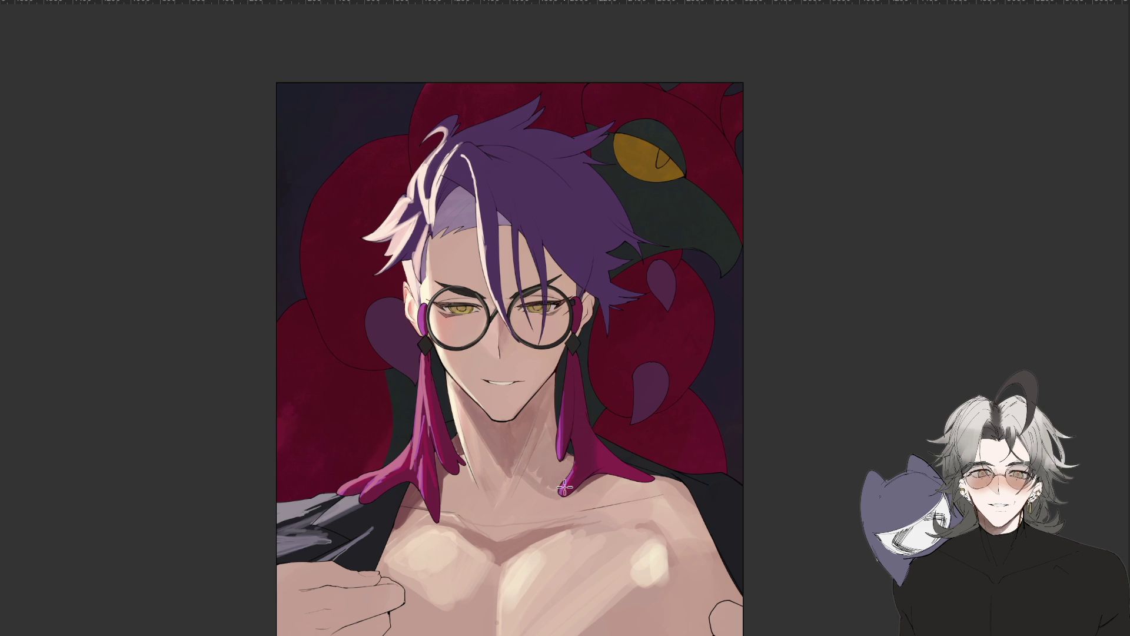
{"action": "scroll", "coordinate": [559, 453], "scroll_direction": "down", "scroll_amount": 5}
{"action": "scroll", "coordinate": [548, 436], "scroll_direction": "up", "scroll_amount": 3}
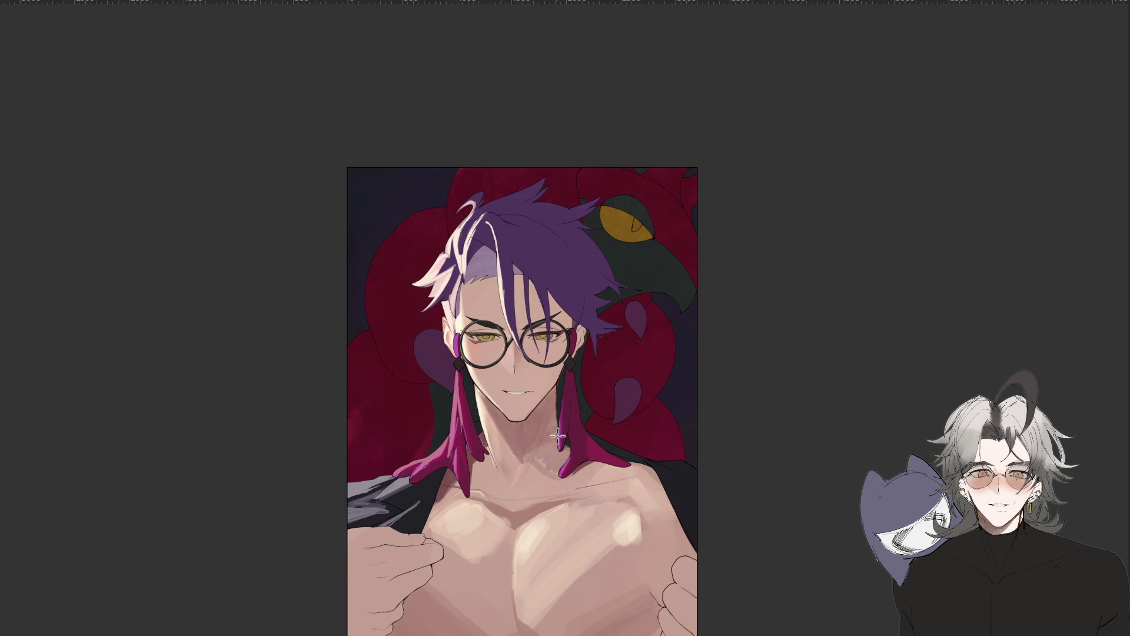
{"action": "scroll", "coordinate": [570, 450], "scroll_direction": "down", "scroll_amount": 5}
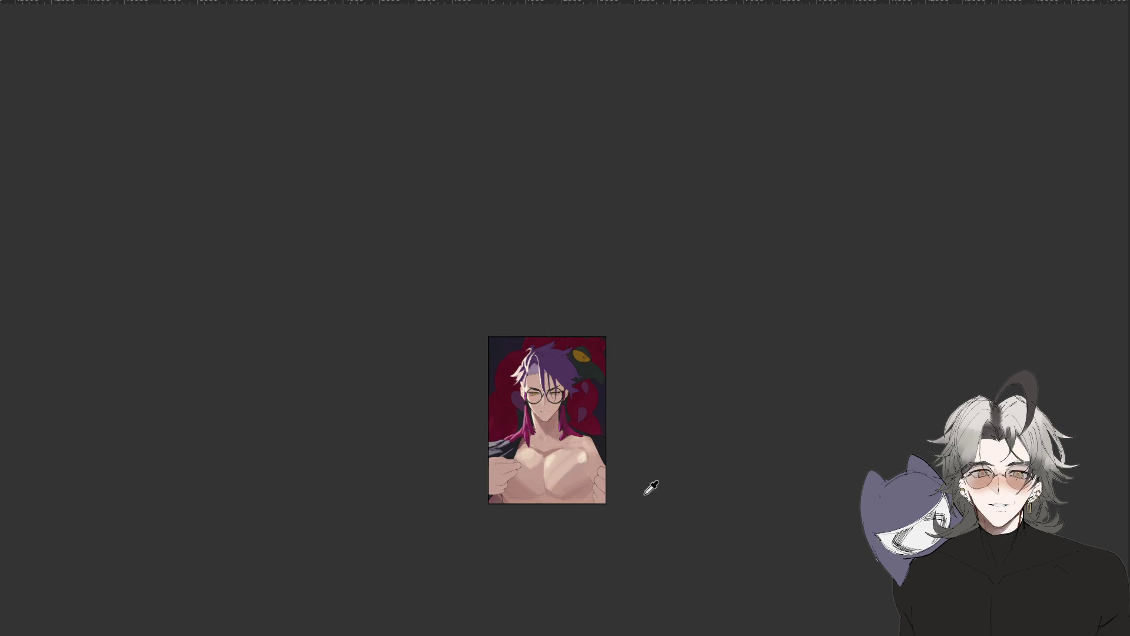
{"action": "mouse_move", "coordinate": [638, 512]}
{"action": "left_mouse_down"}
{"action": "mouse_move", "coordinate": [606, 577]}
{"action": "mouse_move", "coordinate": [731, 409]}
{"action": "left_mouse_up"}
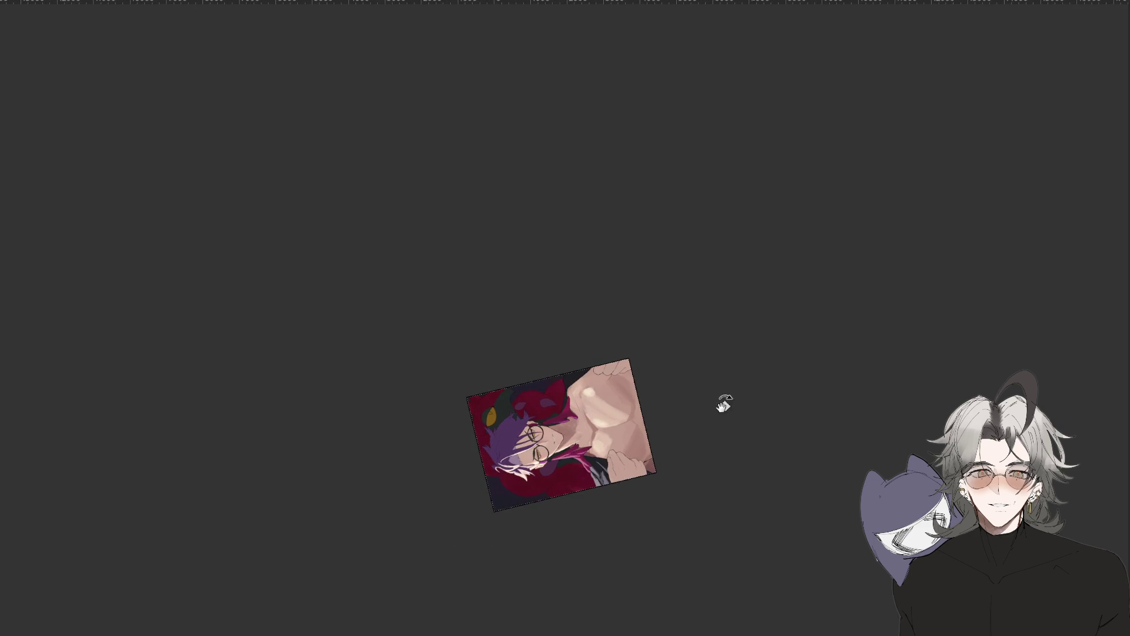
{"action": "scroll", "coordinate": [648, 374], "scroll_direction": "up", "scroll_amount": 5}
{"action": "scroll", "coordinate": [625, 479], "scroll_direction": "up", "scroll_amount": 2}
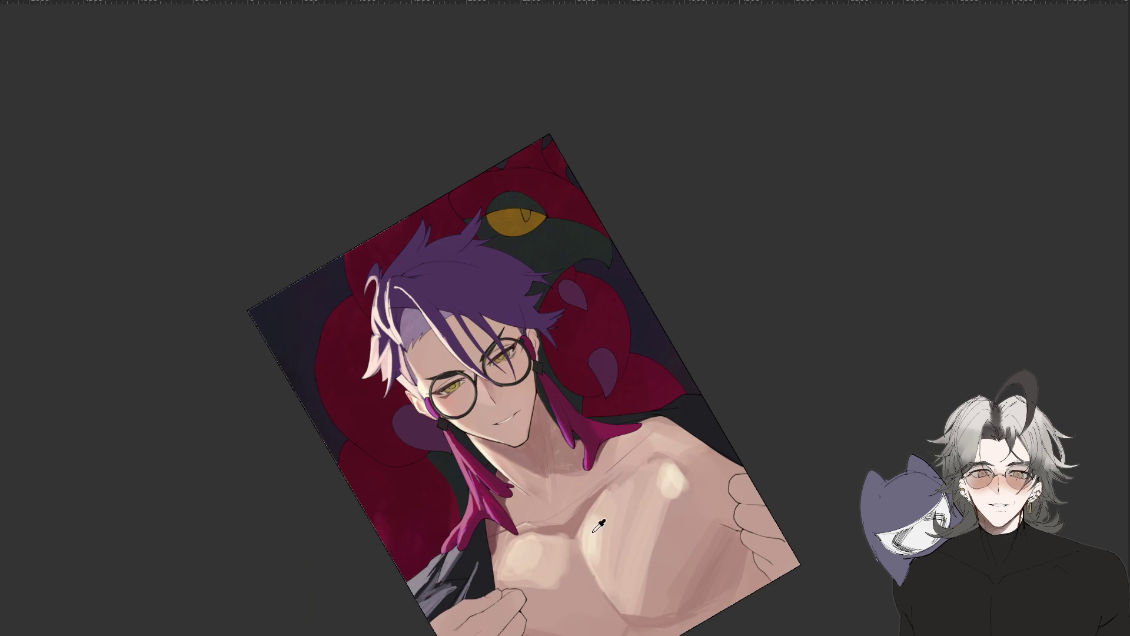
Lasso the light area in the middle of the chest, paint it, then deselect.
{"action": "left_click_drag", "start_coordinate": [577, 543], "coordinate": [584, 518]}
{"action": "left_click_drag", "start_coordinate": [626, 488], "coordinate": [588, 532]}
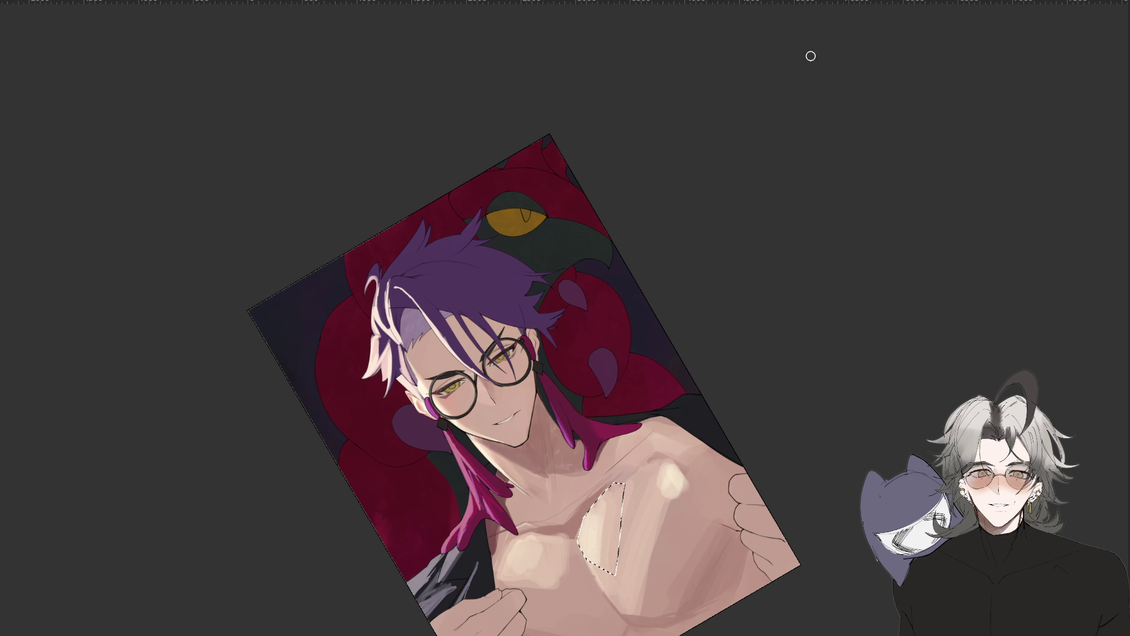
{"action": "key", "text": "ctrl+d"}
Turn the canvas sideways to inspect, then rotate it back toward upright.
{"action": "scroll", "coordinate": [597, 514], "scroll_direction": "down", "scroll_amount": 3}
{"action": "left_click_drag", "start_coordinate": [596, 514], "coordinate": [757, 585]}
{"action": "scroll", "coordinate": [670, 402], "scroll_direction": "up", "scroll_amount": 3}
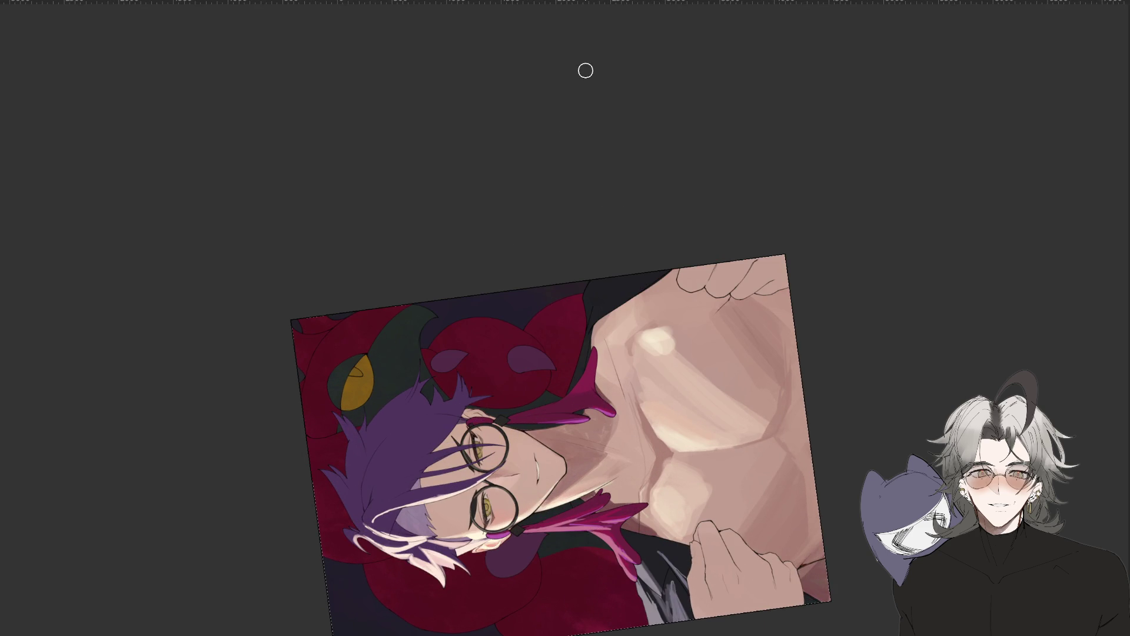
{"action": "left_click_drag", "start_coordinate": [698, 444], "coordinate": [636, 468]}
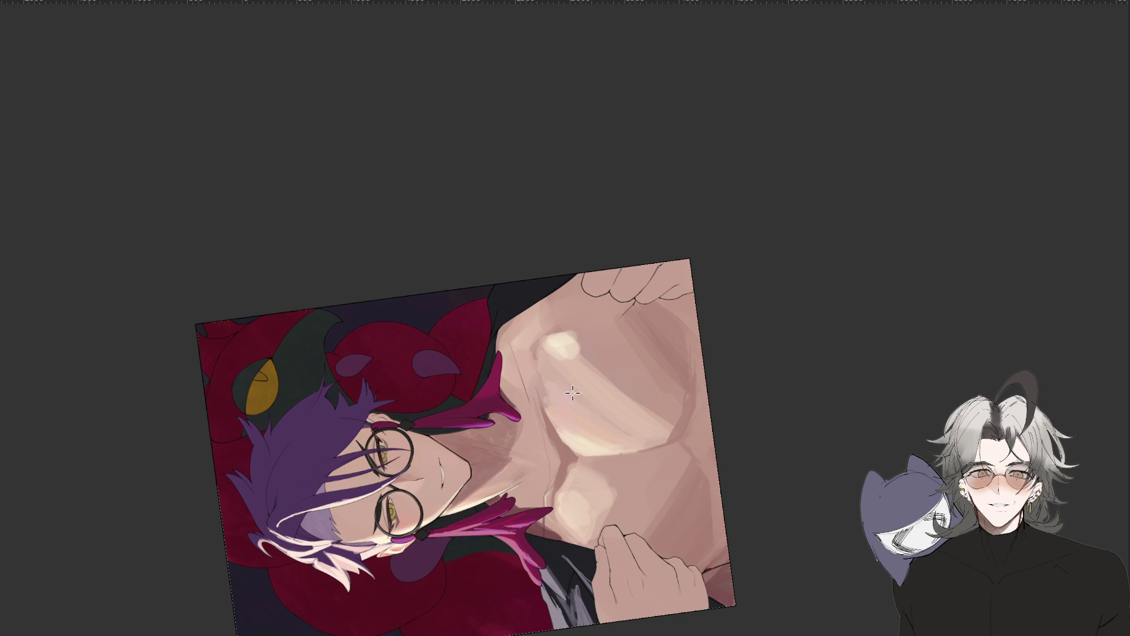
{"action": "mouse_move", "coordinate": [748, 318]}
{"action": "left_mouse_down"}
{"action": "mouse_move", "coordinate": [618, 439]}
{"action": "mouse_move", "coordinate": [627, 410]}
{"action": "left_mouse_up"}
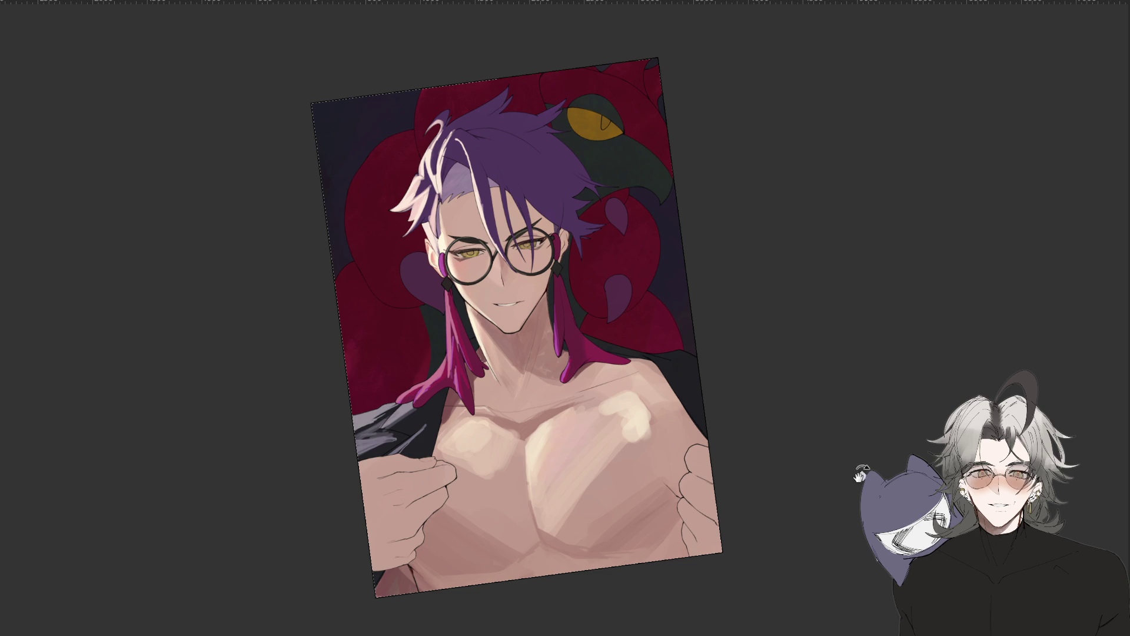
Paint a lighter skin-tone stroke across the chest, checking it at 45° and sideways views.
{"action": "key", "text": "ctrl+0"}
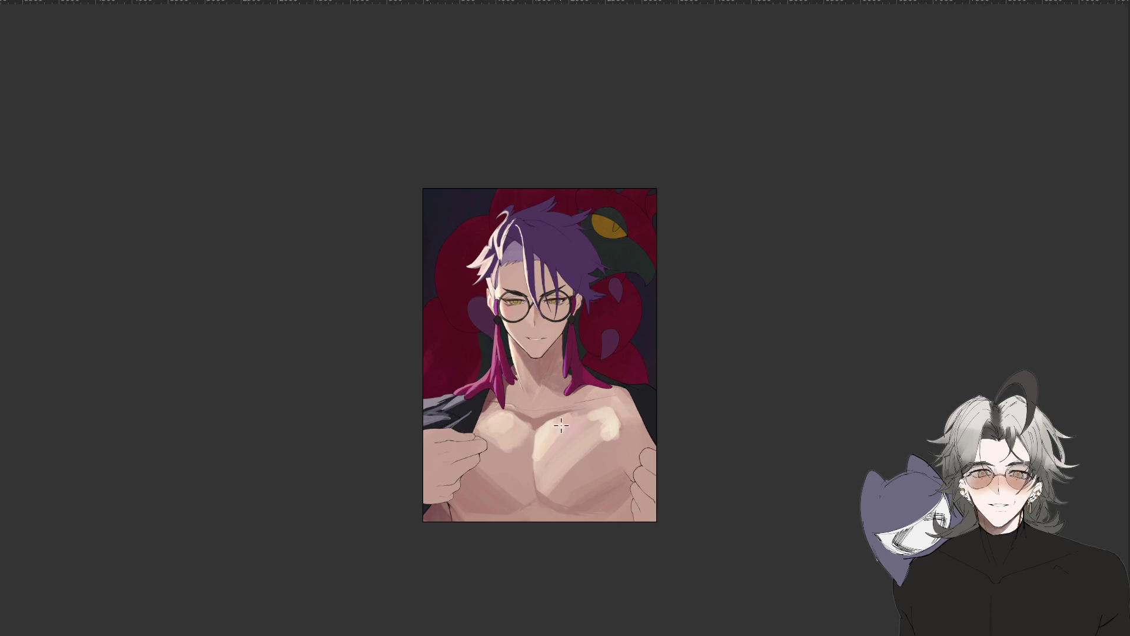
{"action": "left_click_drag", "start_coordinate": [574, 413], "coordinate": [530, 477]}
{"action": "left_click_drag", "start_coordinate": [467, 112], "coordinate": [632, 231]}
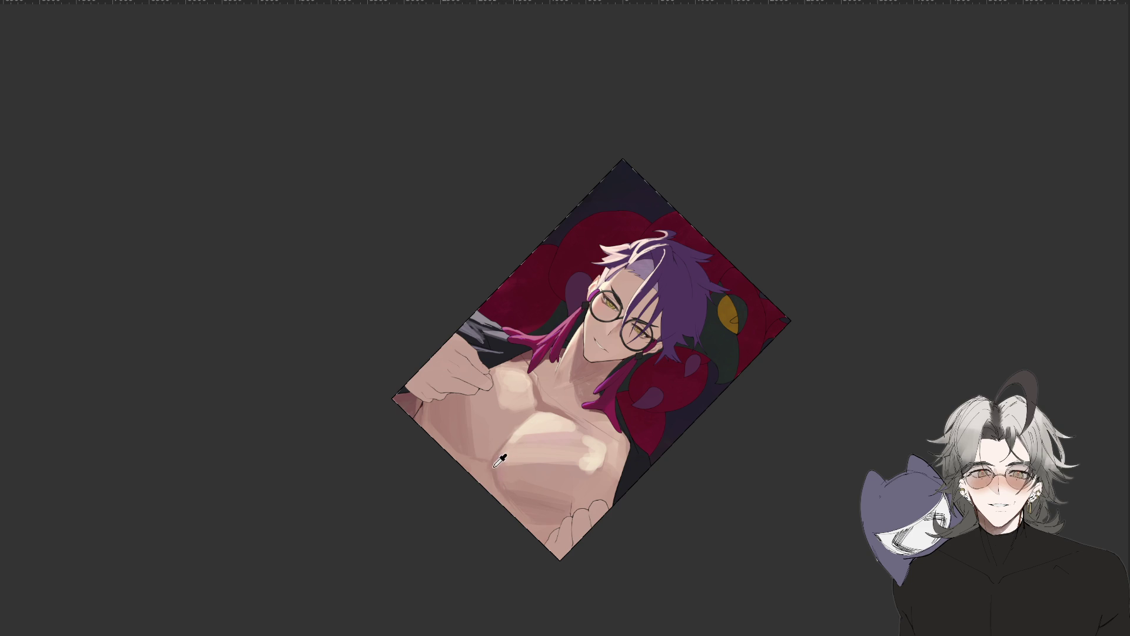
{"action": "left_click_drag", "start_coordinate": [461, 626], "coordinate": [531, 471]}
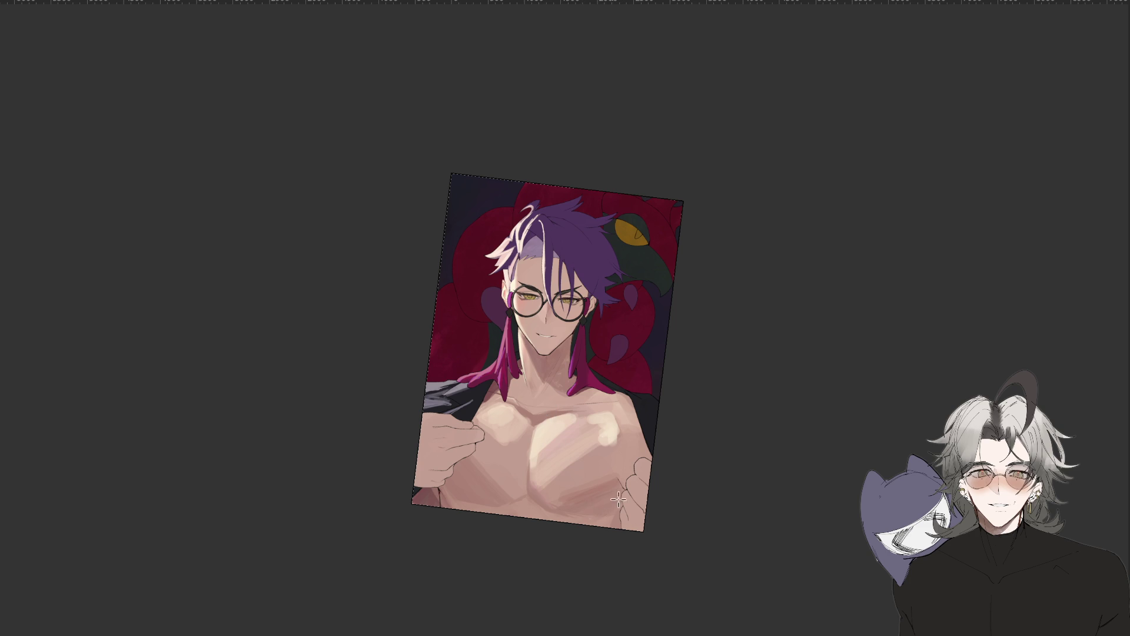
{"action": "left_click_drag", "start_coordinate": [592, 506], "coordinate": [706, 384]}
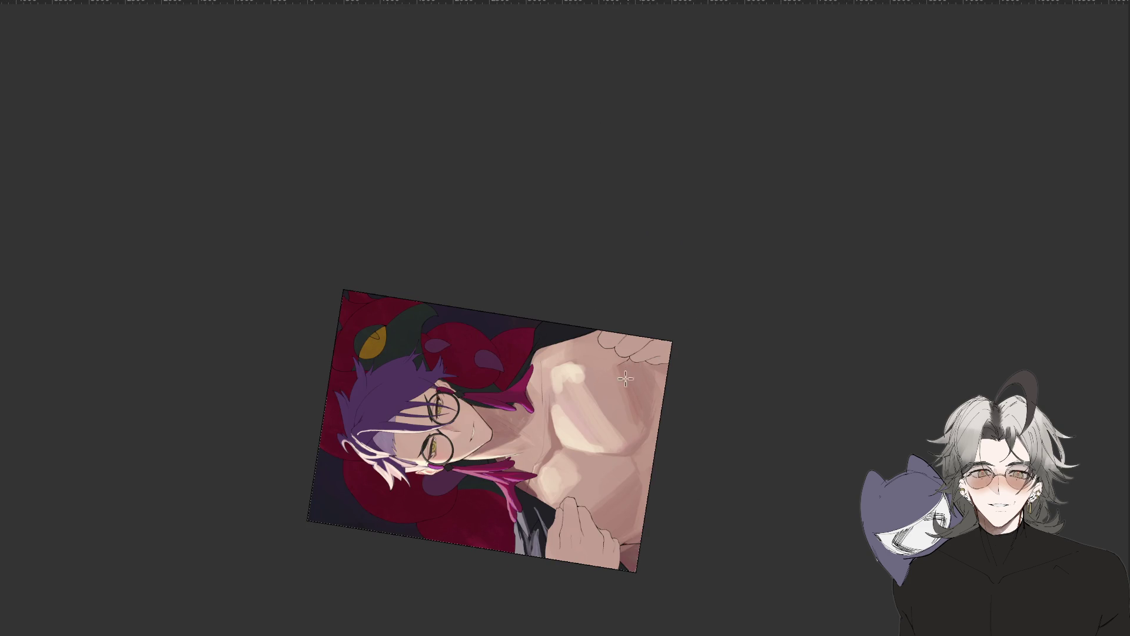
{"action": "key", "text": "Escape"}
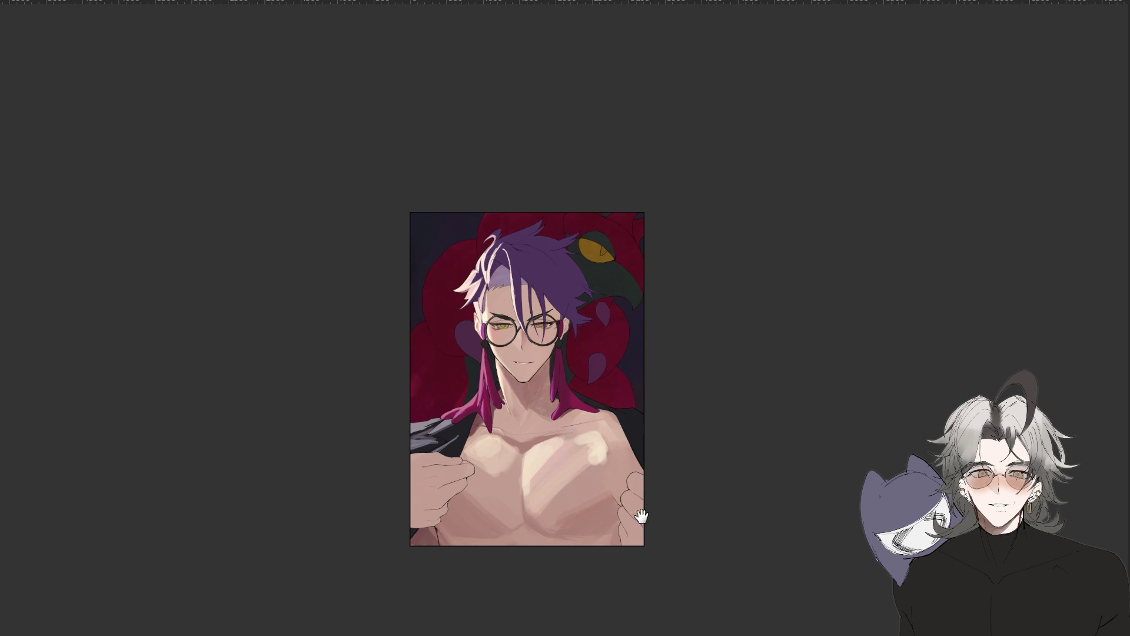
{"action": "scroll", "coordinate": [630, 488], "scroll_direction": "up", "scroll_amount": 2}
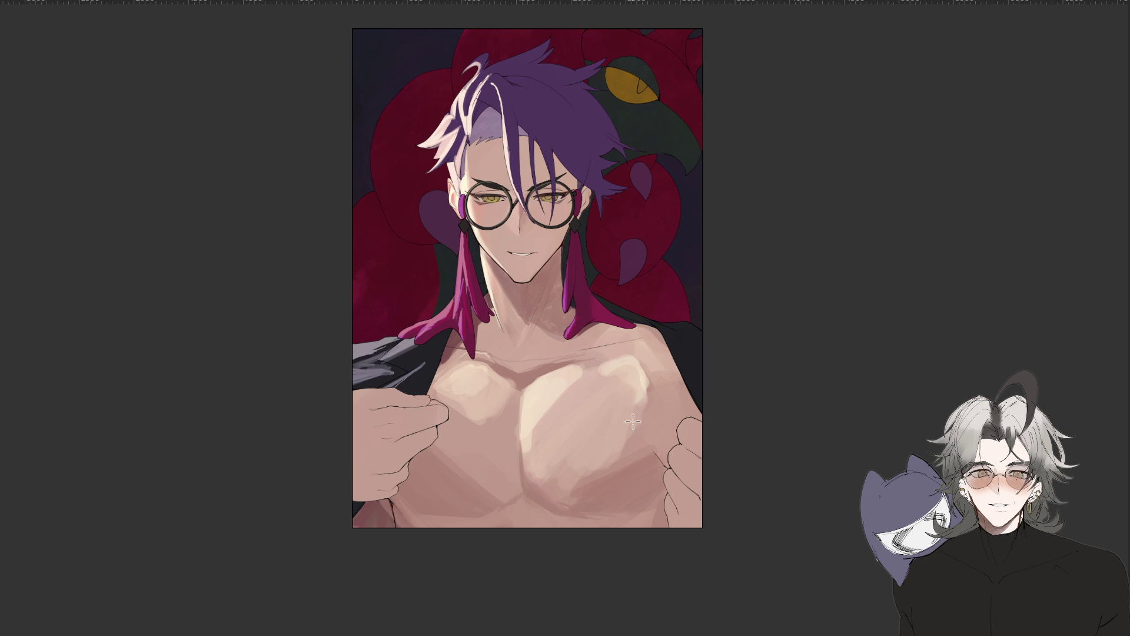
{"action": "scroll", "coordinate": [563, 481], "scroll_direction": "down", "scroll_amount": 3}
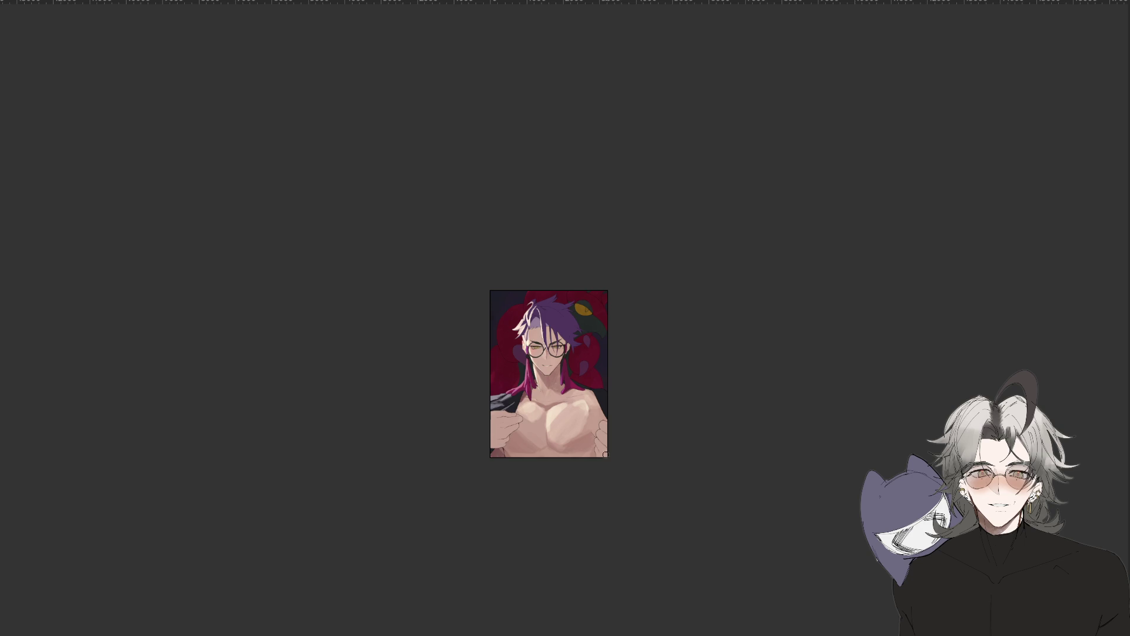
{"action": "scroll", "coordinate": [606, 456], "scroll_direction": "up", "scroll_amount": 3}
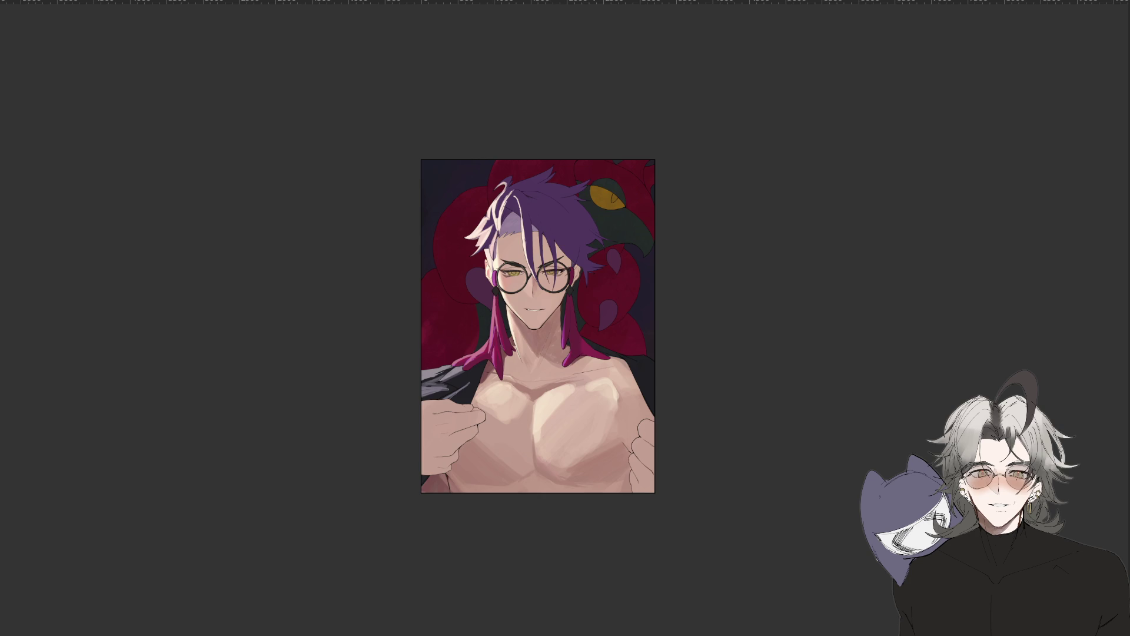
On a mirrored view, select a chest area and lighten and smooth the shading inside it.
{"action": "key", "text": "m"}
{"action": "mouse_move", "coordinate": [516, 381]}
{"action": "left_mouse_down"}
{"action": "mouse_move", "coordinate": [531, 468]}
{"action": "mouse_move", "coordinate": [517, 383]}
{"action": "left_mouse_up"}
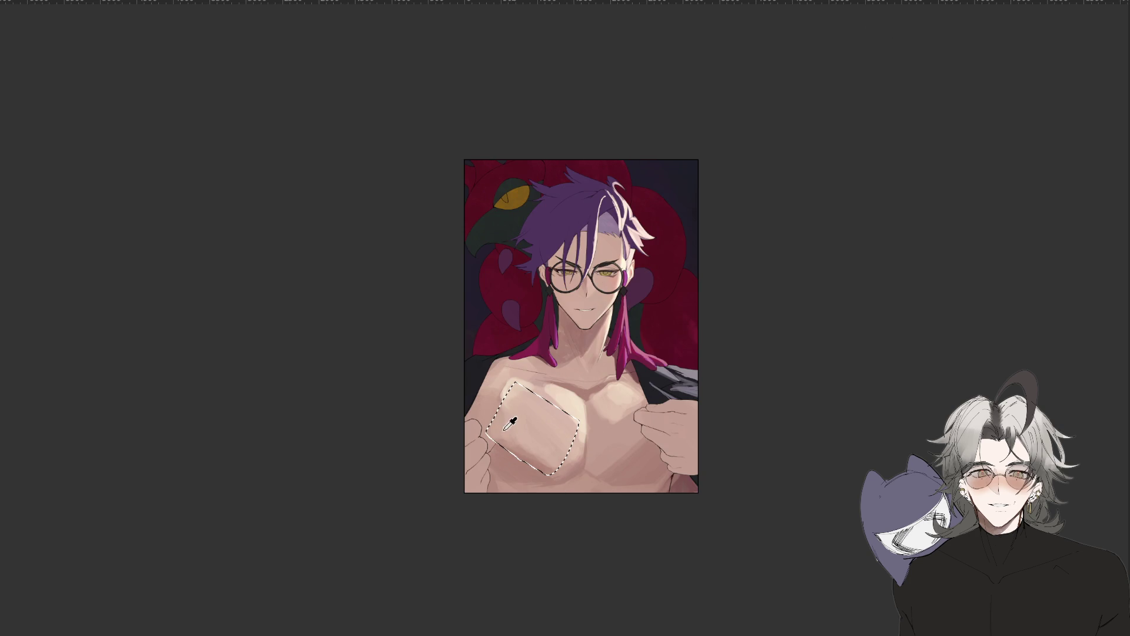
{"action": "mouse_move", "coordinate": [521, 428]}
{"action": "left_mouse_down"}
{"action": "mouse_move", "coordinate": [565, 447]}
{"action": "mouse_move", "coordinate": [505, 418]}
{"action": "mouse_move", "coordinate": [547, 456]}
{"action": "left_mouse_up"}
{"action": "mouse_move", "coordinate": [513, 409]}
{"action": "left_mouse_down"}
{"action": "mouse_move", "coordinate": [554, 466]}
{"action": "mouse_move", "coordinate": [507, 429]}
{"action": "left_mouse_up"}
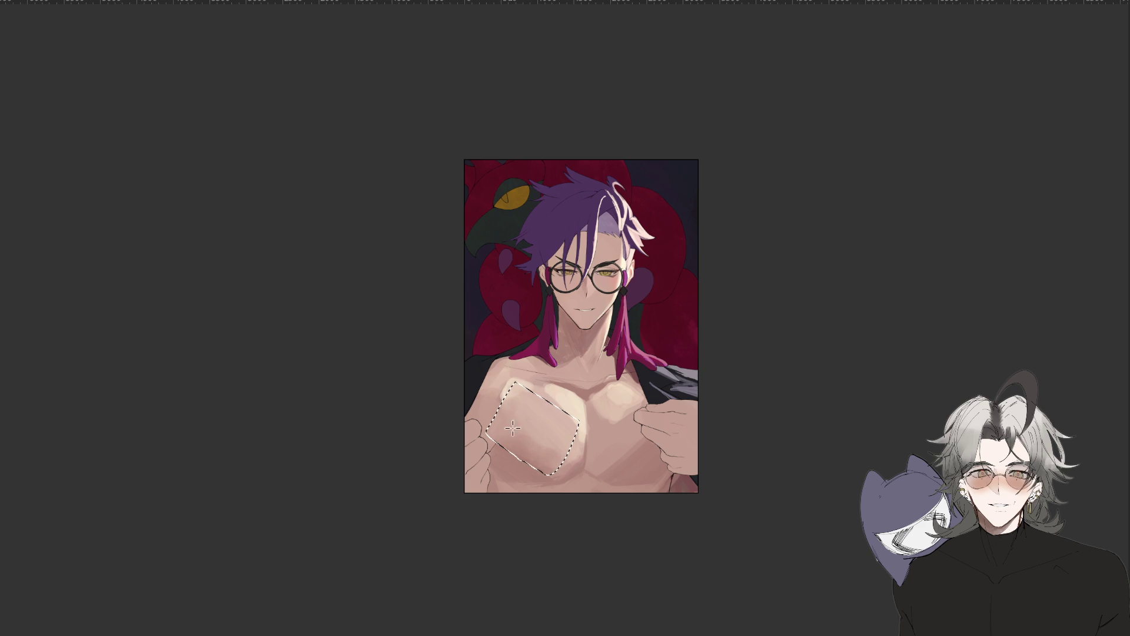
{"action": "key", "text": "m"}
Zoom out and back in, then rotate the canvas to several angles with the brush active.
{"action": "key", "text": "minus"}
{"action": "key", "text": "minus"}
{"action": "key", "text": "plus"}
{"action": "key", "text": "plus"}
{"action": "key", "text": "4"}
{"action": "key", "text": "4"}
{"action": "key", "text": "b"}
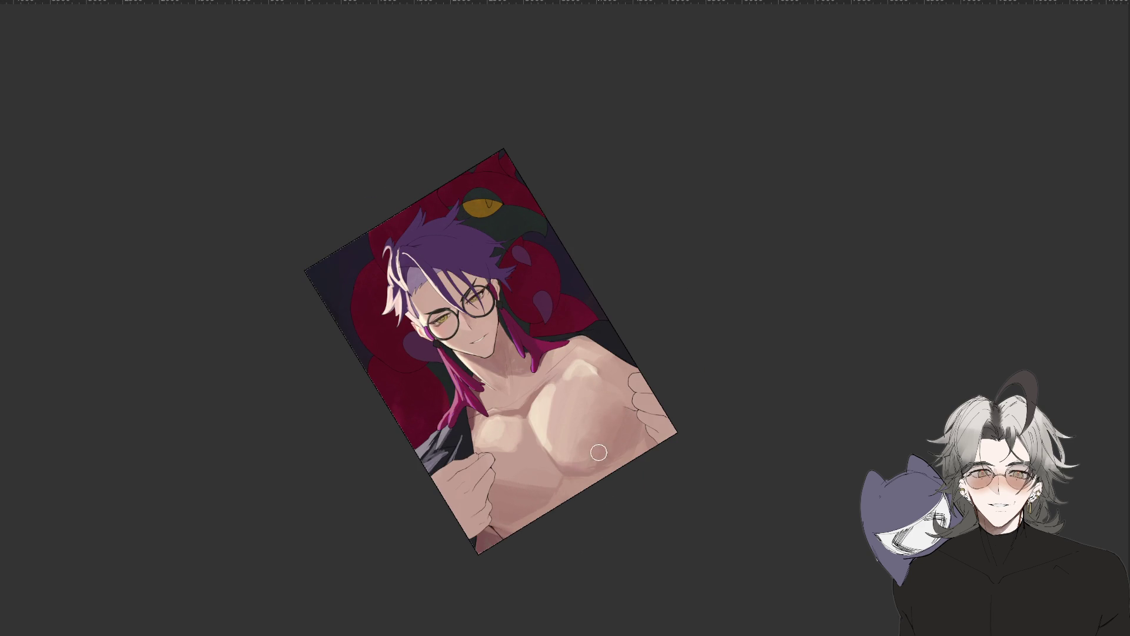
{"action": "left_click_drag", "start_coordinate": [556, 471], "coordinate": [643, 317]}
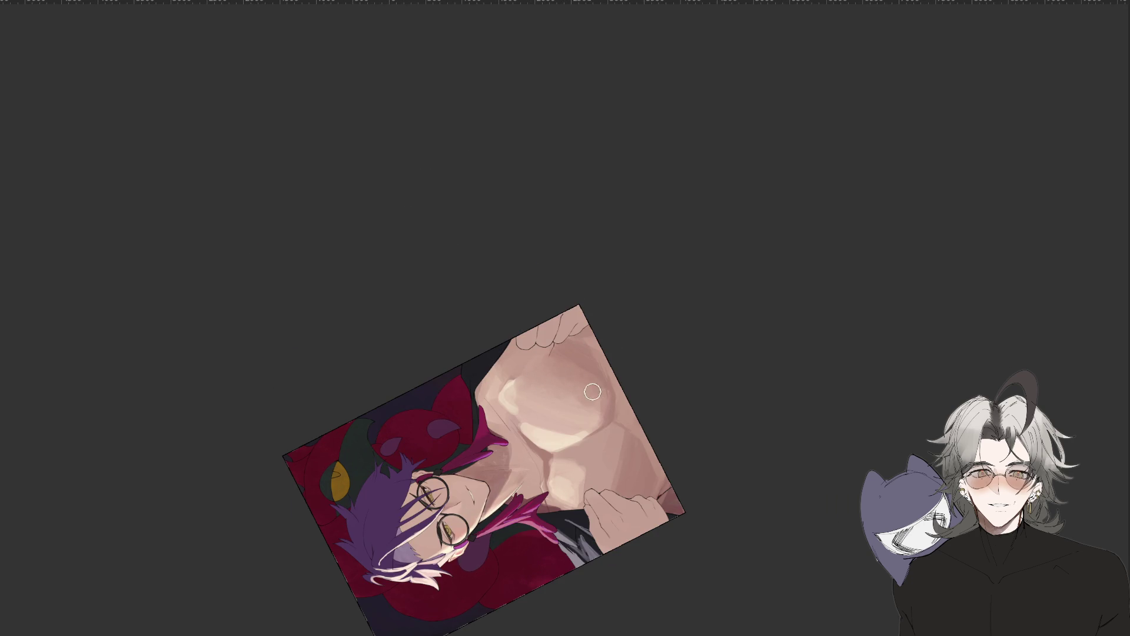
{"action": "left_click_drag", "start_coordinate": [591, 476], "coordinate": [614, 279]}
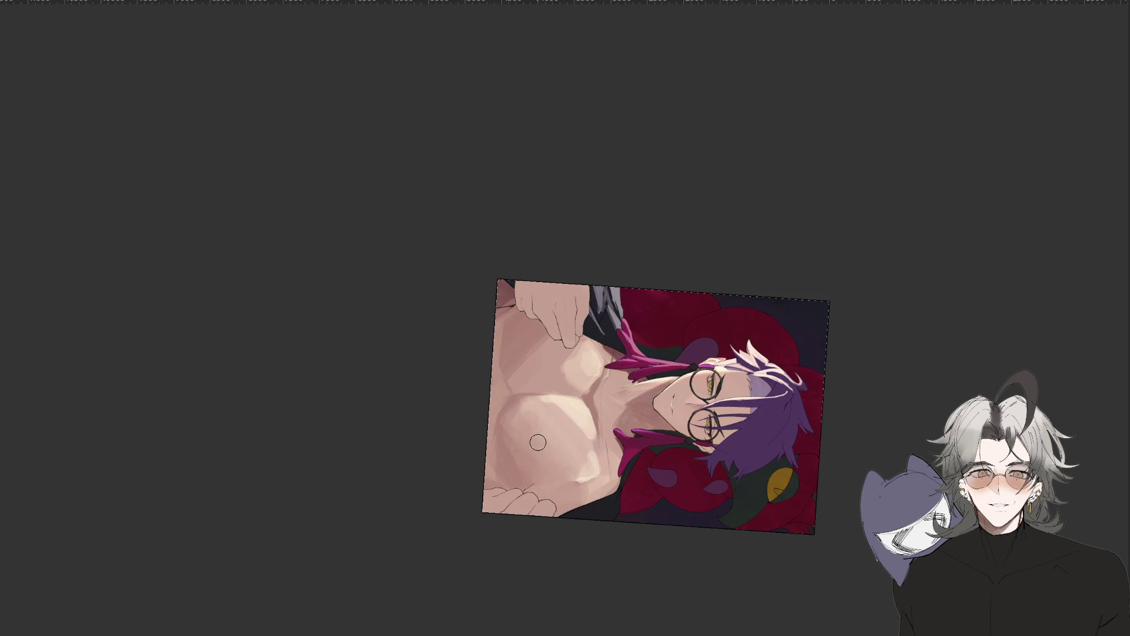
Fit the whole illustration in the window and reset the canvas rotation to upright.
{"action": "scroll", "coordinate": [535, 459], "scroll_direction": "down", "scroll_amount": 3}
{"action": "left_click_drag", "start_coordinate": [581, 606], "coordinate": [682, 433]}
{"action": "key", "text": "ctrl+0"}
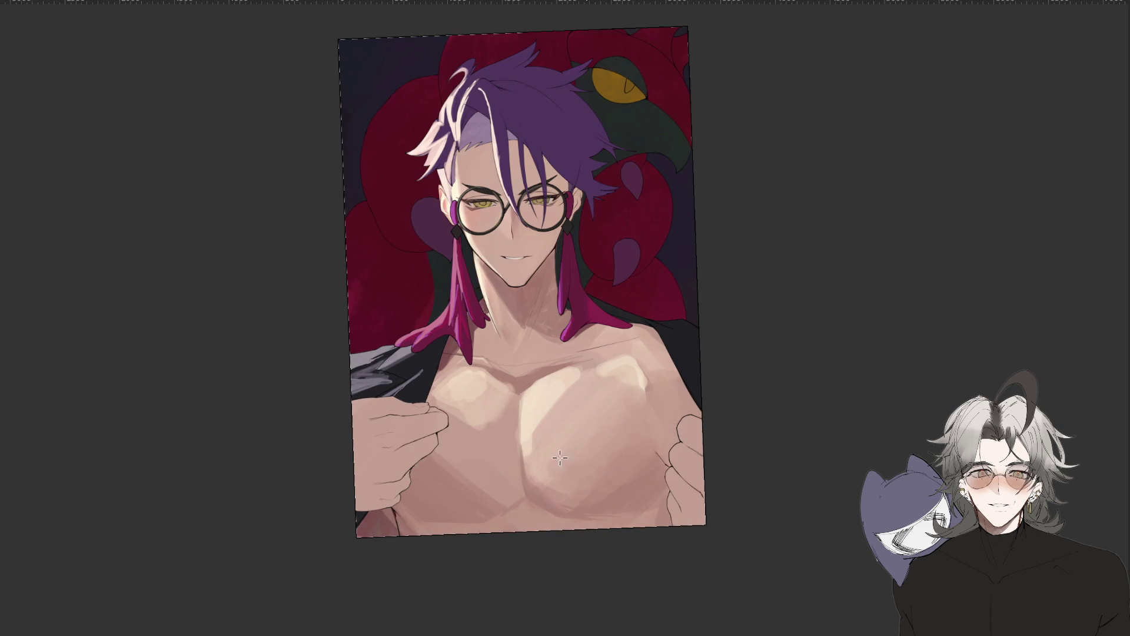
{"action": "scroll", "coordinate": [565, 384], "scroll_direction": "down", "scroll_amount": 5}
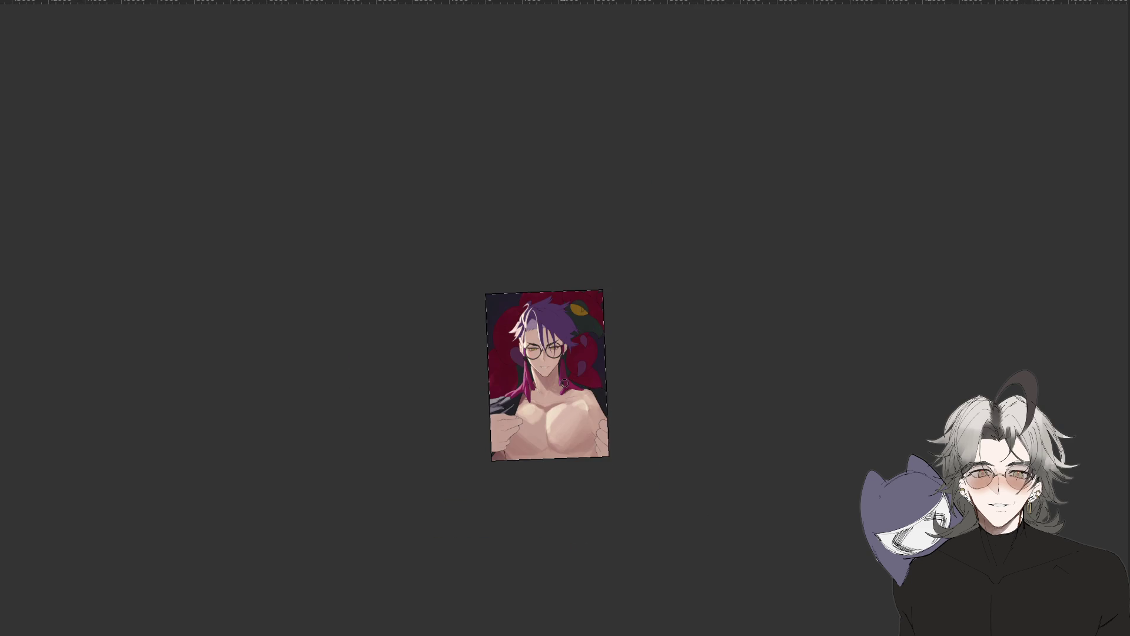
{"action": "key", "text": "ctrl+0"}
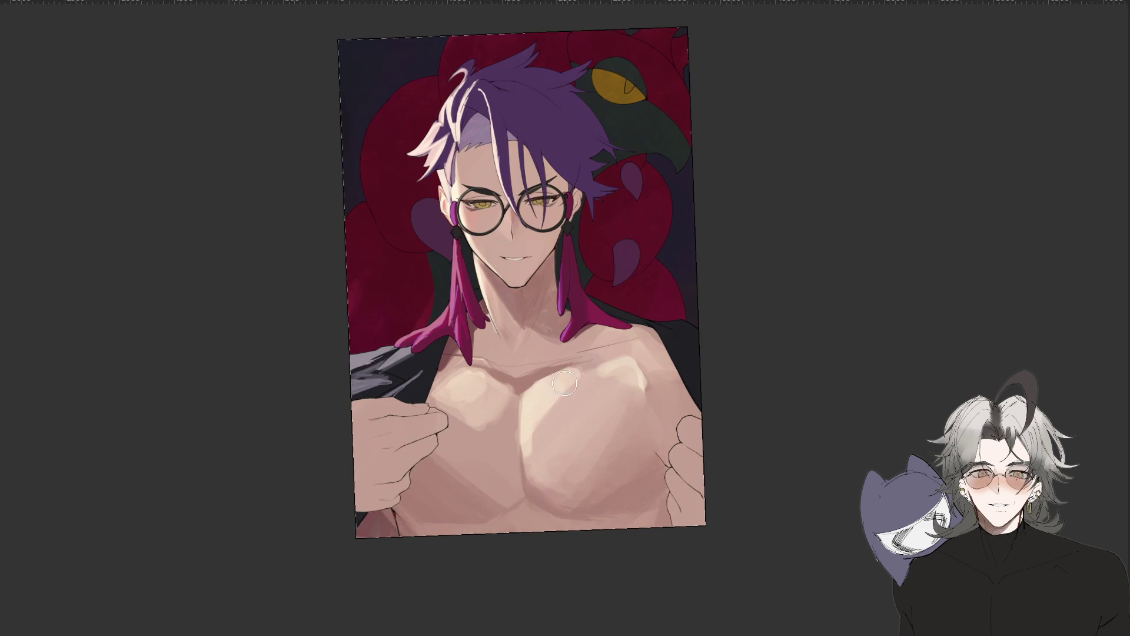
{"action": "key", "text": "r"}
{"action": "left_click_drag", "start_coordinate": [763, 389], "coordinate": [771, 423]}
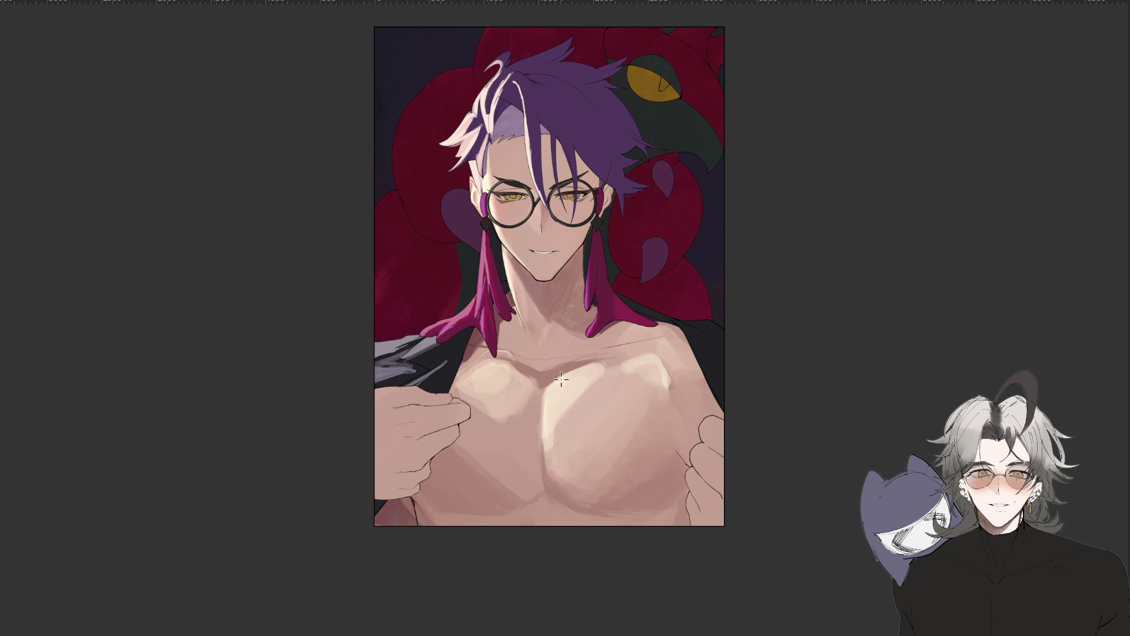
Select a diamond on the upper-left chest with the polygon lasso and paint a lighter, even skin tone inside.
{"action": "key", "text": "l"}
{"action": "left_click", "coordinate": [532, 384]}
{"action": "left_click", "coordinate": [506, 409]}
{"action": "left_click", "coordinate": [465, 399]}
{"action": "left_click", "coordinate": [456, 398]}
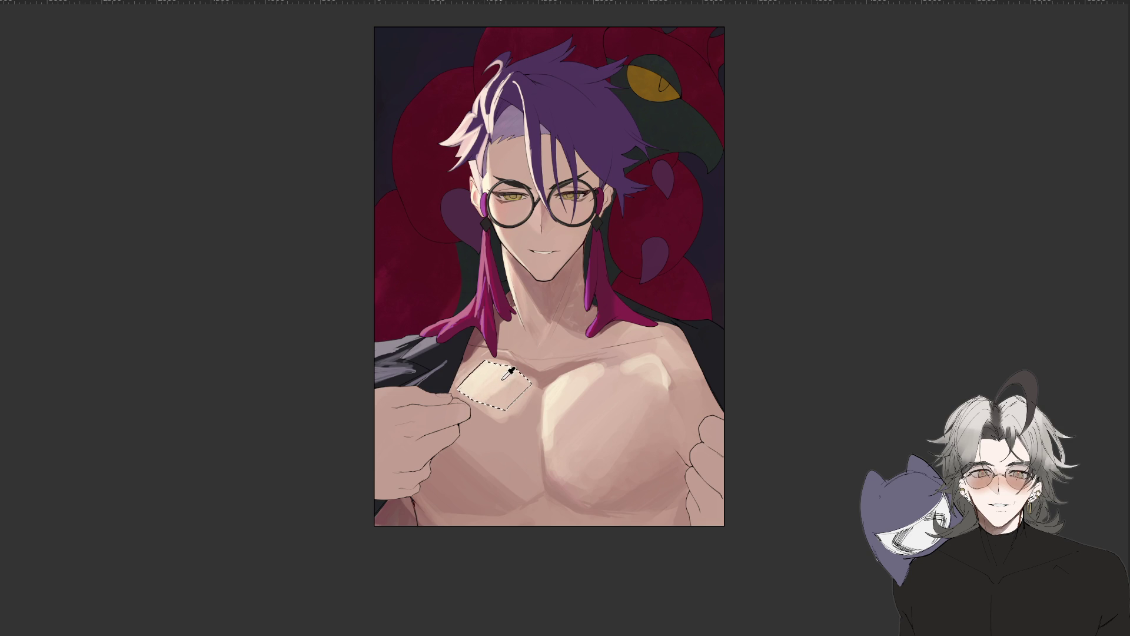
{"action": "left_click_drag", "start_coordinate": [492, 379], "coordinate": [518, 386]}
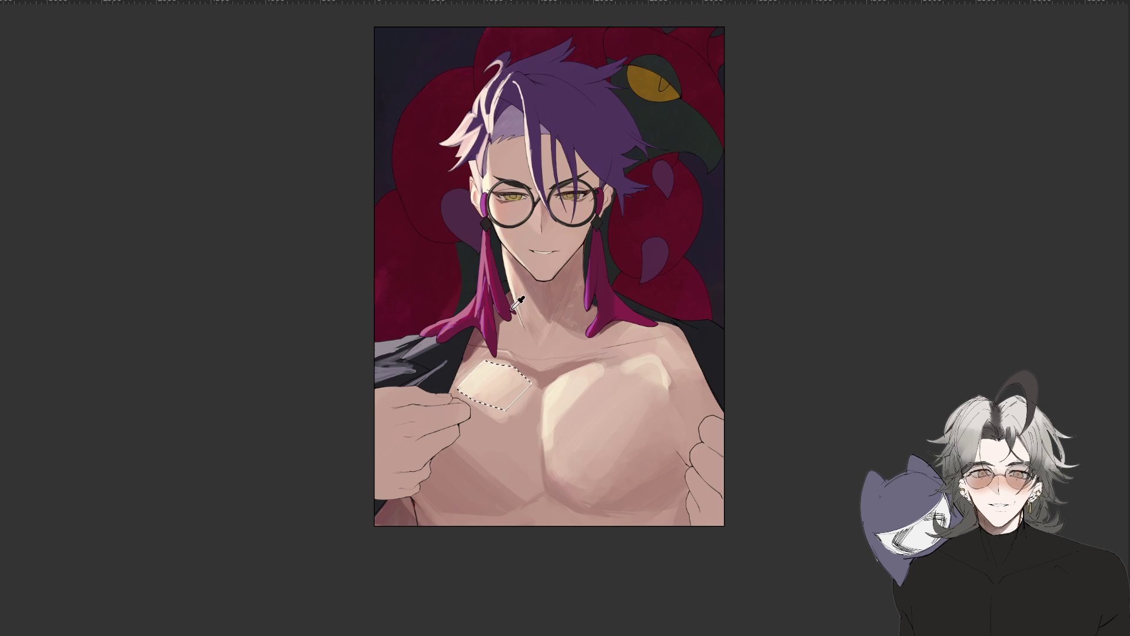
Mirror the canvas to check proportions, flip it back, and rotate the view.
{"action": "key", "text": "m"}
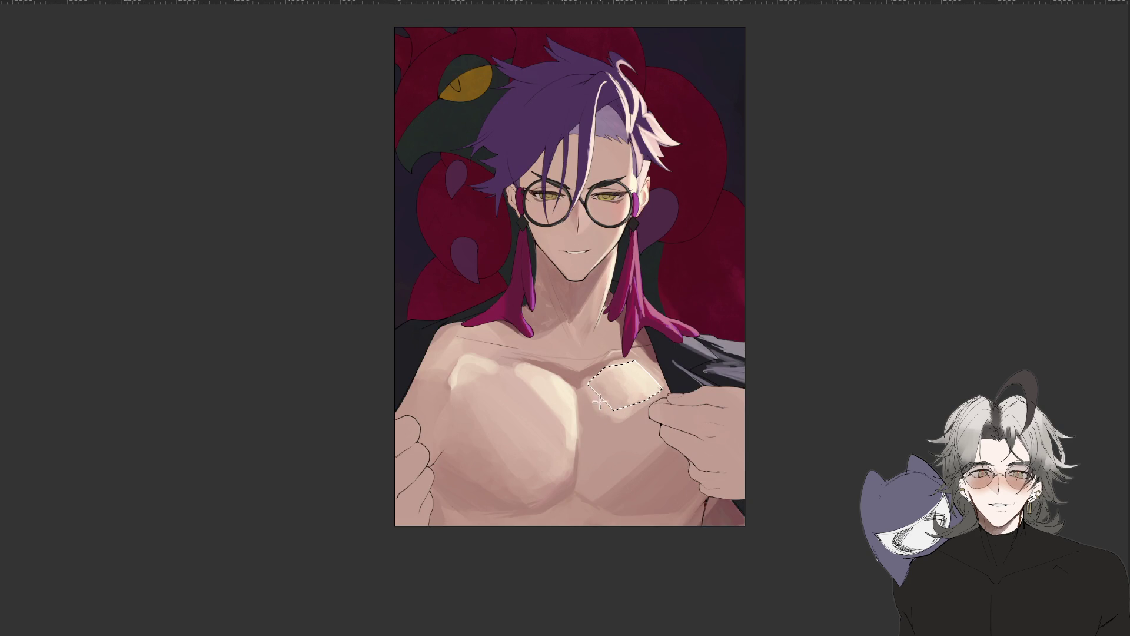
{"action": "key", "text": "m"}
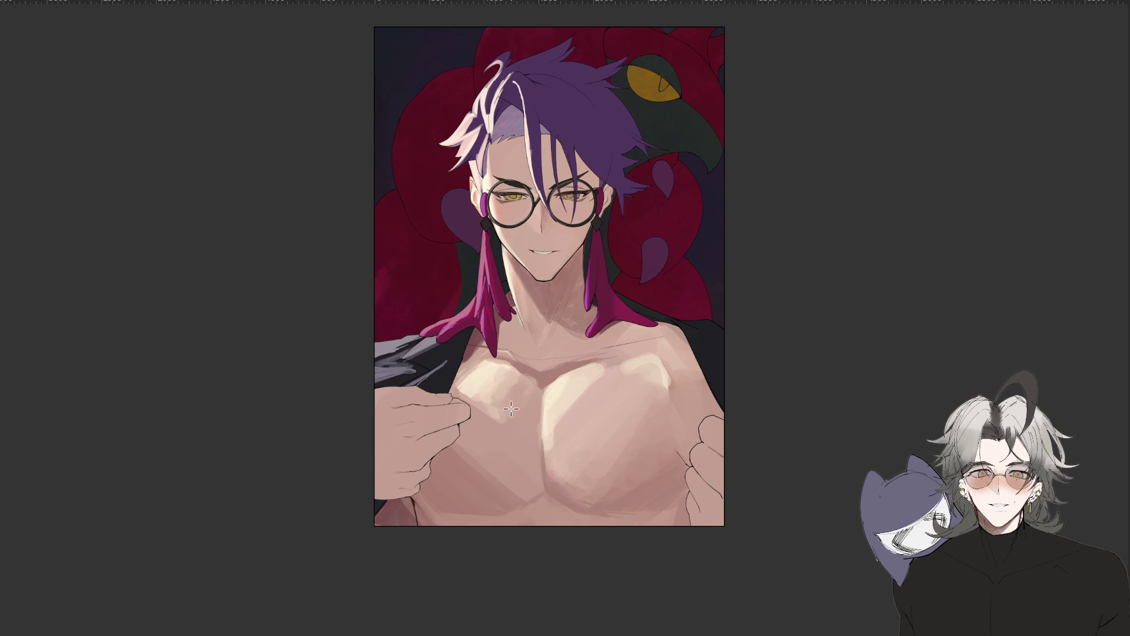
{"action": "left_click_drag", "start_coordinate": [434, 613], "coordinate": [720, 397]}
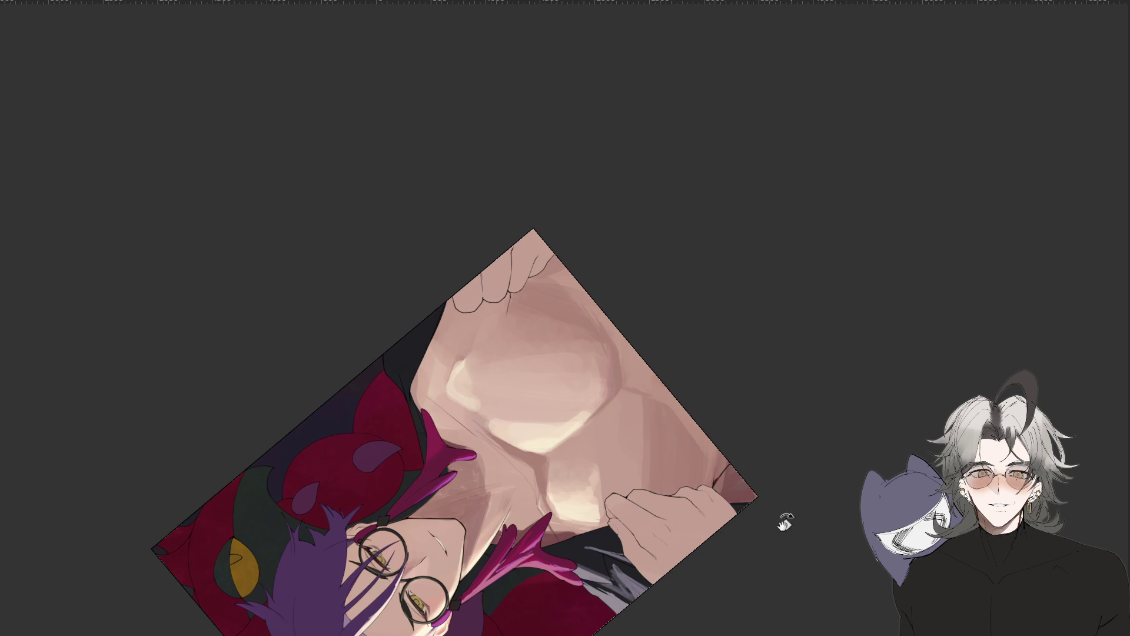
Rotate the canvas through sharp and upside-down angles and zoom to inspect the chest.
{"action": "key", "text": "m"}
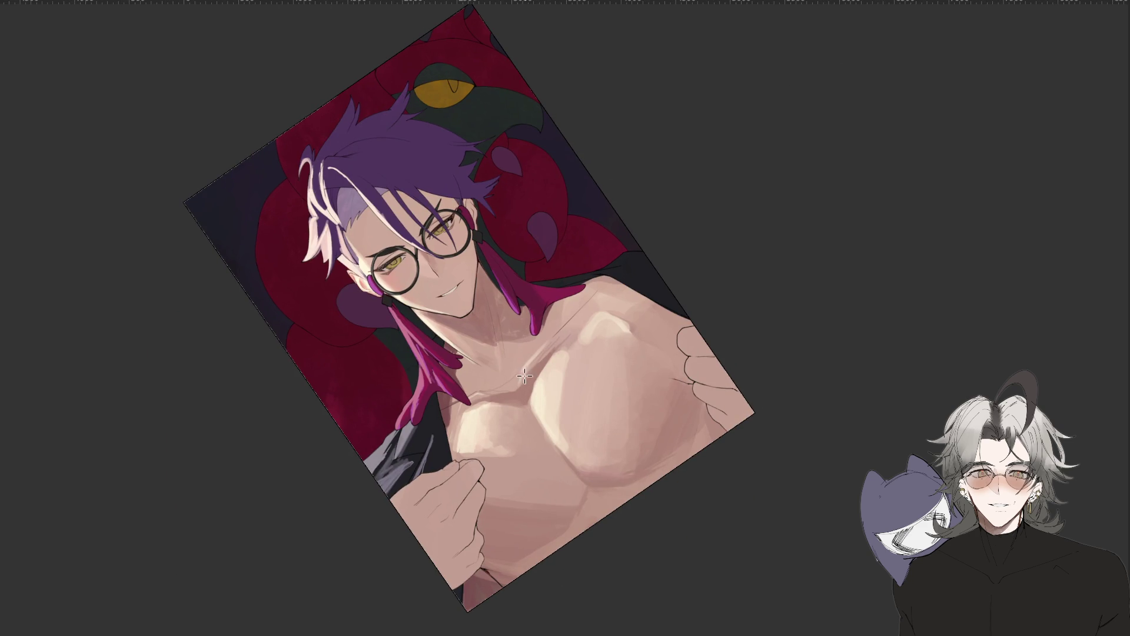
{"action": "mouse_move", "coordinate": [507, 392]}
{"action": "left_mouse_down"}
{"action": "mouse_move", "coordinate": [604, 485]}
{"action": "mouse_move", "coordinate": [513, 471]}
{"action": "left_mouse_up"}
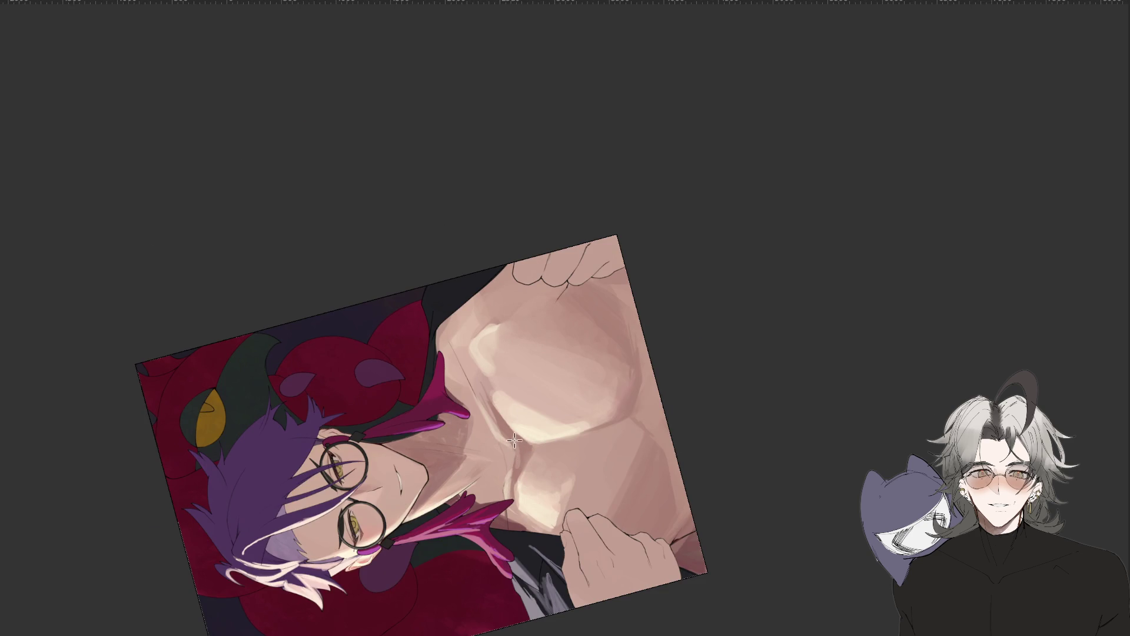
{"action": "mouse_move", "coordinate": [517, 440]}
{"action": "left_mouse_down"}
{"action": "mouse_move", "coordinate": [598, 609]}
{"action": "mouse_move", "coordinate": [749, 421]}
{"action": "left_mouse_up"}
{"action": "scroll", "coordinate": [597, 609], "scroll_direction": "down", "scroll_amount": 2}
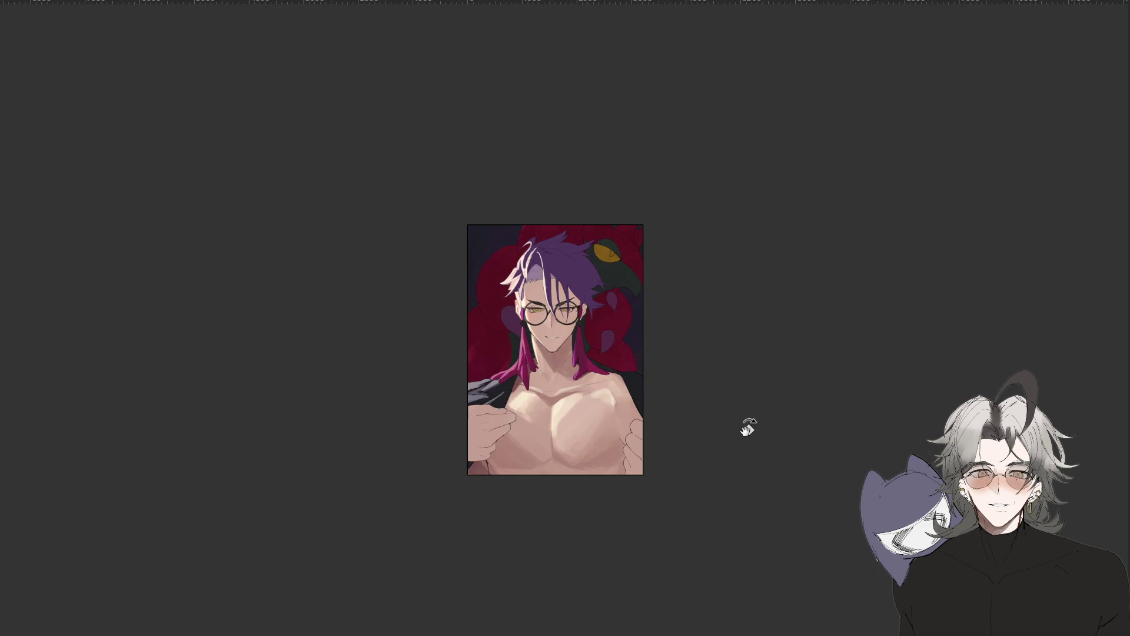
{"action": "scroll", "coordinate": [746, 429], "scroll_direction": "down", "scroll_amount": 2}
{"action": "scroll", "coordinate": [560, 421], "scroll_direction": "up", "scroll_amount": 1}
{"action": "scroll", "coordinate": [559, 421], "scroll_direction": "up", "scroll_amount": 4}
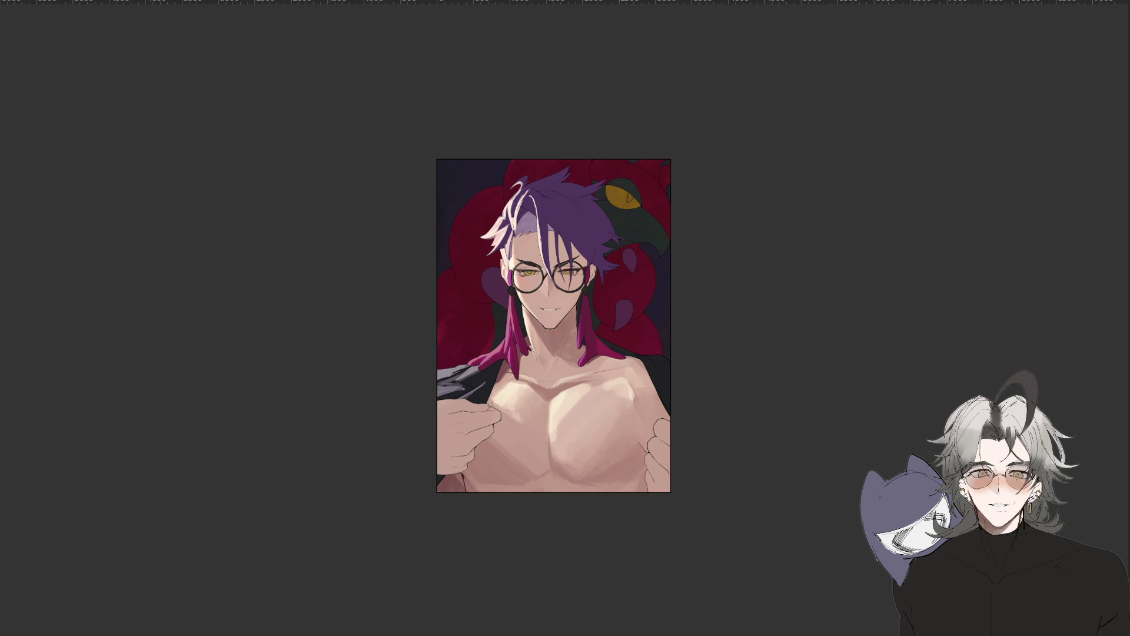
{"action": "mouse_move", "coordinate": [757, 239]}
{"action": "left_mouse_down"}
{"action": "mouse_move", "coordinate": [477, 432]}
{"action": "mouse_move", "coordinate": [446, 414]}
{"action": "left_mouse_up"}
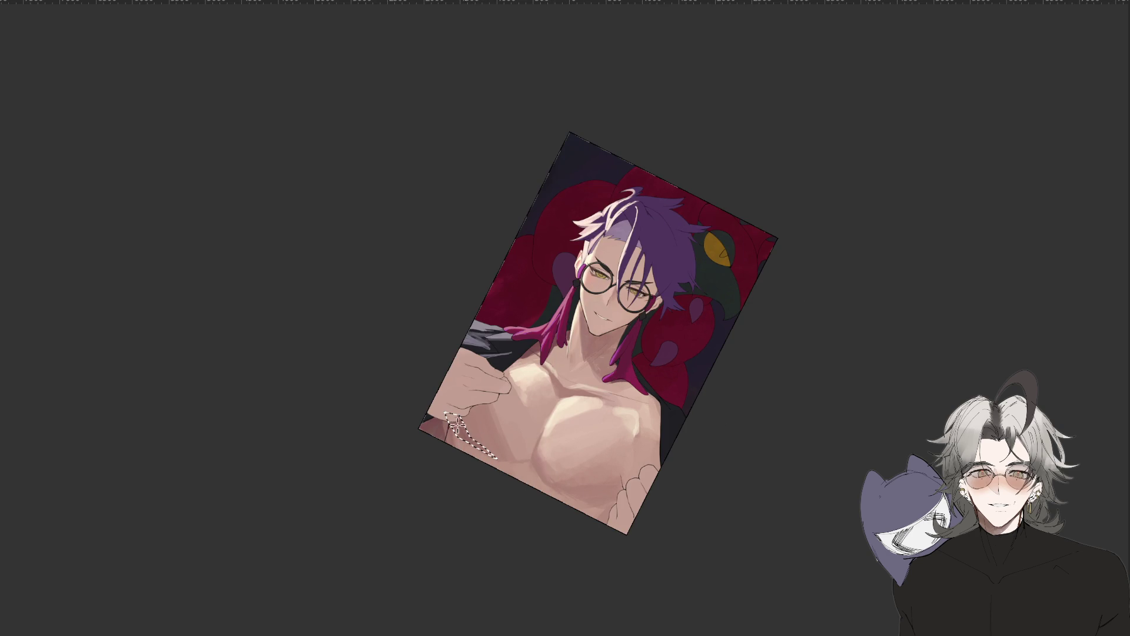
Clear the chest selection and reset the view rotation to near upright.
{"action": "key", "text": "ctrl+d"}
{"action": "key", "text": "Escape"}
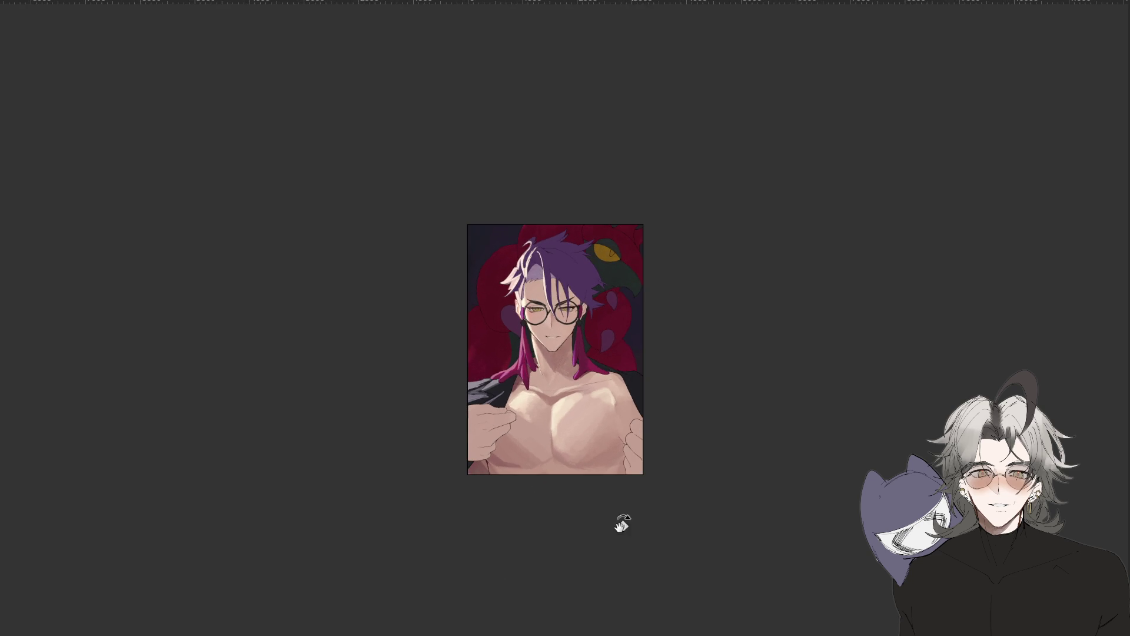
{"action": "scroll", "coordinate": [574, 420], "scroll_direction": "up", "scroll_amount": 2}
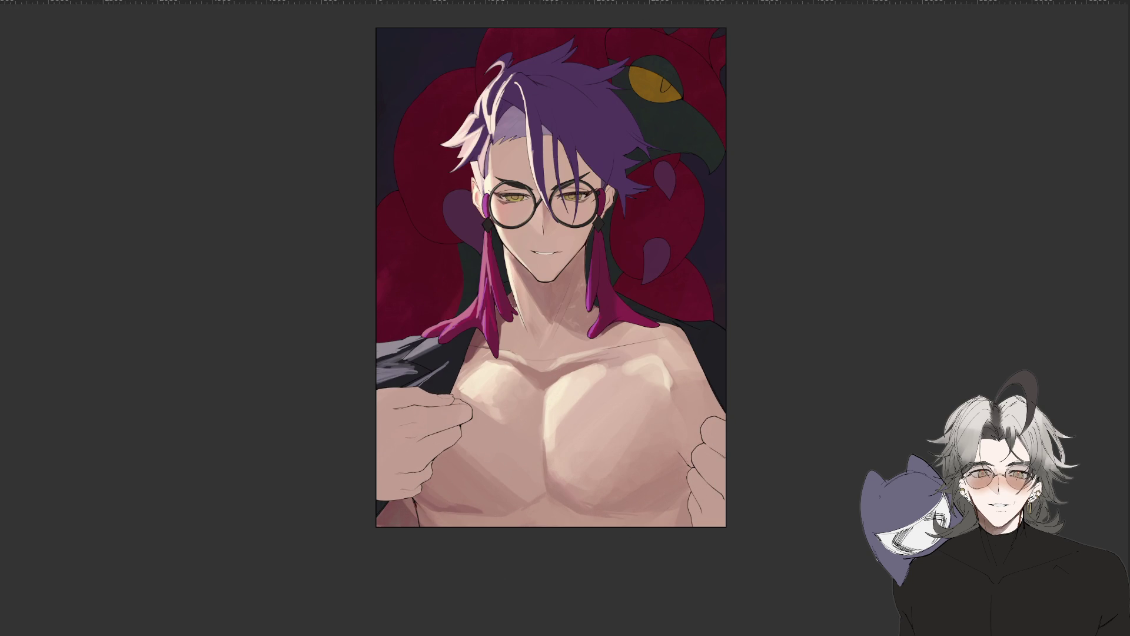
{"action": "left_click_drag", "start_coordinate": [789, 101], "coordinate": [858, 396]}
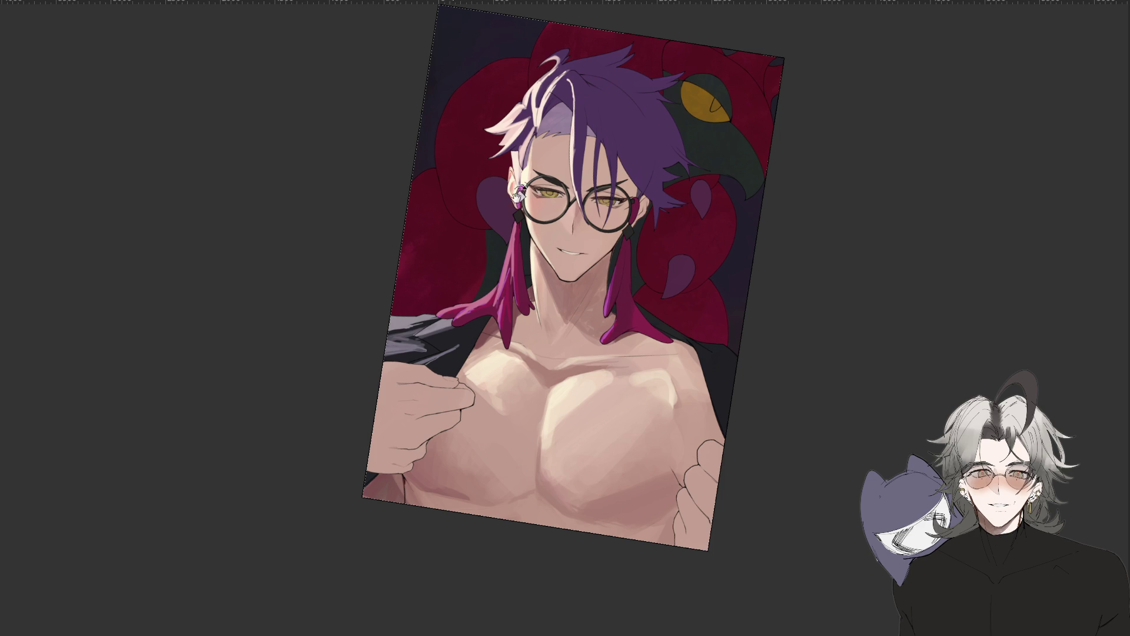
Rotate the canvas through landscape and portrait tilts, reset it upright, fit it, and zoom onto the chest.
{"action": "left_click_drag", "start_coordinate": [793, 293], "coordinate": [798, 402]}
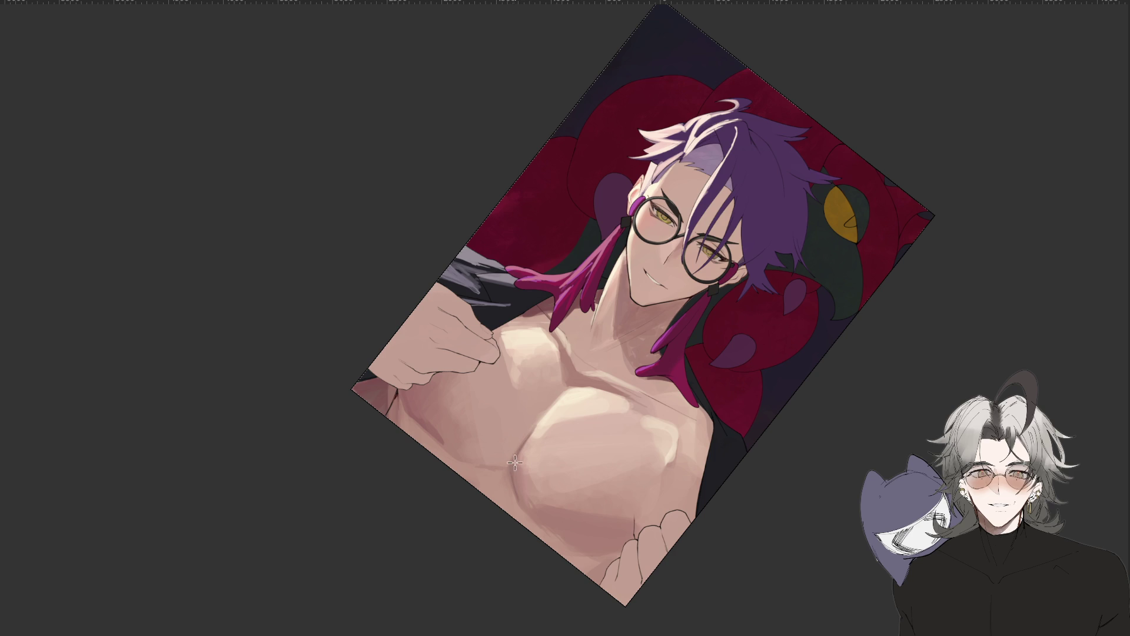
{"action": "left_click_drag", "start_coordinate": [517, 546], "coordinate": [336, 505]}
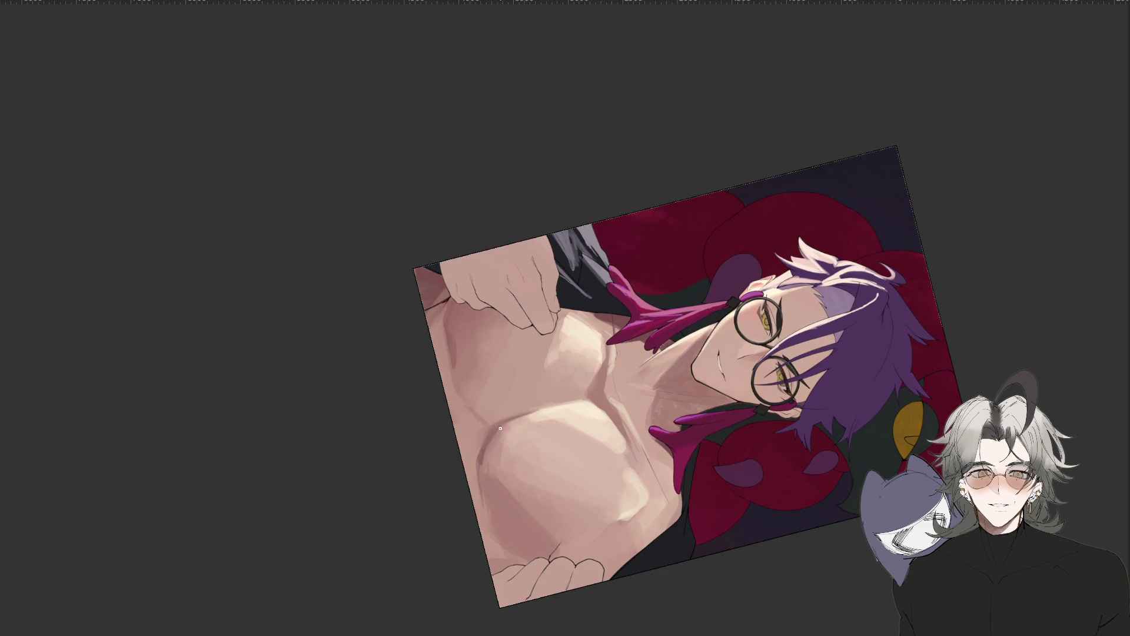
{"action": "left_click_drag", "start_coordinate": [509, 546], "coordinate": [694, 446]}
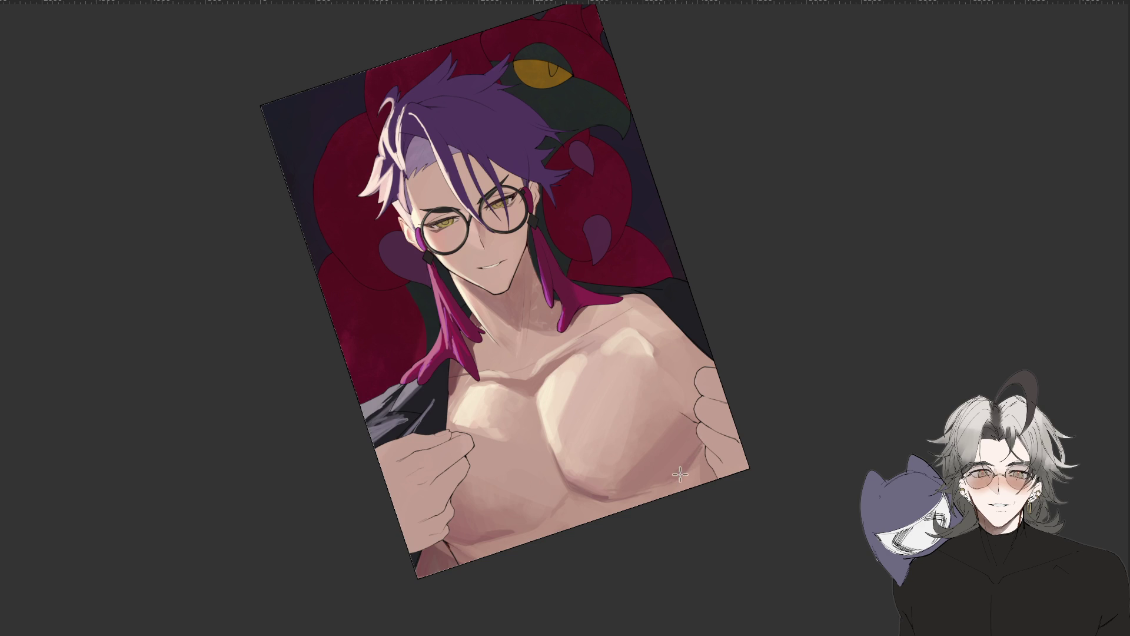
{"action": "scroll", "coordinate": [726, 450], "scroll_direction": "down", "scroll_amount": 5}
{"action": "key", "text": "ctrl+shift+0"}
{"action": "key", "text": "ctrl+0"}
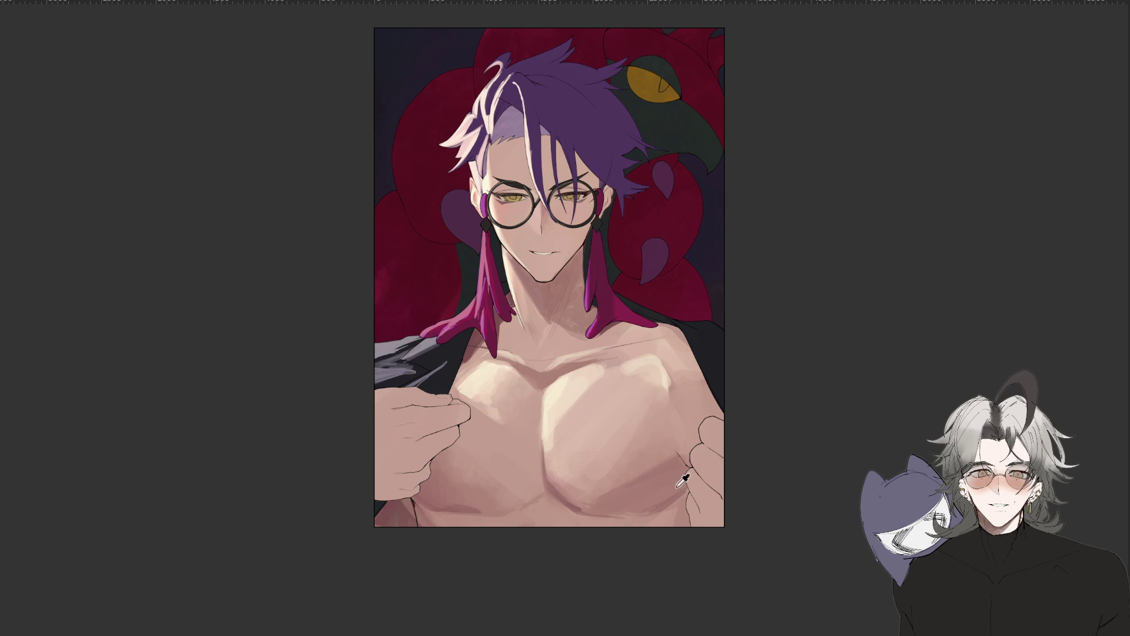
{"action": "scroll", "coordinate": [669, 462], "scroll_direction": "down", "scroll_amount": 2}
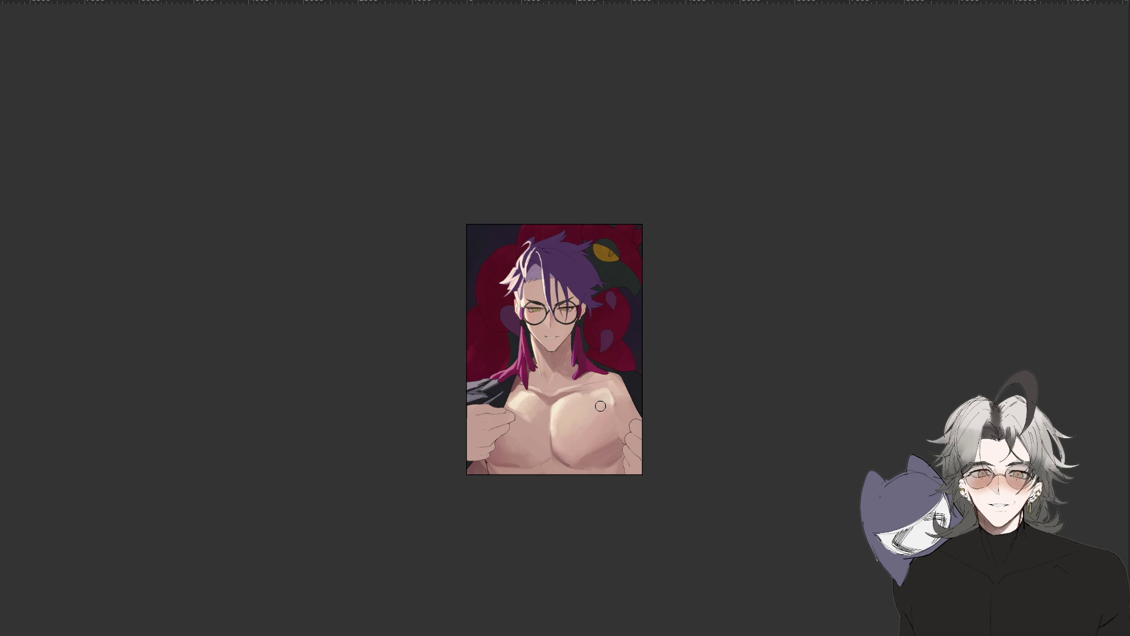
{"action": "scroll", "coordinate": [600, 406], "scroll_direction": "up", "scroll_amount": 3}
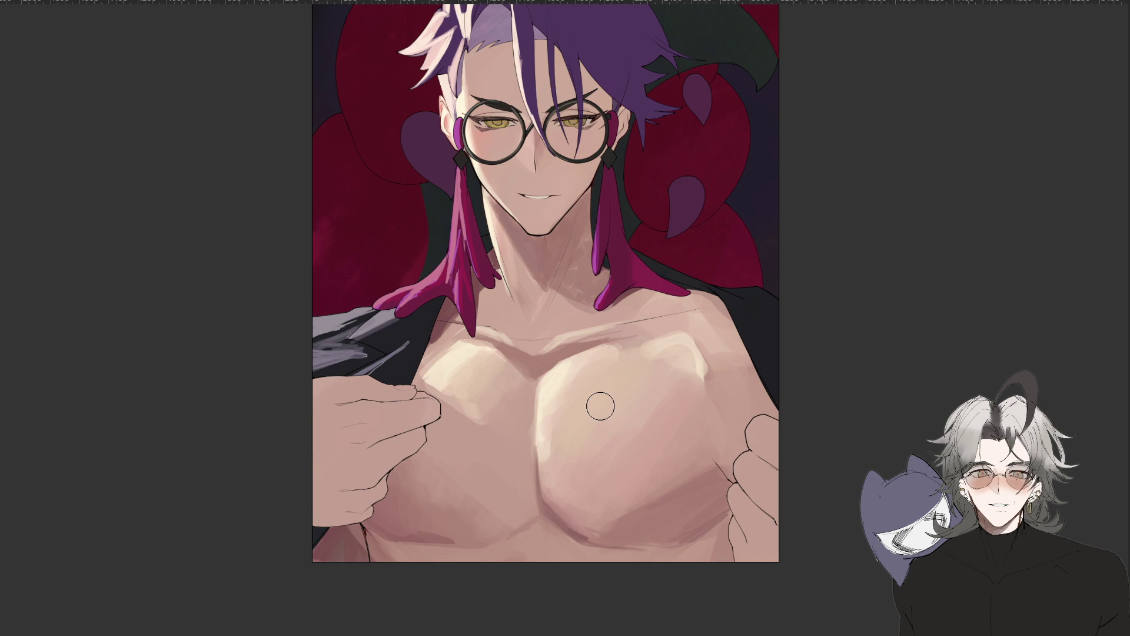
{"action": "scroll", "coordinate": [853, 341], "scroll_direction": "up", "scroll_amount": 1}
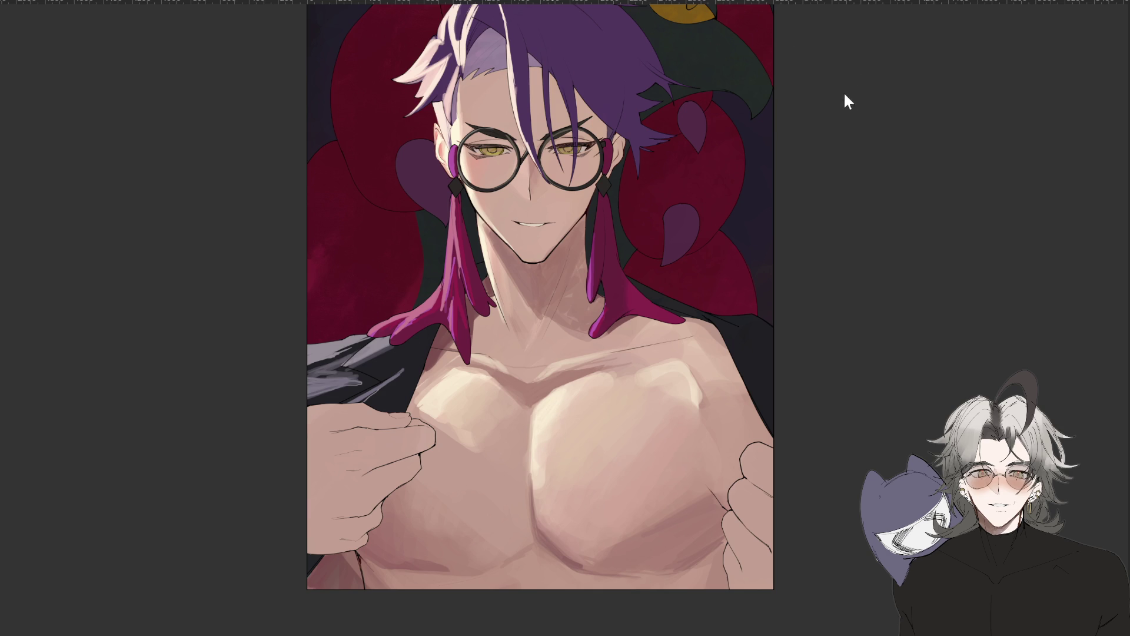
Lighten the sternum line and upper right pectoral with light strokes.
{"action": "left_click_drag", "start_coordinate": [534, 414], "coordinate": [534, 426]}
{"action": "left_click_drag", "start_coordinate": [588, 377], "coordinate": [536, 406]}
{"action": "left_click_drag", "start_coordinate": [379, 518], "coordinate": [575, 335]}
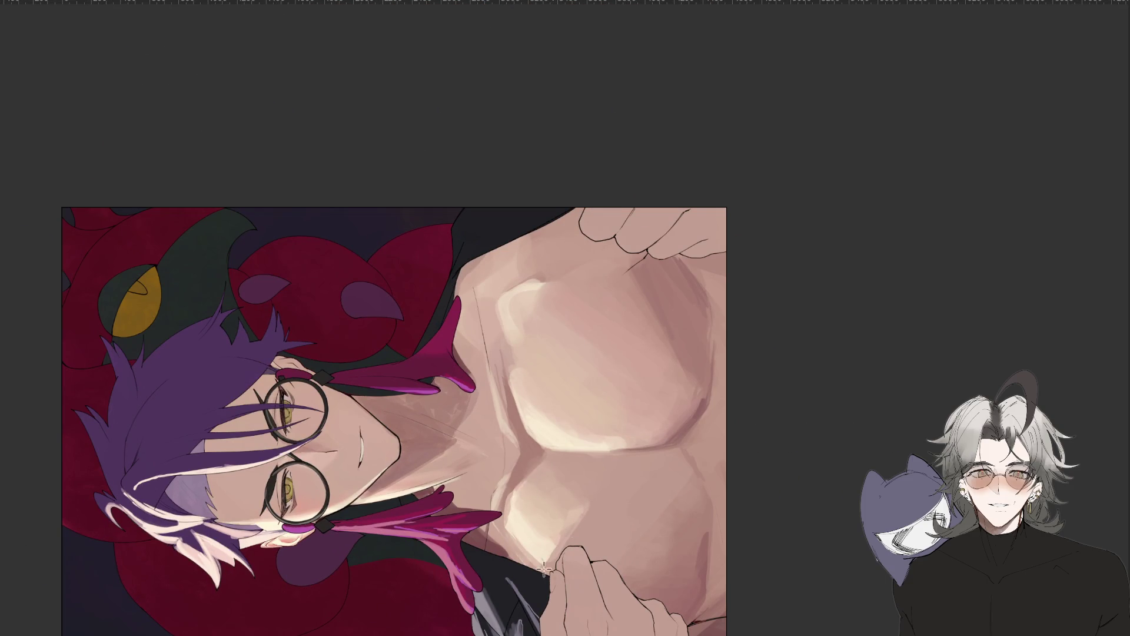
Straighten and reframe the view, then lasso a chest area for repainting.
{"action": "left_click_drag", "start_coordinate": [765, 518], "coordinate": [463, 400]}
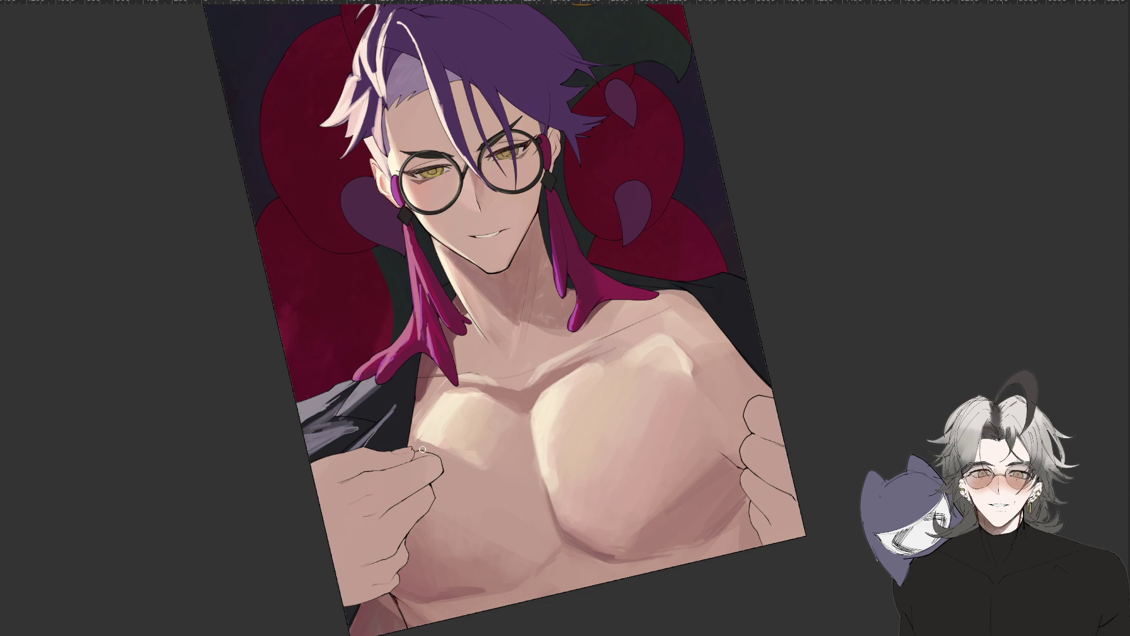
{"action": "left_click_drag", "start_coordinate": [802, 373], "coordinate": [723, 411]}
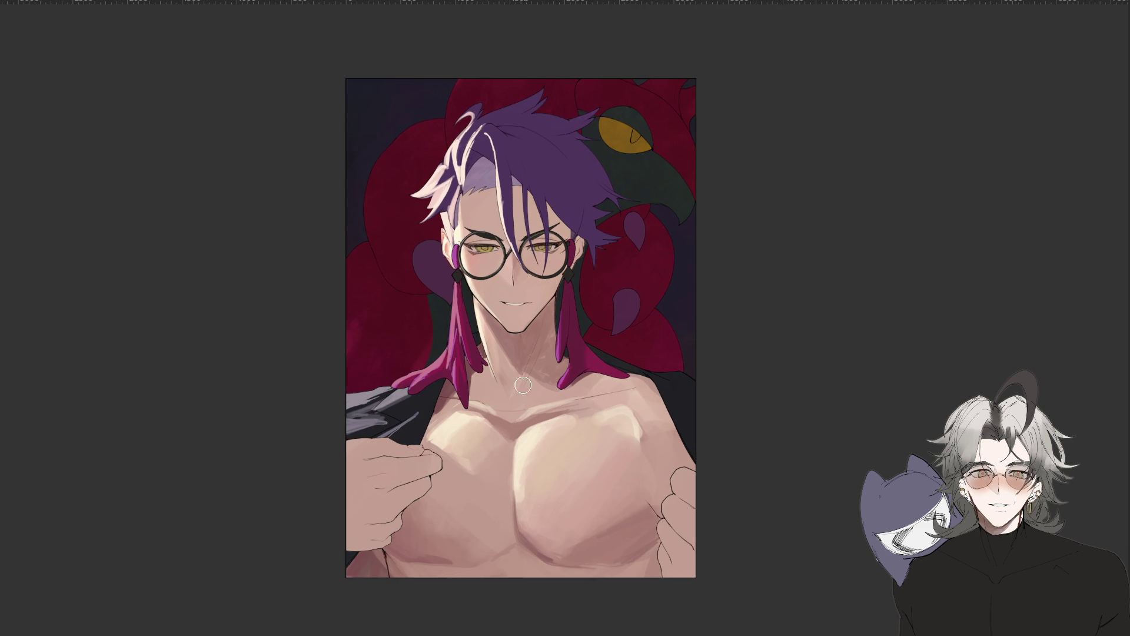
{"action": "mouse_move", "coordinate": [563, 441]}
{"action": "left_mouse_down"}
{"action": "mouse_move", "coordinate": [560, 416]}
{"action": "mouse_move", "coordinate": [577, 447]}
{"action": "mouse_move", "coordinate": [608, 459]}
{"action": "left_mouse_up"}
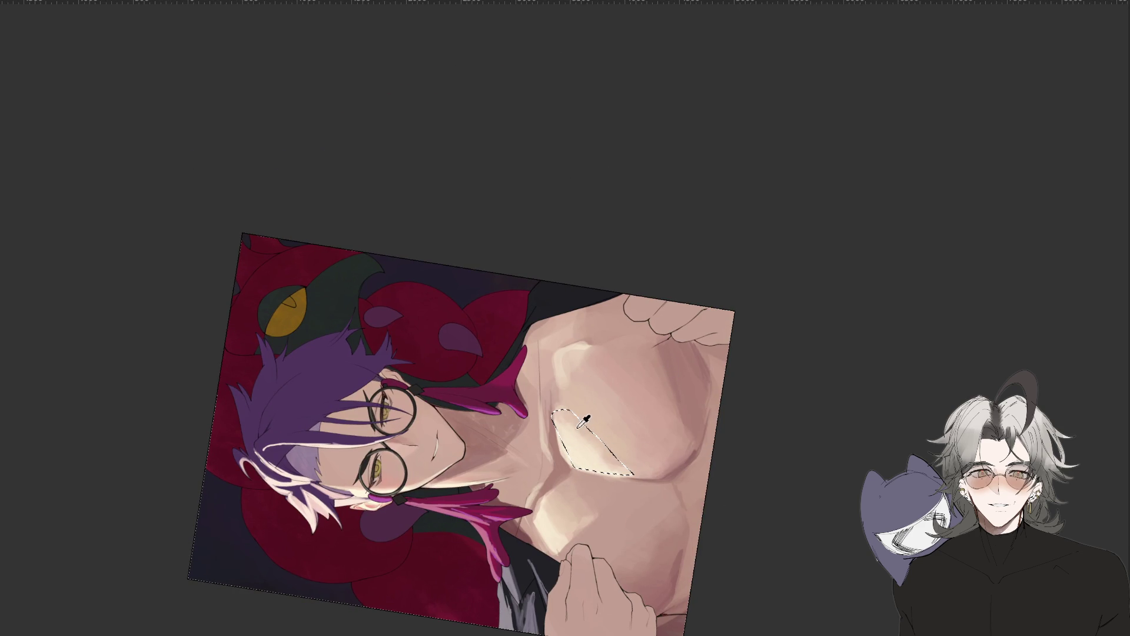
Deselect the repainted area, paint a pinker chest highlight, then rotate and zoom out to check it.
{"action": "key", "text": "ctrl+d"}
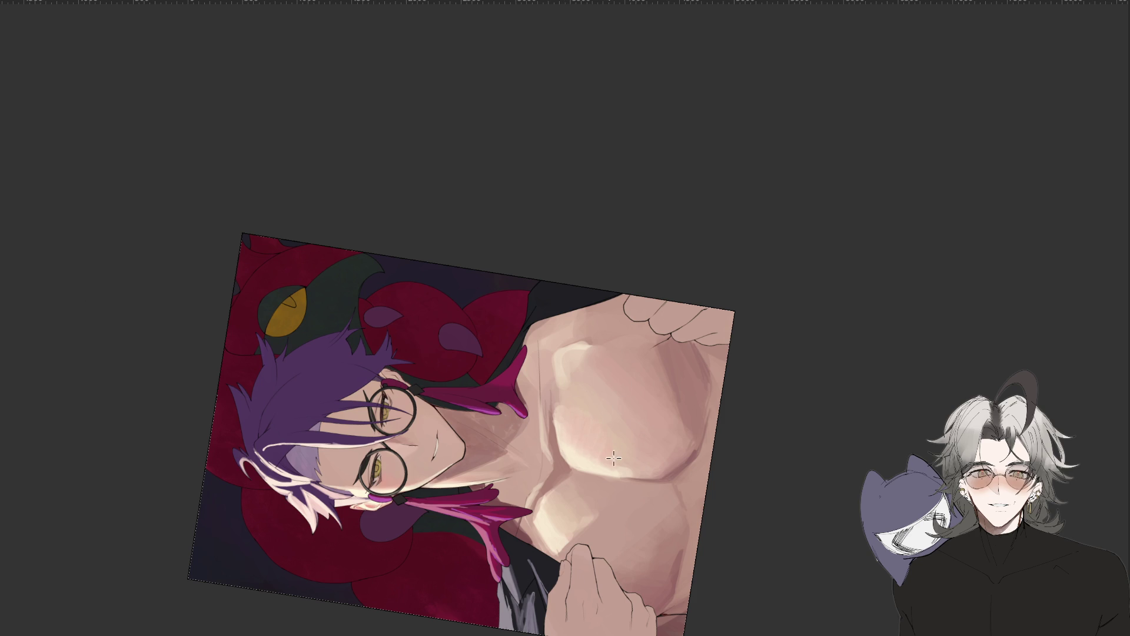
{"action": "left_click_drag", "start_coordinate": [582, 412], "coordinate": [563, 436]}
{"action": "key", "text": "4"}
{"action": "key", "text": "4"}
{"action": "key", "text": "4"}
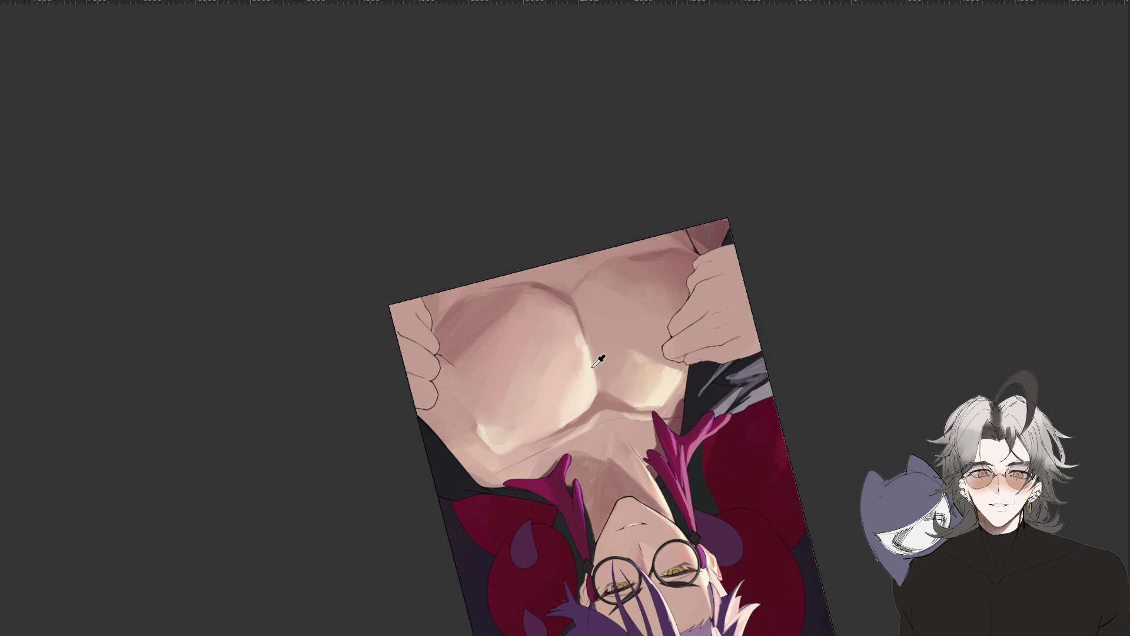
{"action": "key", "text": "4"}
{"action": "key", "text": "4"}
{"action": "key", "text": "4"}
{"action": "key", "text": "4"}
{"action": "key", "text": "4"}
{"action": "key", "text": "4"}
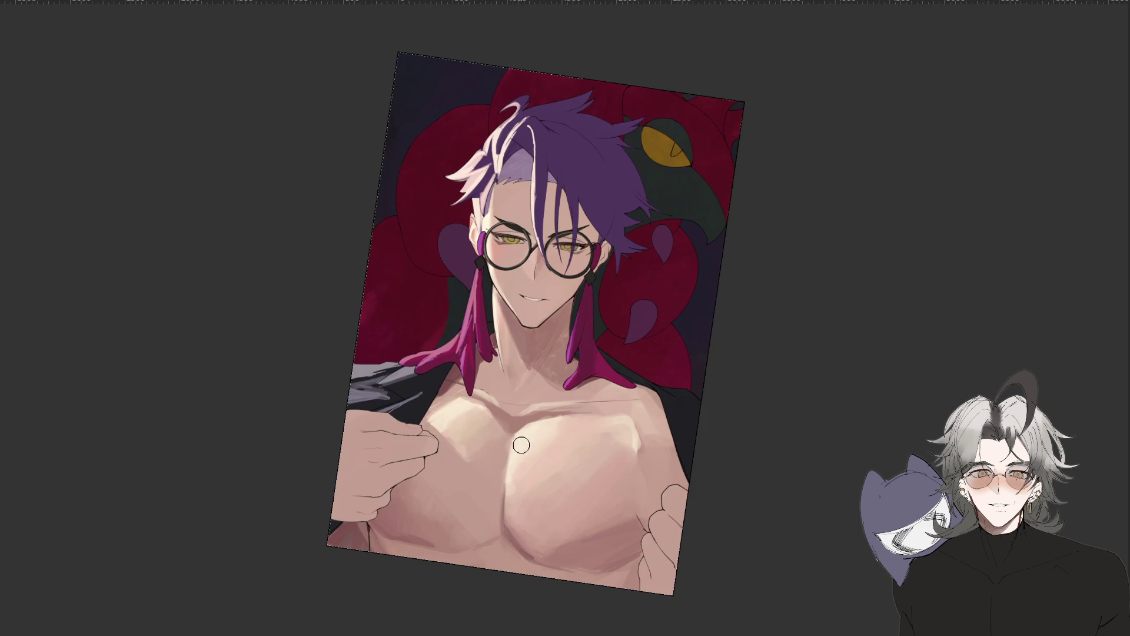
{"action": "key", "text": "6"}
{"action": "key", "text": "6"}
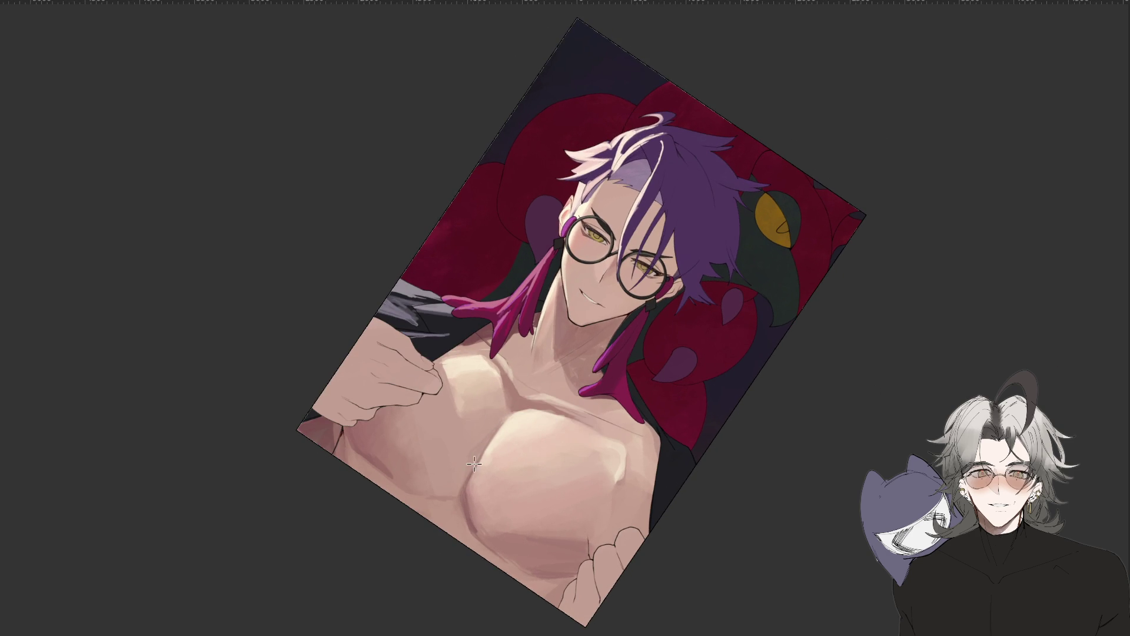
{"action": "key", "text": "ctrl+minus"}
{"action": "key", "text": "ctrl+minus"}
{"action": "key", "text": "ctrl+minus"}
{"action": "key", "text": "Escape"}
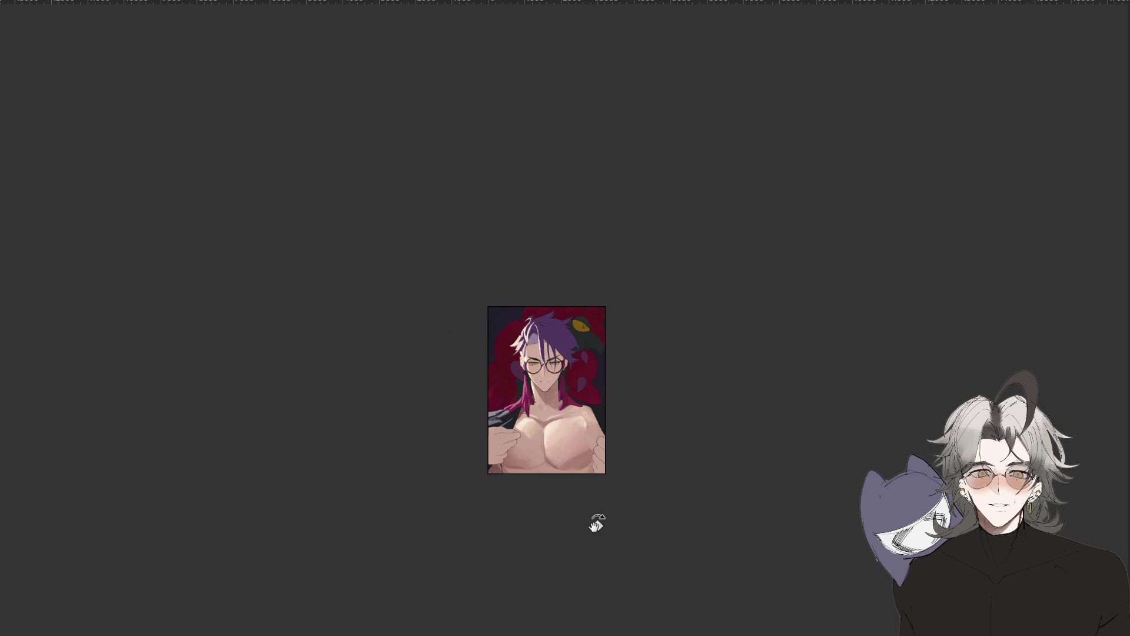
Zoom back in, tilt the canvas sideways, and sample a skin colour with the eyedropper.
{"action": "key", "text": "ctrl+plus"}
{"action": "key", "text": "ctrl+plus"}
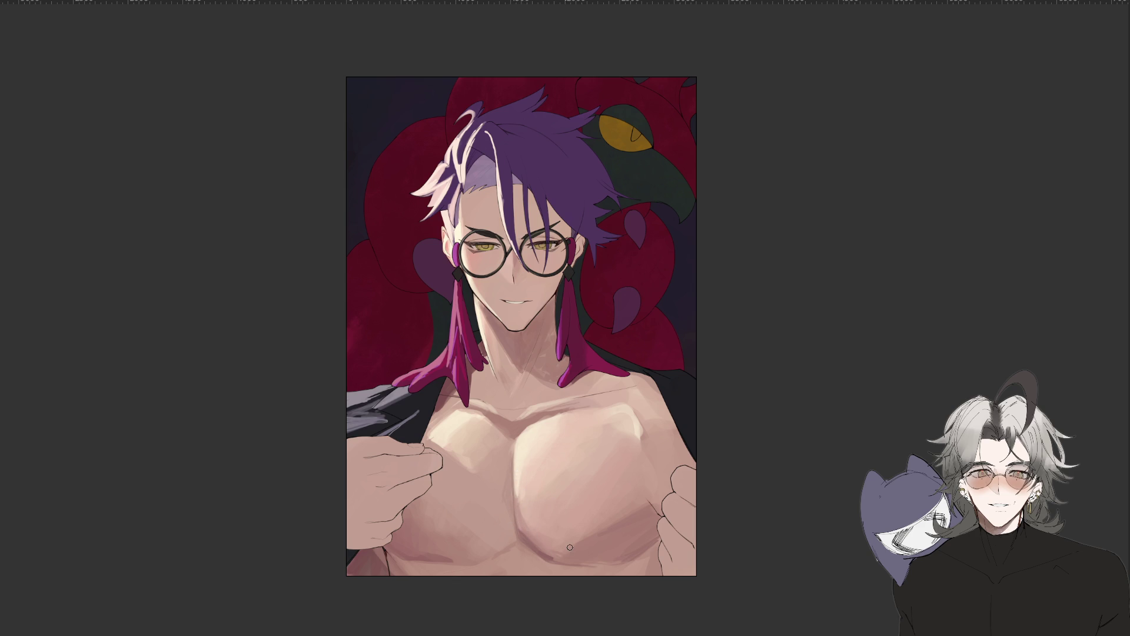
{"action": "left_click_drag", "start_coordinate": [707, 366], "coordinate": [650, 550]}
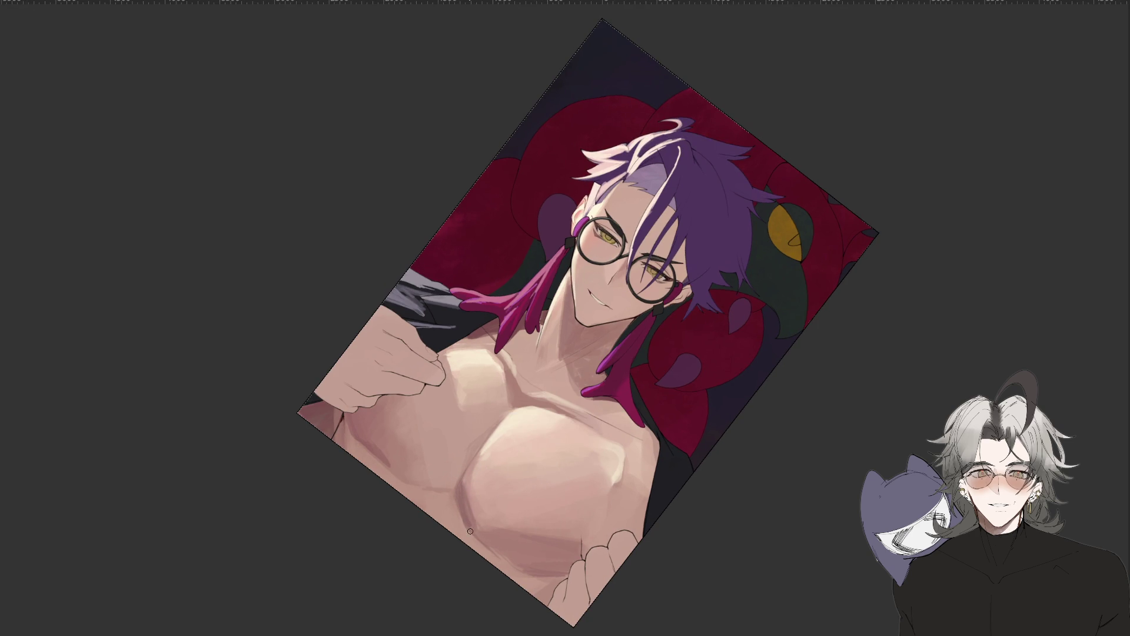
{"action": "left_click_drag", "start_coordinate": [469, 528], "coordinate": [694, 450]}
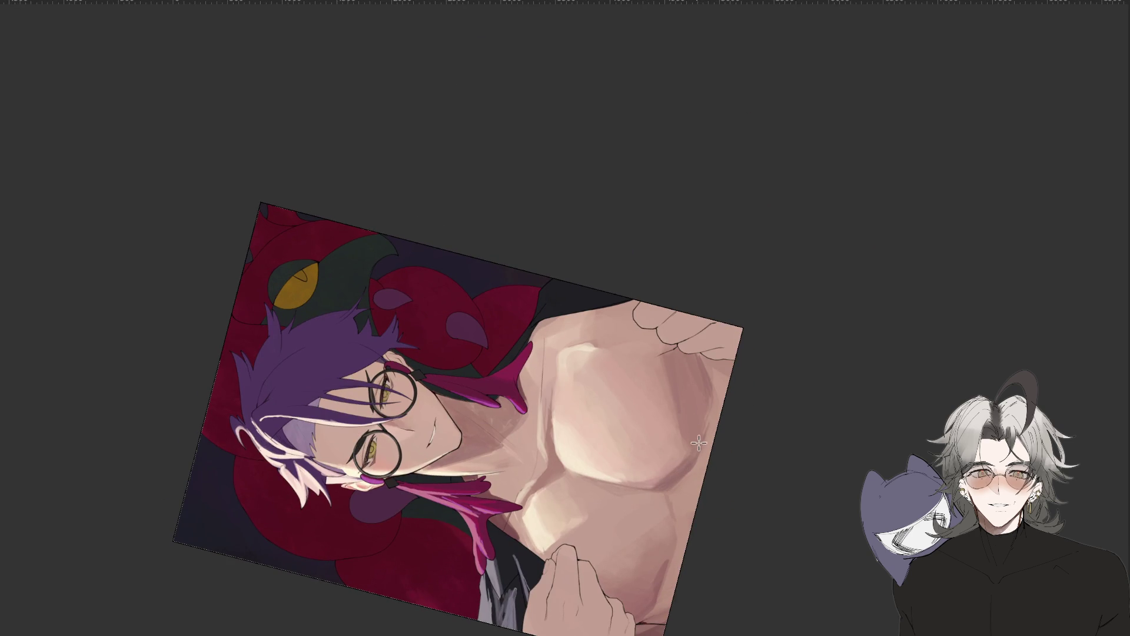
{"action": "key", "text": "i"}
Rotate the view to a slight tilt and brush a soft light stroke onto the pectoral.
{"action": "left_click_drag", "start_coordinate": [689, 443], "coordinate": [495, 229]}
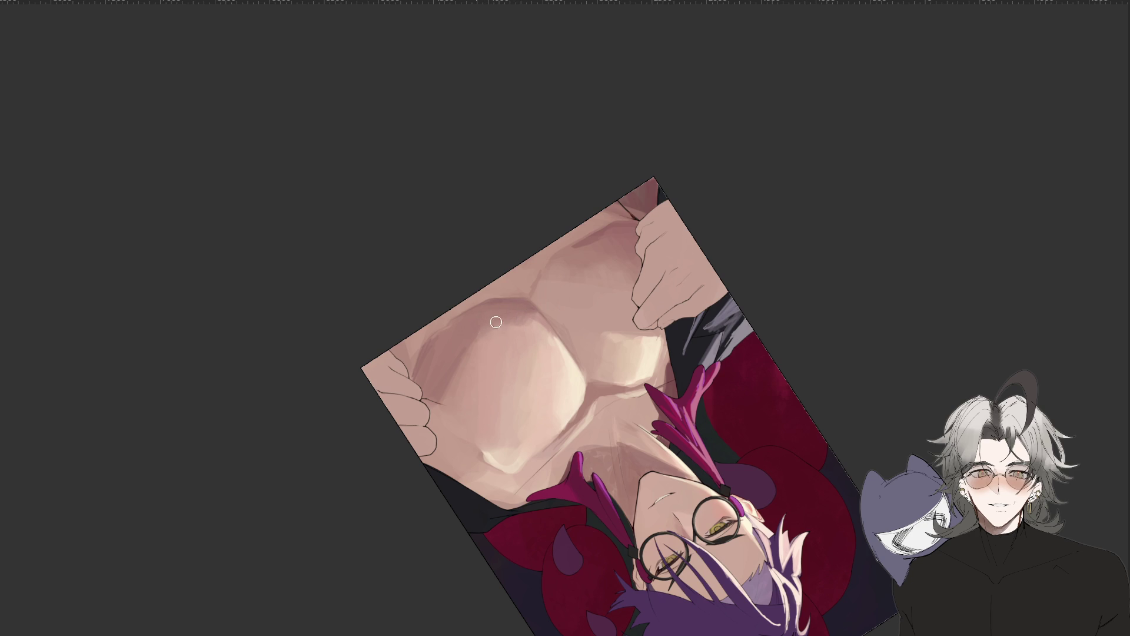
{"action": "key", "text": "r"}
{"action": "left_click_drag", "start_coordinate": [507, 320], "coordinate": [531, 375]}
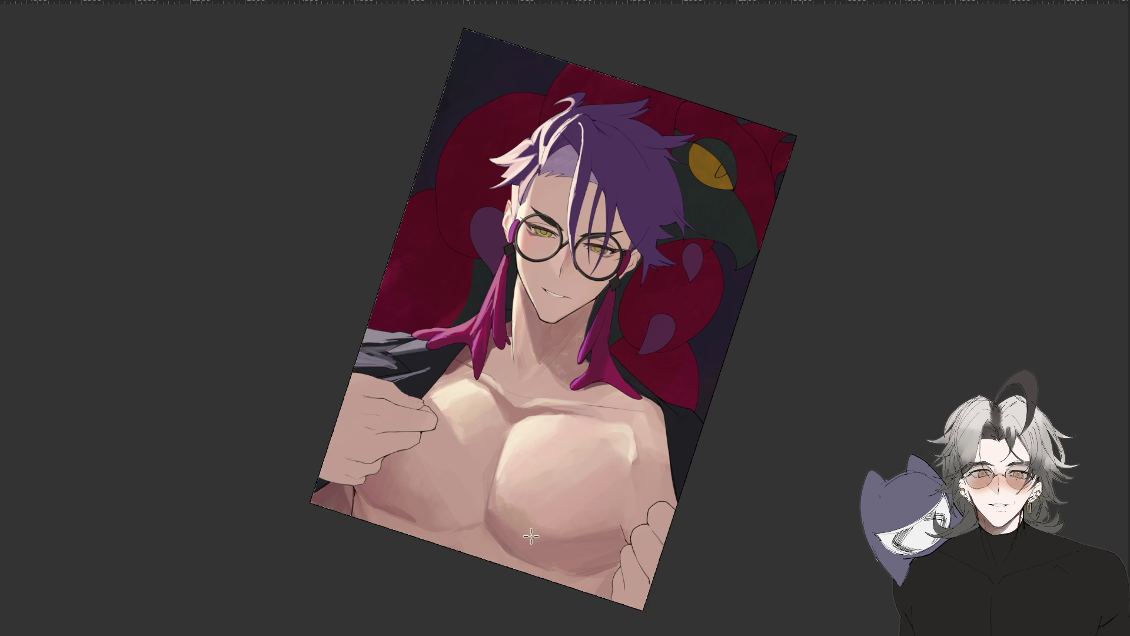
{"action": "left_click_drag", "start_coordinate": [537, 538], "coordinate": [674, 476]}
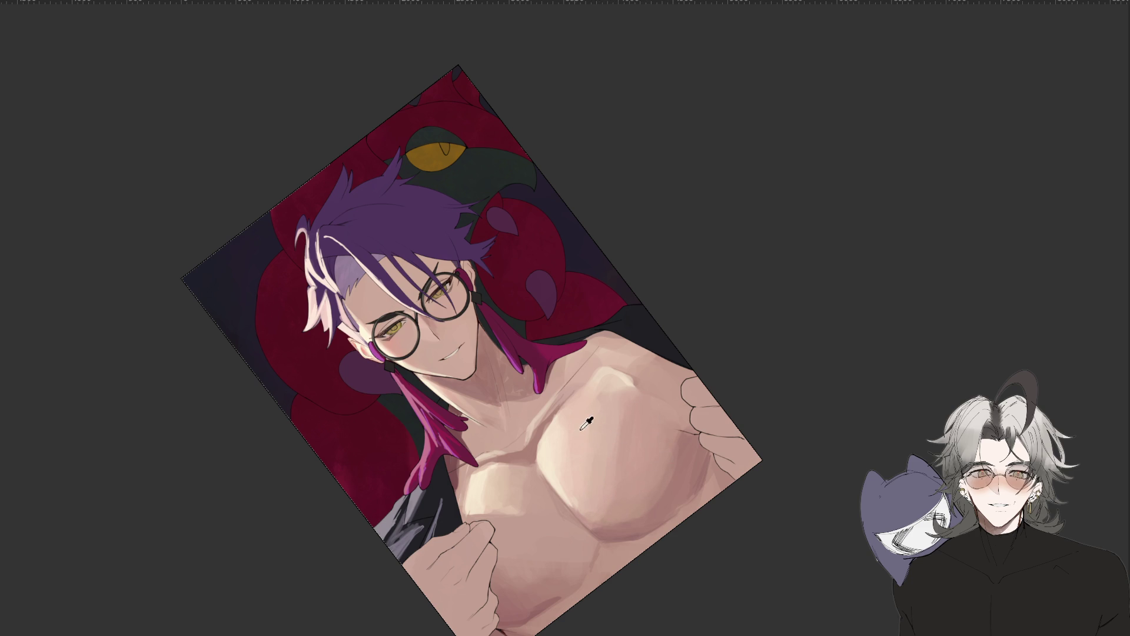
{"action": "left_click_drag", "start_coordinate": [617, 402], "coordinate": [618, 476]}
{"action": "scroll", "coordinate": [742, 497], "scroll_direction": "down", "scroll_amount": 5}
{"action": "left_click_drag", "start_coordinate": [741, 497], "coordinate": [560, 610]}
{"action": "scroll", "coordinate": [600, 608], "scroll_direction": "down", "scroll_amount": 3}
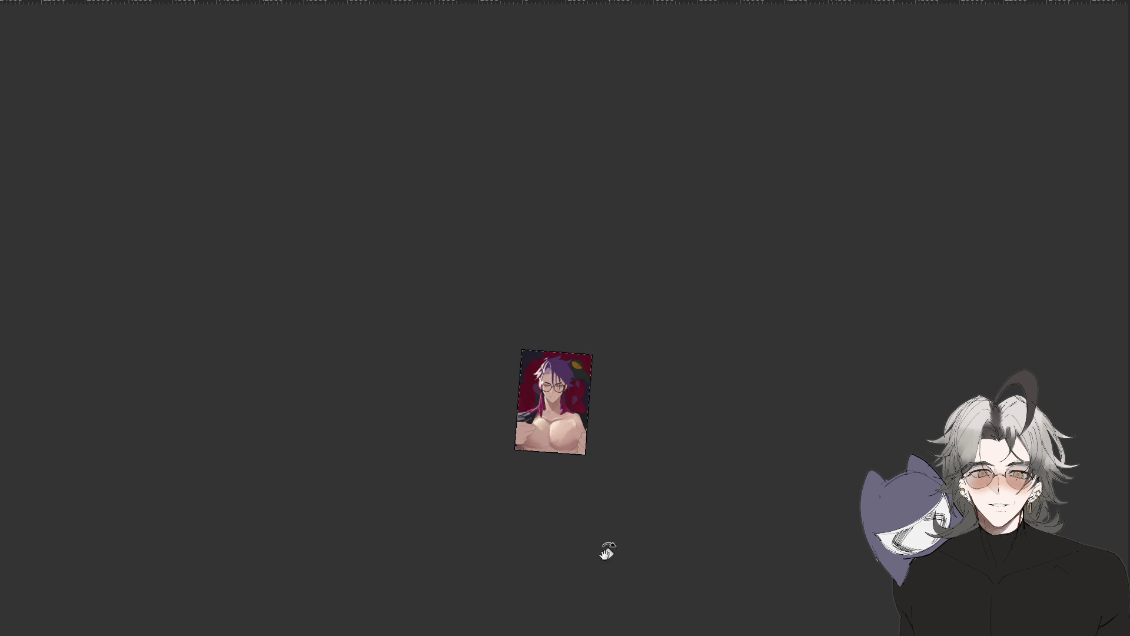
{"action": "scroll", "coordinate": [568, 428], "scroll_direction": "up", "scroll_amount": 2}
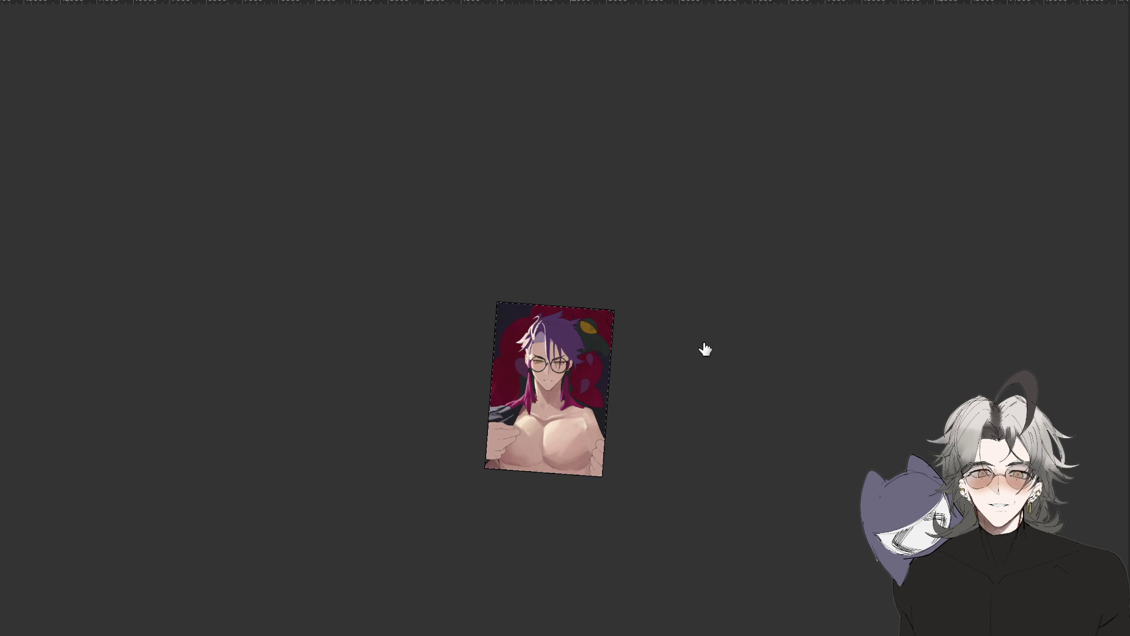
{"action": "scroll", "coordinate": [573, 444], "scroll_direction": "up", "scroll_amount": 3}
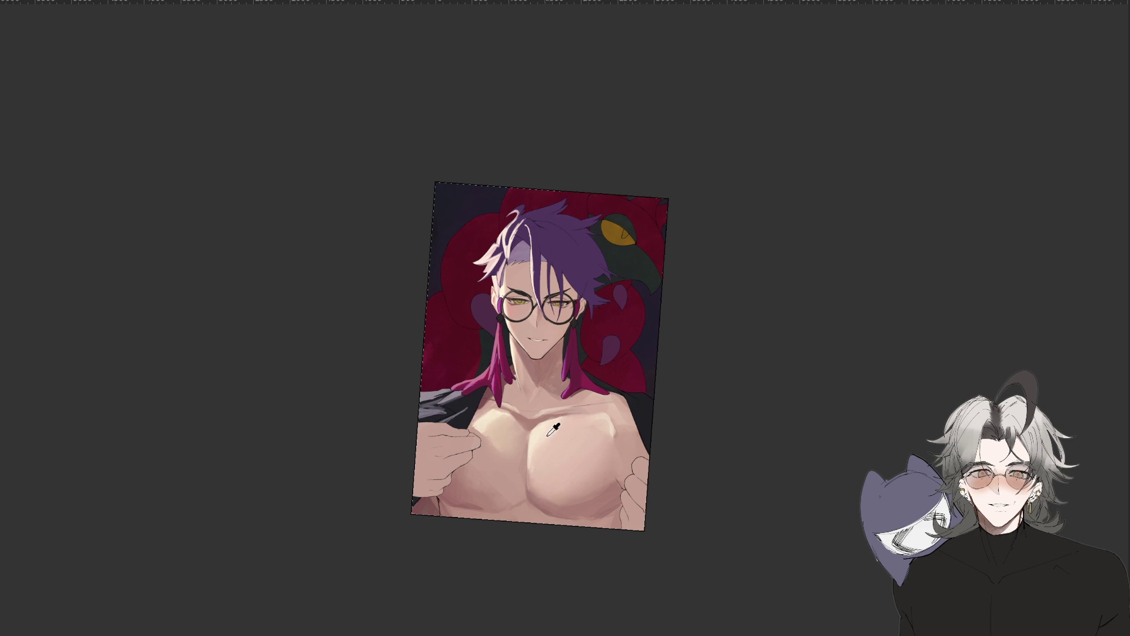
{"action": "left_click_drag", "start_coordinate": [488, 411], "coordinate": [488, 418]}
{"action": "key", "text": "ctrl+d"}
{"action": "scroll", "coordinate": [560, 423], "scroll_direction": "down", "scroll_amount": 3}
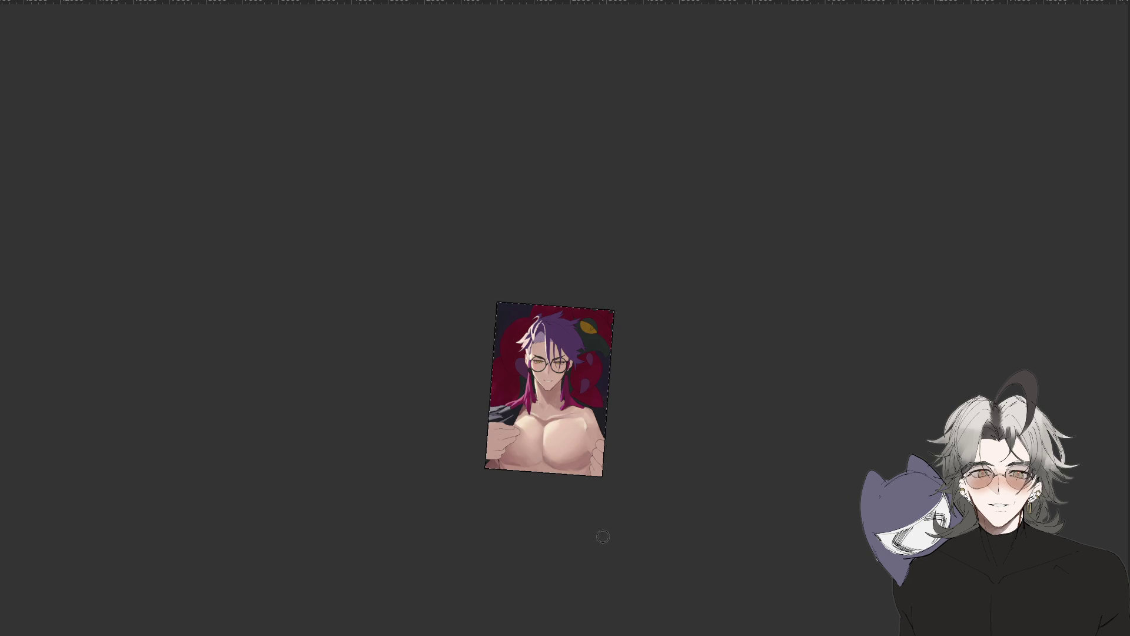
{"action": "scroll", "coordinate": [597, 412], "scroll_direction": "up", "scroll_amount": 2}
{"action": "scroll", "coordinate": [609, 459], "scroll_direction": "up", "scroll_amount": 2}
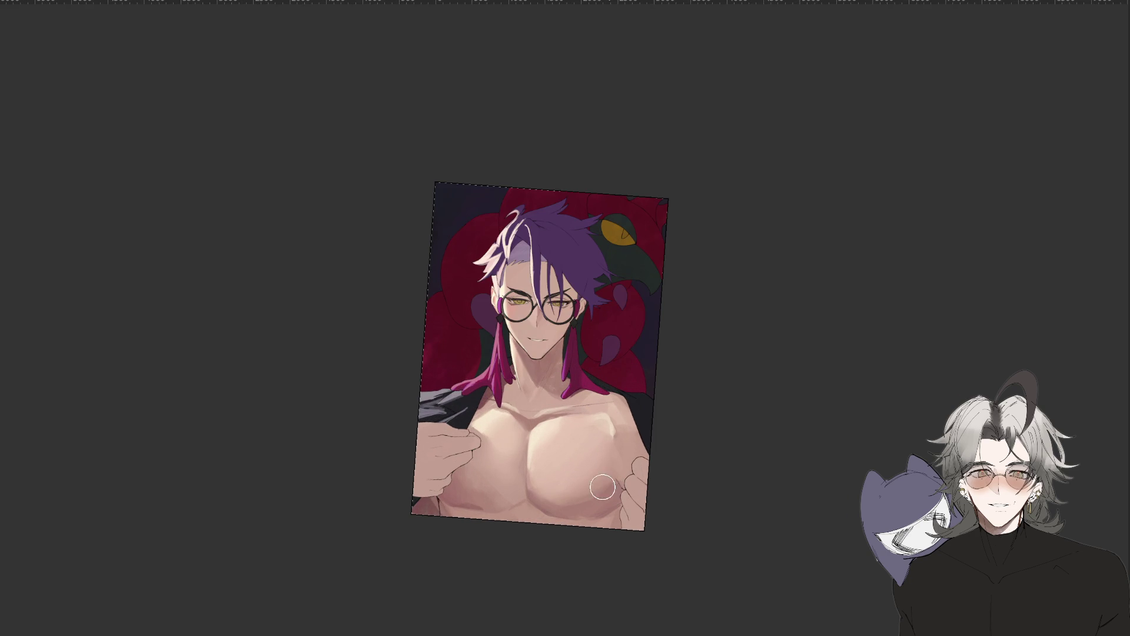
{"action": "left_click_drag", "start_coordinate": [858, 391], "coordinate": [516, 367]}
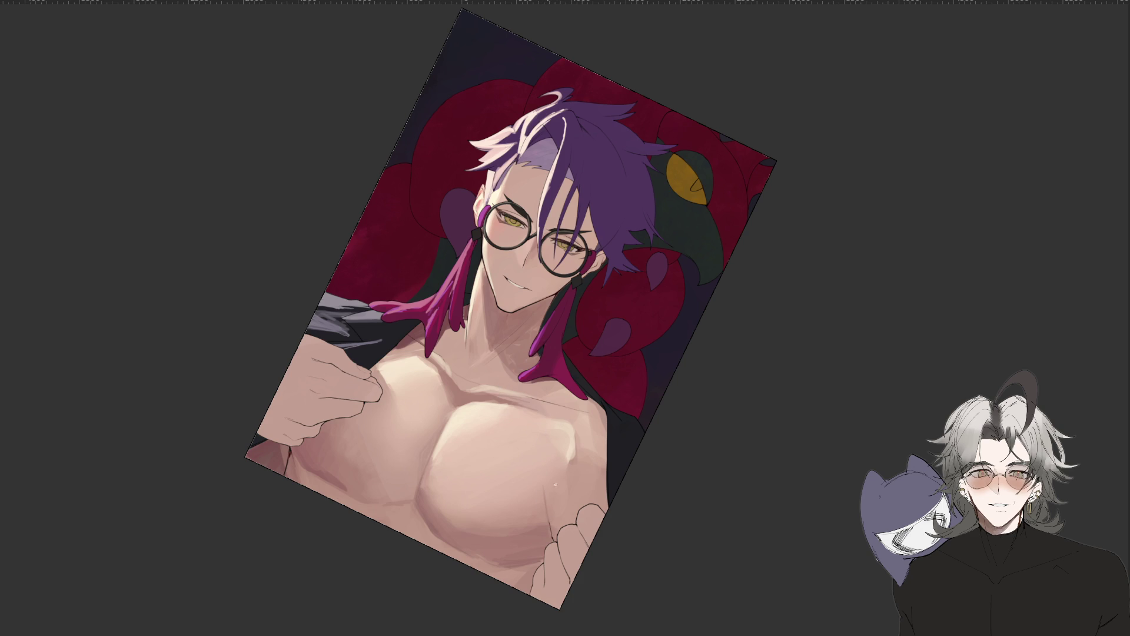
{"action": "left_click_drag", "start_coordinate": [547, 422], "coordinate": [601, 533]}
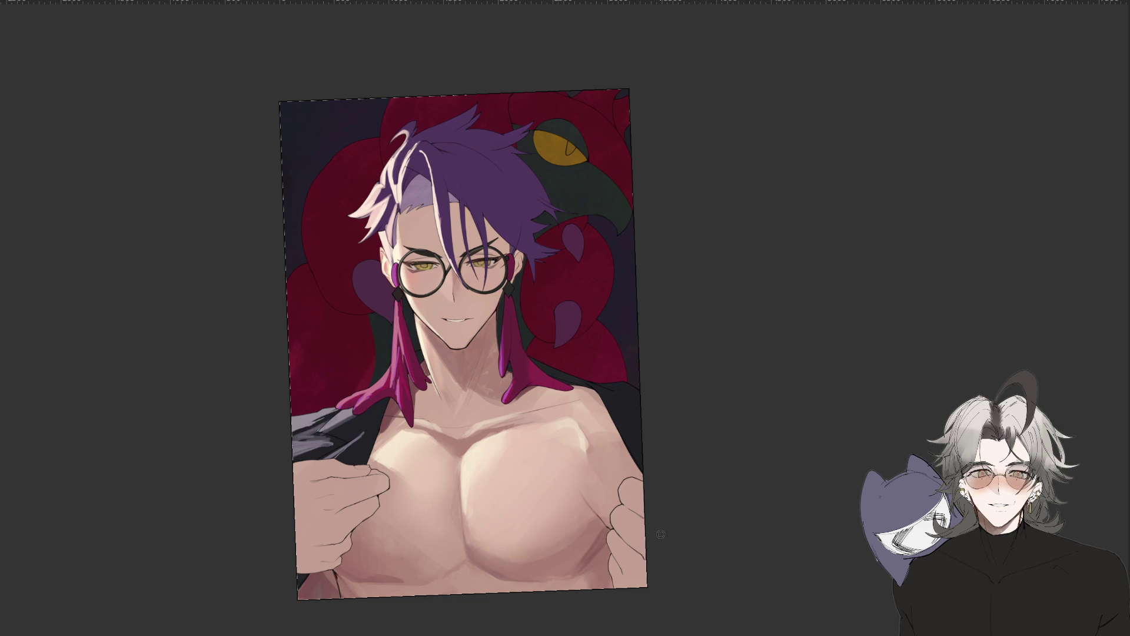
{"action": "key", "text": "minus"}
{"action": "key", "text": "minus"}
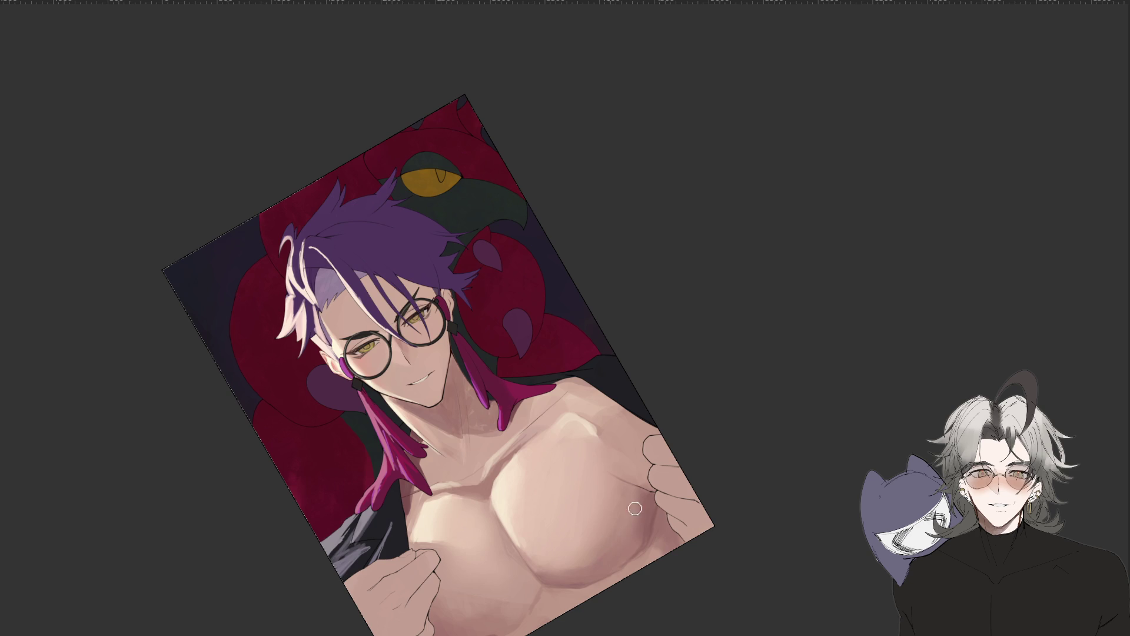
{"action": "scroll", "coordinate": [615, 528], "scroll_direction": "down", "scroll_amount": 5}
{"action": "left_click_drag", "start_coordinate": [671, 585], "coordinate": [592, 467]}
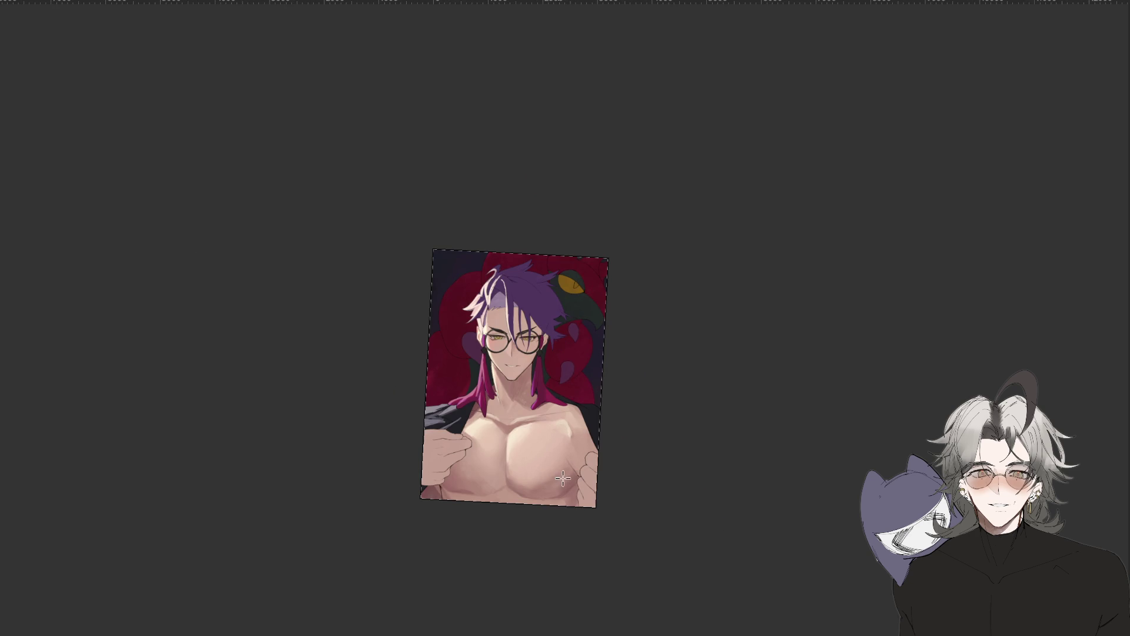
{"action": "scroll", "coordinate": [551, 484], "scroll_direction": "down", "scroll_amount": 3}
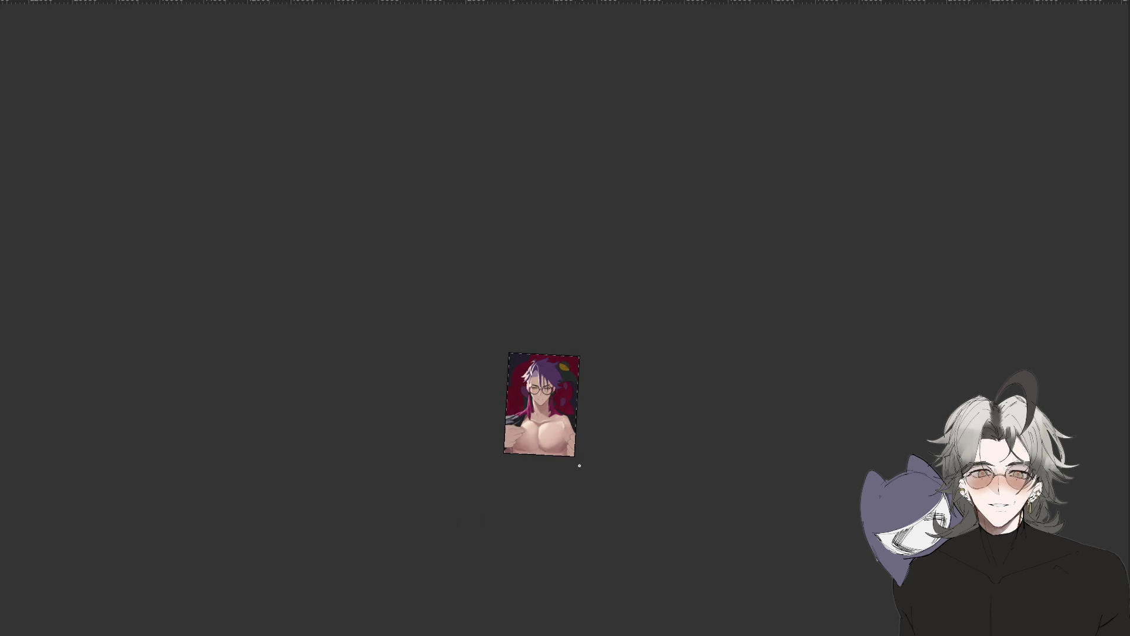
{"action": "scroll", "coordinate": [581, 466], "scroll_direction": "up", "scroll_amount": 3}
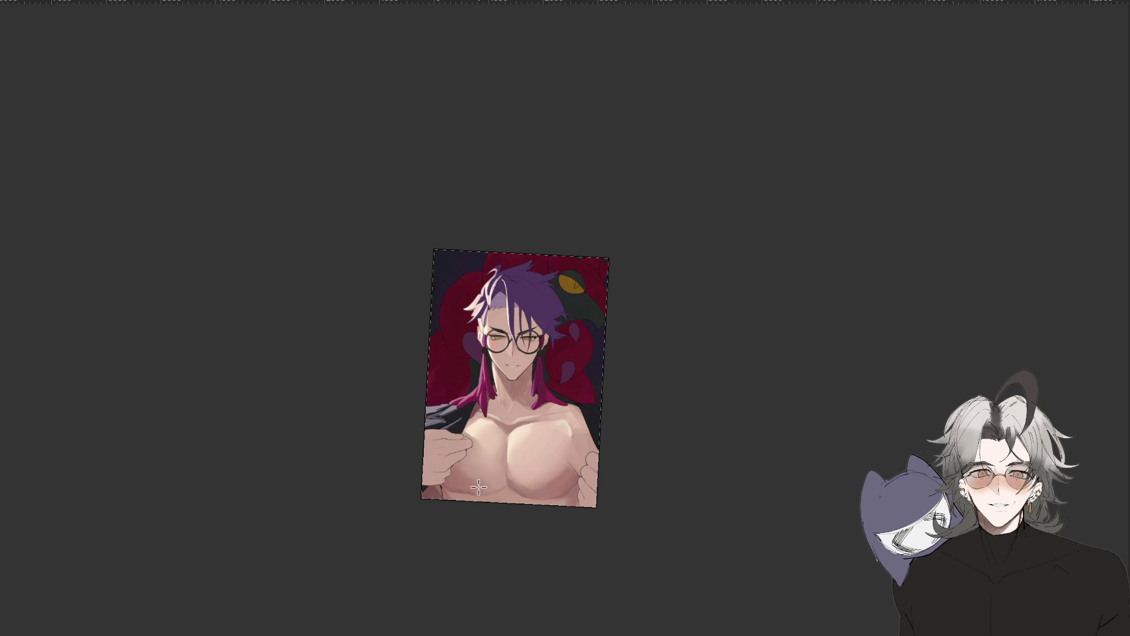
{"action": "scroll", "coordinate": [582, 507], "scroll_direction": "down", "scroll_amount": 2}
{"action": "scroll", "coordinate": [613, 529], "scroll_direction": "down", "scroll_amount": 1}
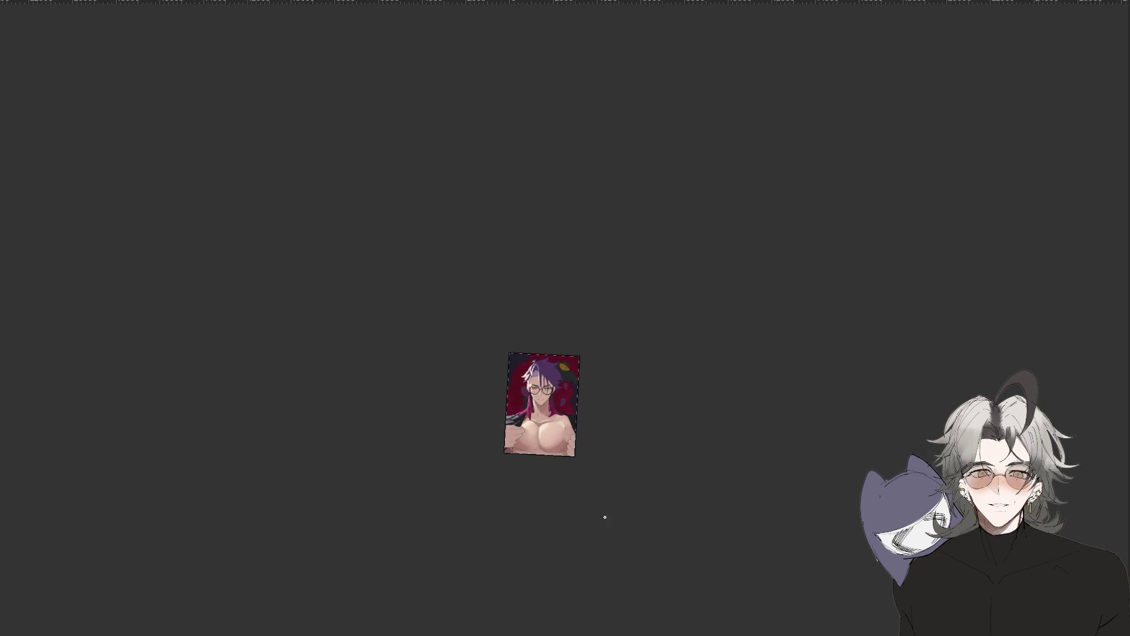
{"action": "scroll", "coordinate": [608, 523], "scroll_direction": "up", "scroll_amount": 2}
{"action": "mouse_move", "coordinate": [609, 523]}
{"action": "left_mouse_down"}
{"action": "mouse_move", "coordinate": [473, 598]}
{"action": "mouse_move", "coordinate": [623, 408]}
{"action": "left_mouse_up"}
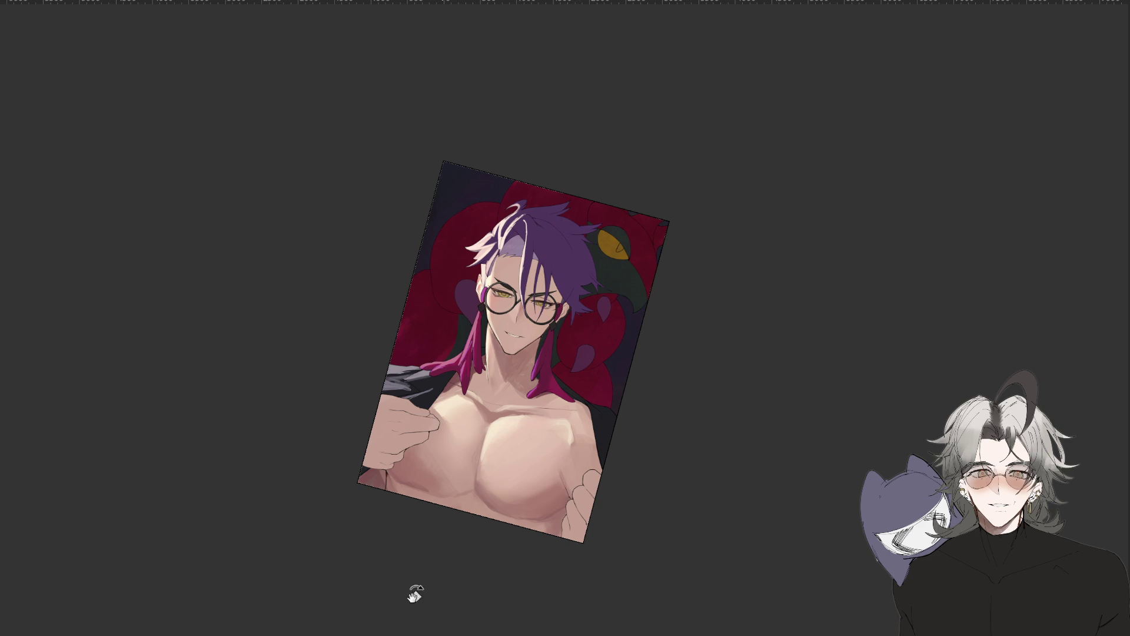
{"action": "left_click_drag", "start_coordinate": [432, 559], "coordinate": [525, 443]}
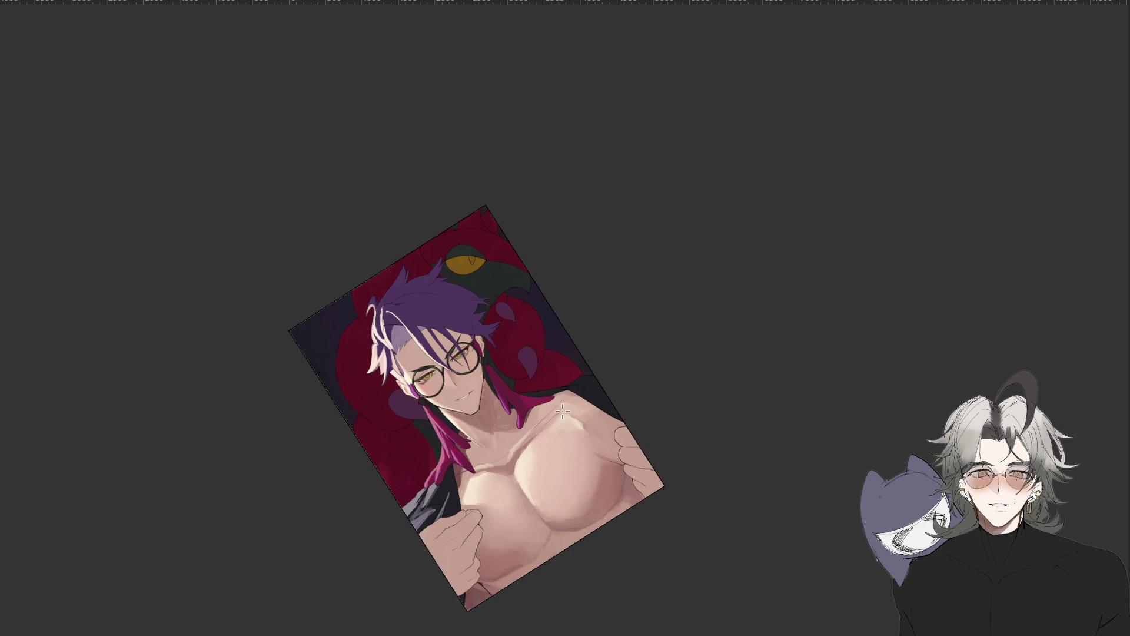
{"action": "key", "text": "alt"}
{"action": "left_click_drag", "start_coordinate": [764, 437], "coordinate": [617, 466]}
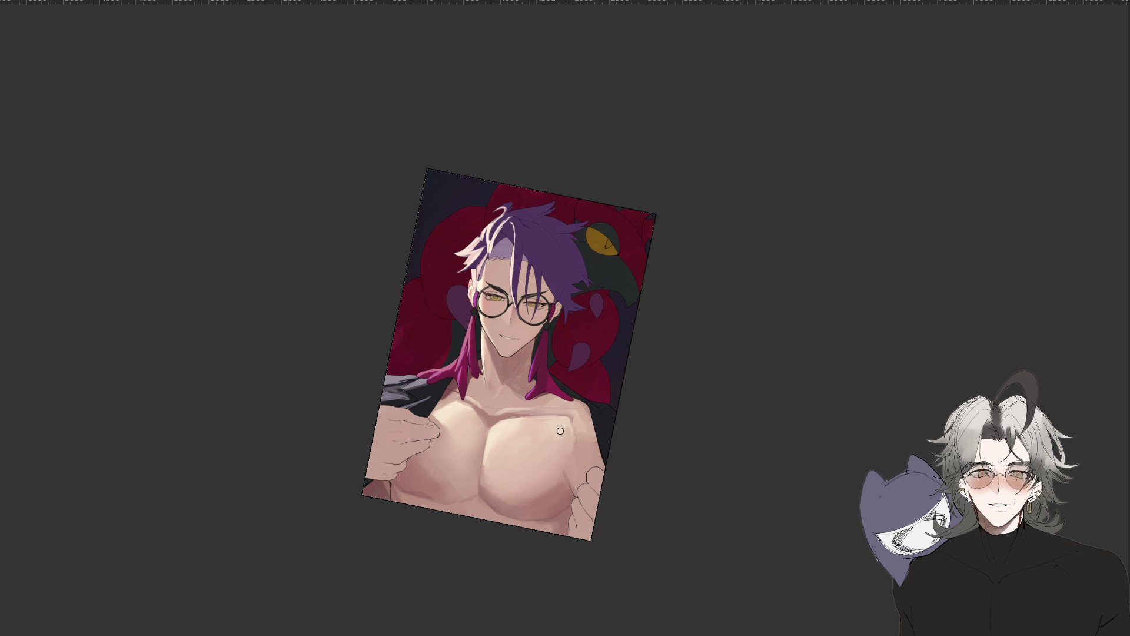
{"action": "scroll", "coordinate": [547, 427], "scroll_direction": "down", "scroll_amount": 2}
{"action": "scroll", "coordinate": [588, 421], "scroll_direction": "down", "scroll_amount": 1}
{"action": "scroll", "coordinate": [578, 437], "scroll_direction": "up", "scroll_amount": 3}
{"action": "scroll", "coordinate": [636, 454], "scroll_direction": "down", "scroll_amount": 3}
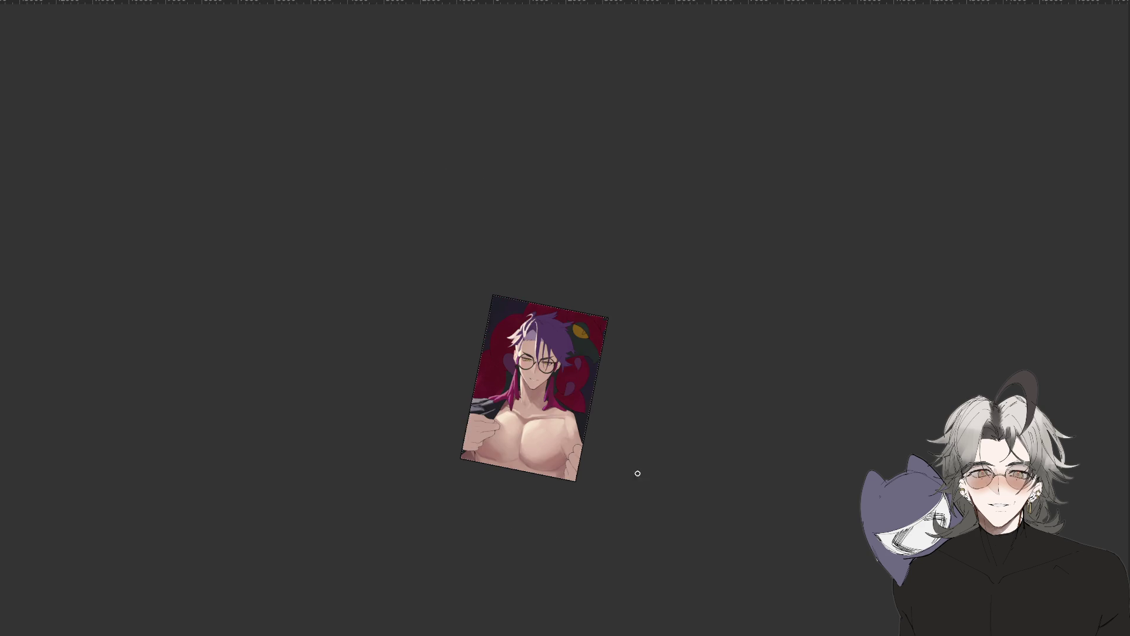
{"action": "mouse_move", "coordinate": [530, 613]}
{"action": "left_mouse_down"}
{"action": "mouse_move", "coordinate": [709, 305]}
{"action": "mouse_move", "coordinate": [583, 327]}
{"action": "left_mouse_up"}
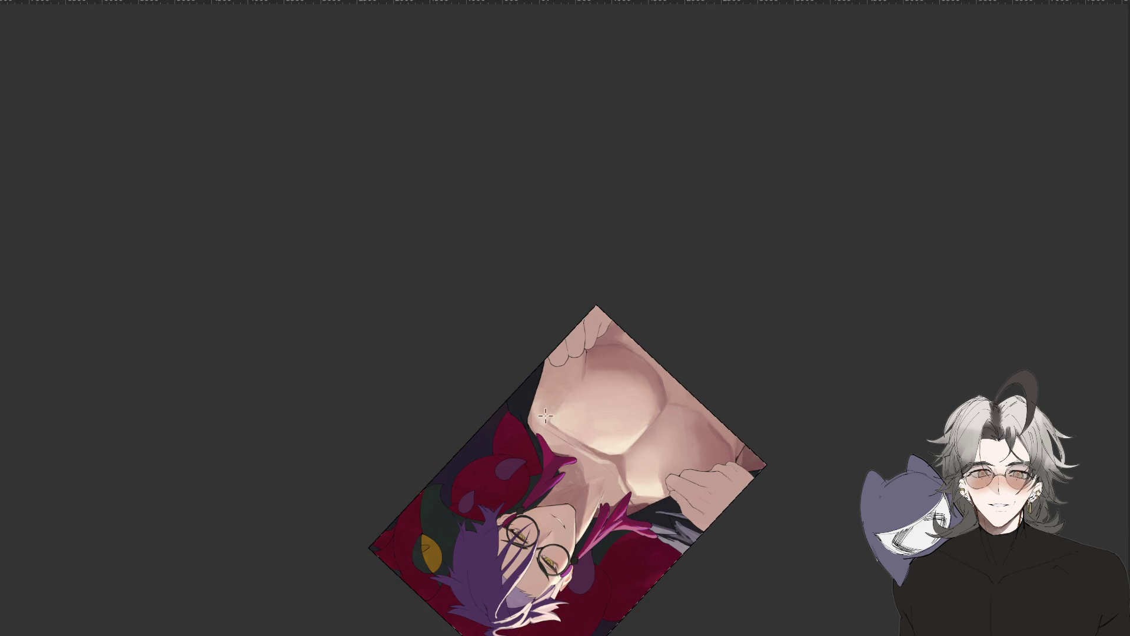
{"action": "mouse_move", "coordinate": [749, 384]}
{"action": "left_mouse_down"}
{"action": "mouse_move", "coordinate": [742, 459]}
{"action": "mouse_move", "coordinate": [694, 340]}
{"action": "mouse_move", "coordinate": [686, 421]}
{"action": "left_mouse_up"}
{"action": "scroll", "coordinate": [677, 399], "scroll_direction": "up", "scroll_amount": 5}
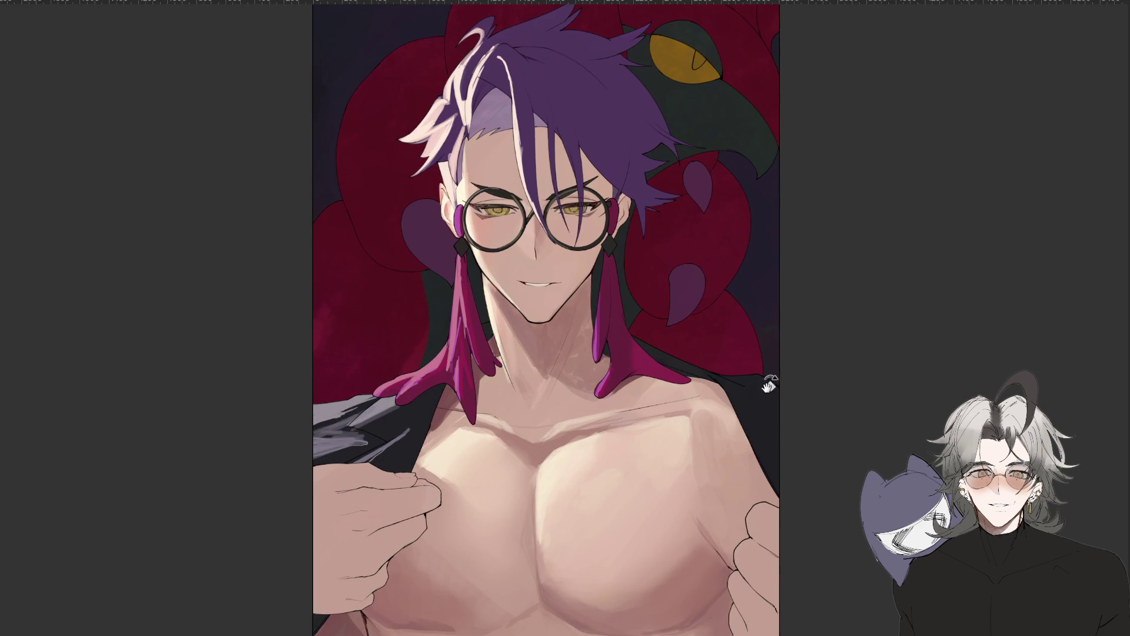
{"action": "scroll", "coordinate": [803, 429], "scroll_direction": "down", "scroll_amount": 2}
{"action": "scroll", "coordinate": [788, 409], "scroll_direction": "down", "scroll_amount": 3}
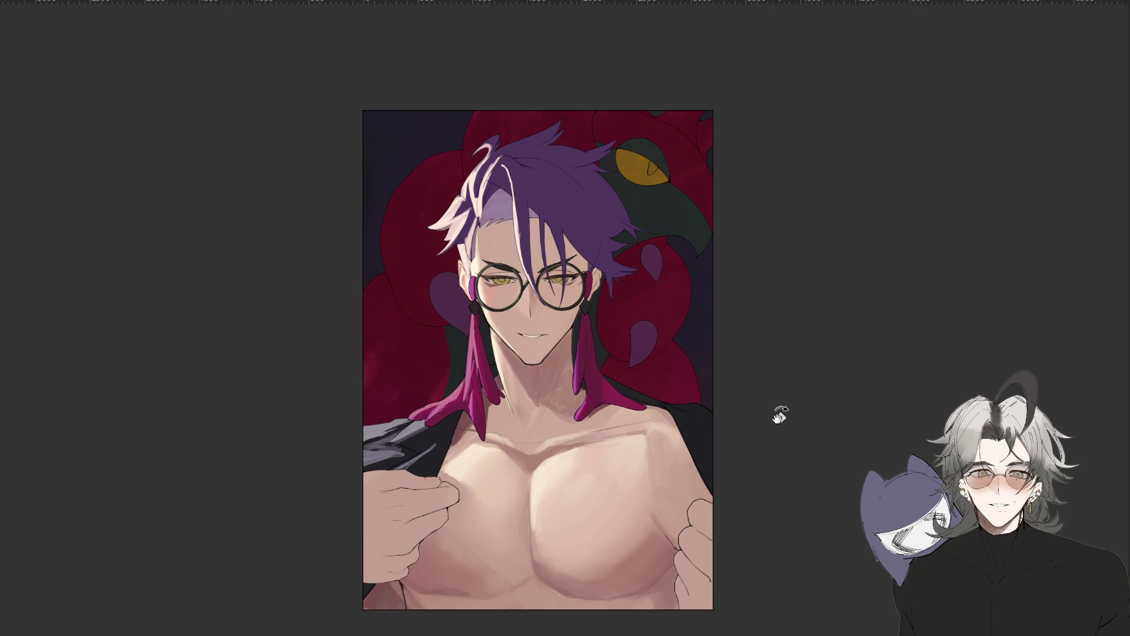
{"action": "scroll", "coordinate": [785, 400], "scroll_direction": "down", "scroll_amount": 2}
{"action": "scroll", "coordinate": [783, 383], "scroll_direction": "down", "scroll_amount": 1}
{"action": "scroll", "coordinate": [765, 382], "scroll_direction": "up", "scroll_amount": 1}
{"action": "scroll", "coordinate": [706, 412], "scroll_direction": "up", "scroll_amount": 2}
{"action": "key", "text": "alt"}
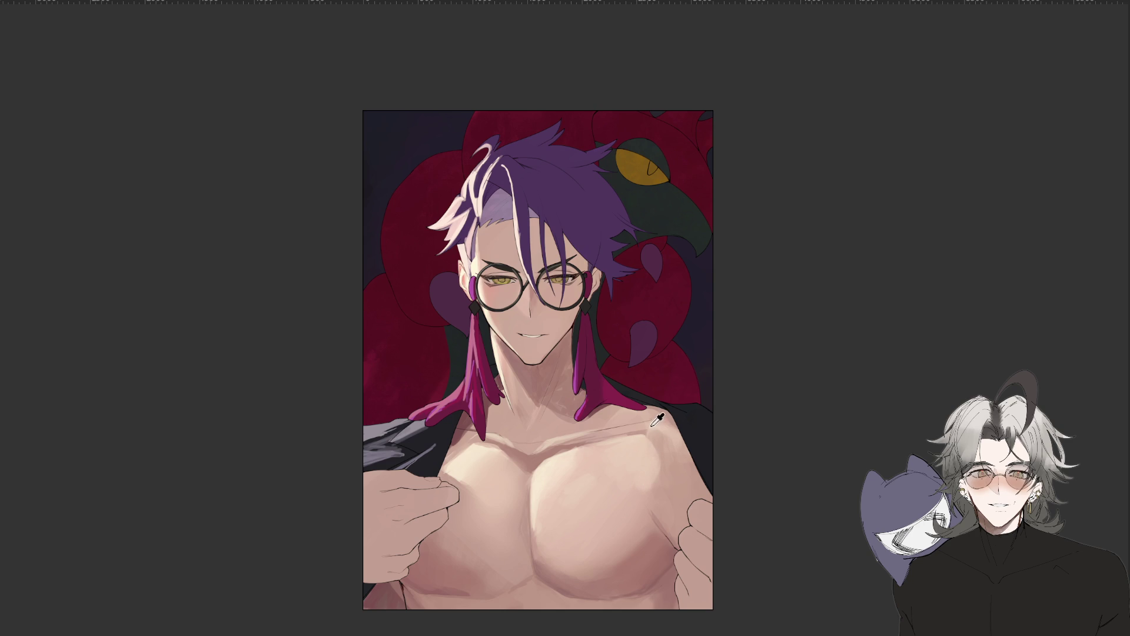
{"action": "key", "text": "minus"}
{"action": "key", "text": "minus"}
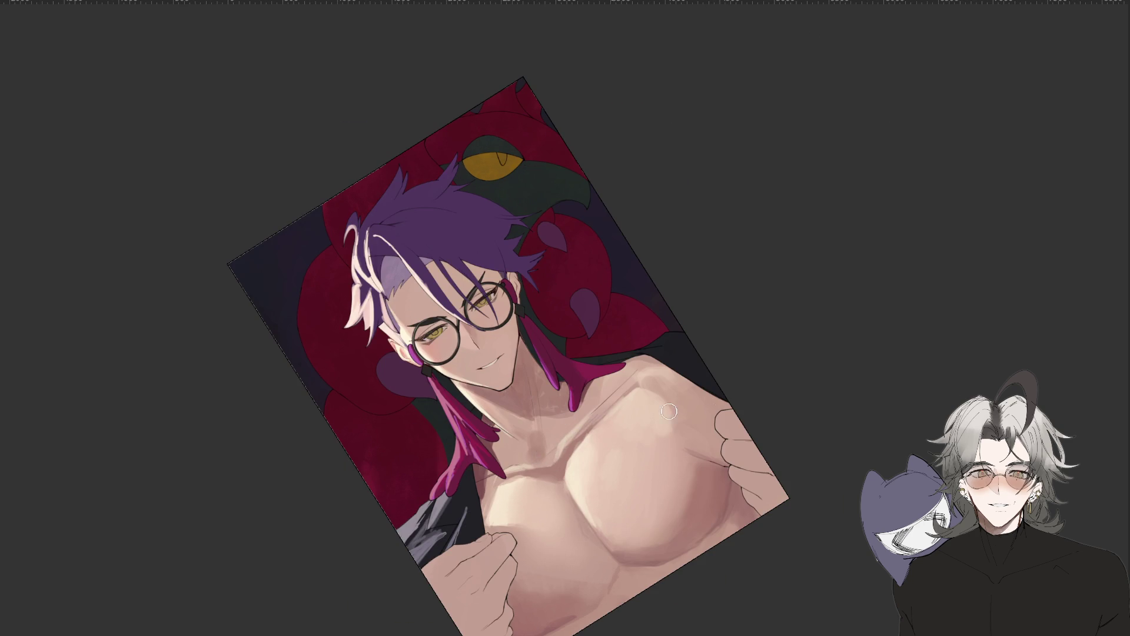
{"action": "left_click_drag", "start_coordinate": [538, 438], "coordinate": [583, 430]}
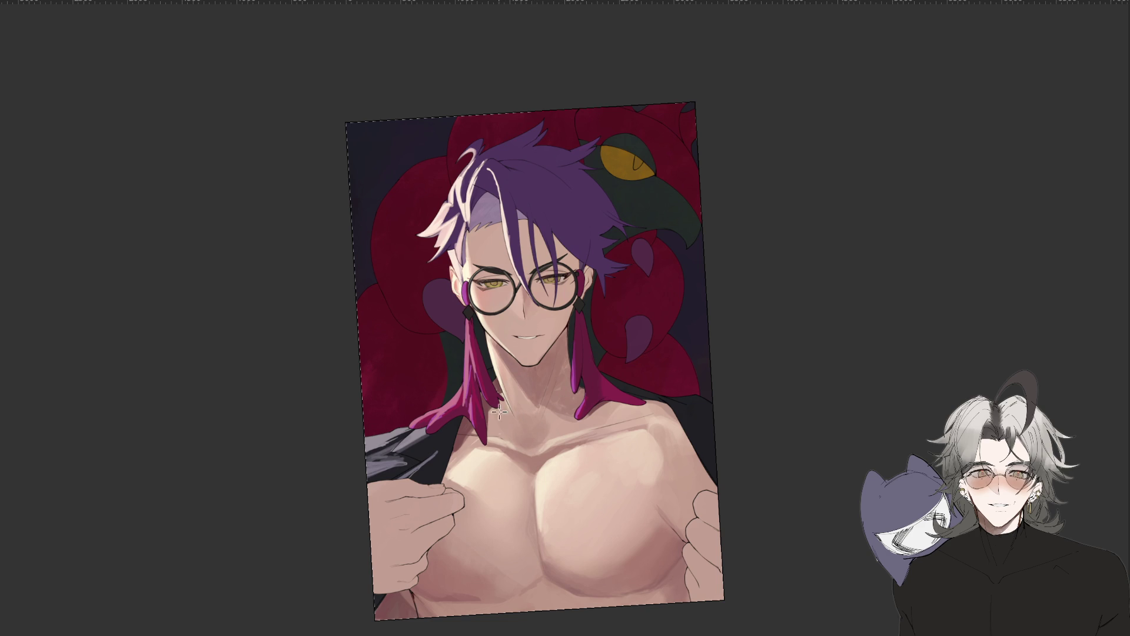
{"action": "scroll", "coordinate": [559, 421], "scroll_direction": "down", "scroll_amount": 5}
{"action": "scroll", "coordinate": [560, 424], "scroll_direction": "up", "scroll_amount": 2}
{"action": "scroll", "coordinate": [560, 423], "scroll_direction": "up", "scroll_amount": 3}
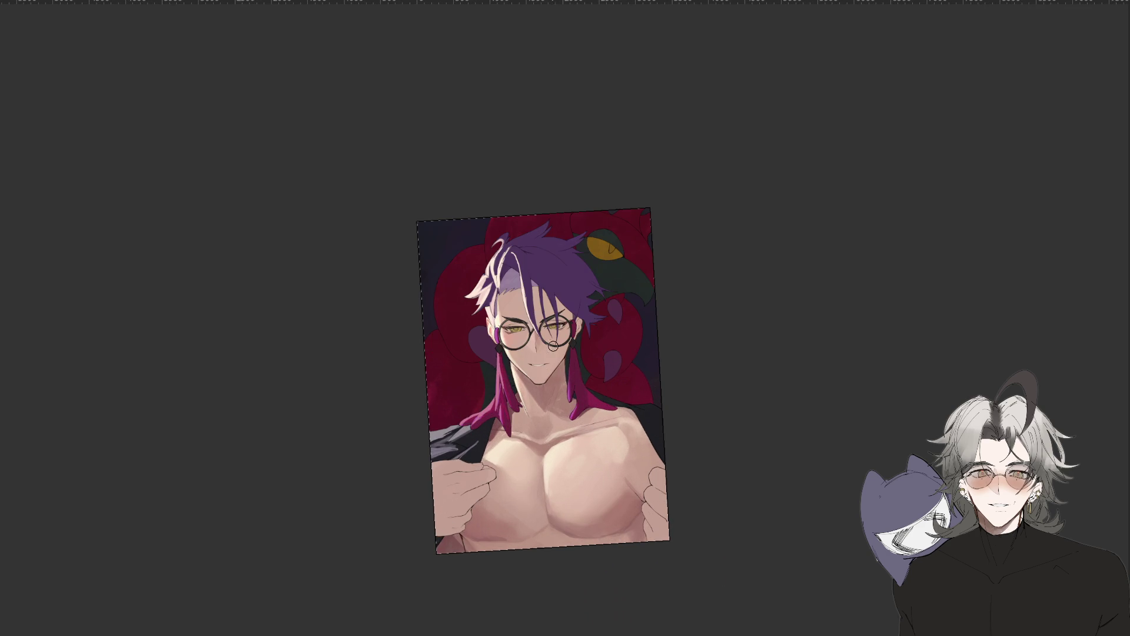
{"action": "left_click_drag", "start_coordinate": [805, 375], "coordinate": [807, 417]}
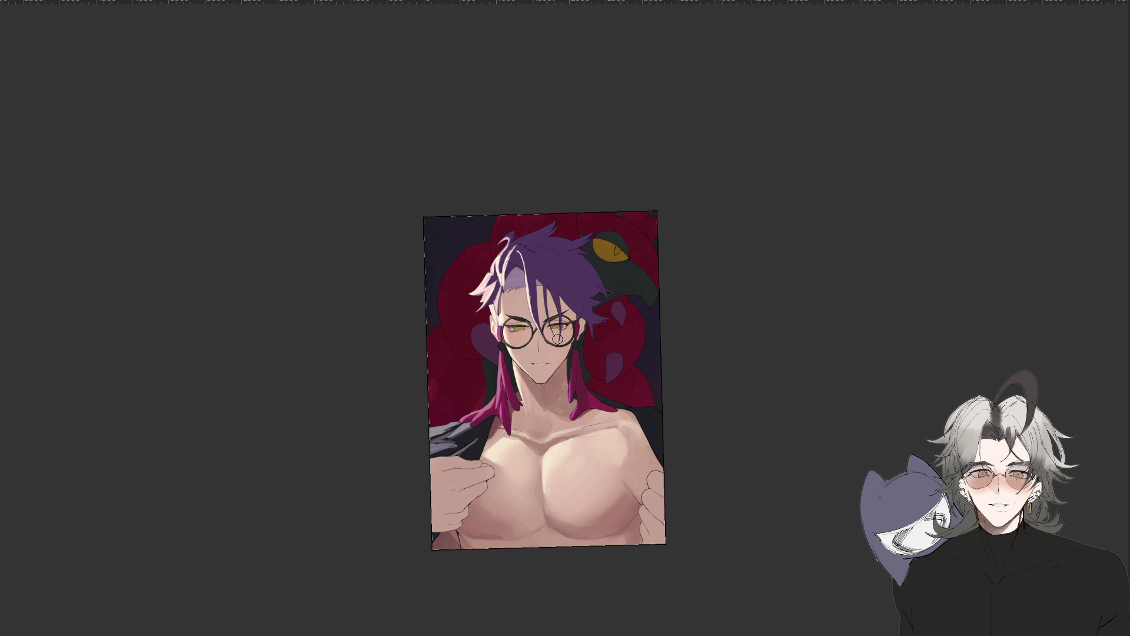
{"action": "mouse_move", "coordinate": [618, 338]}
{"action": "left_mouse_down"}
{"action": "mouse_move", "coordinate": [656, 600]}
{"action": "mouse_move", "coordinate": [807, 462]}
{"action": "left_mouse_up"}
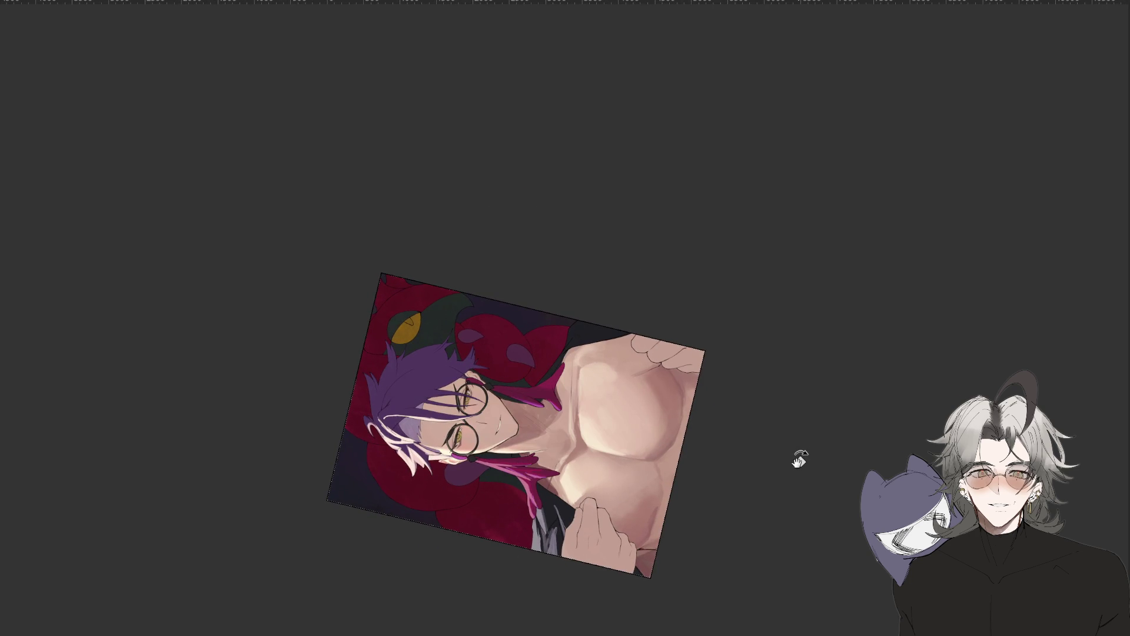
{"action": "left_click_drag", "start_coordinate": [817, 276], "coordinate": [795, 559]}
{"action": "scroll", "coordinate": [524, 413], "scroll_direction": "up", "scroll_amount": 3}
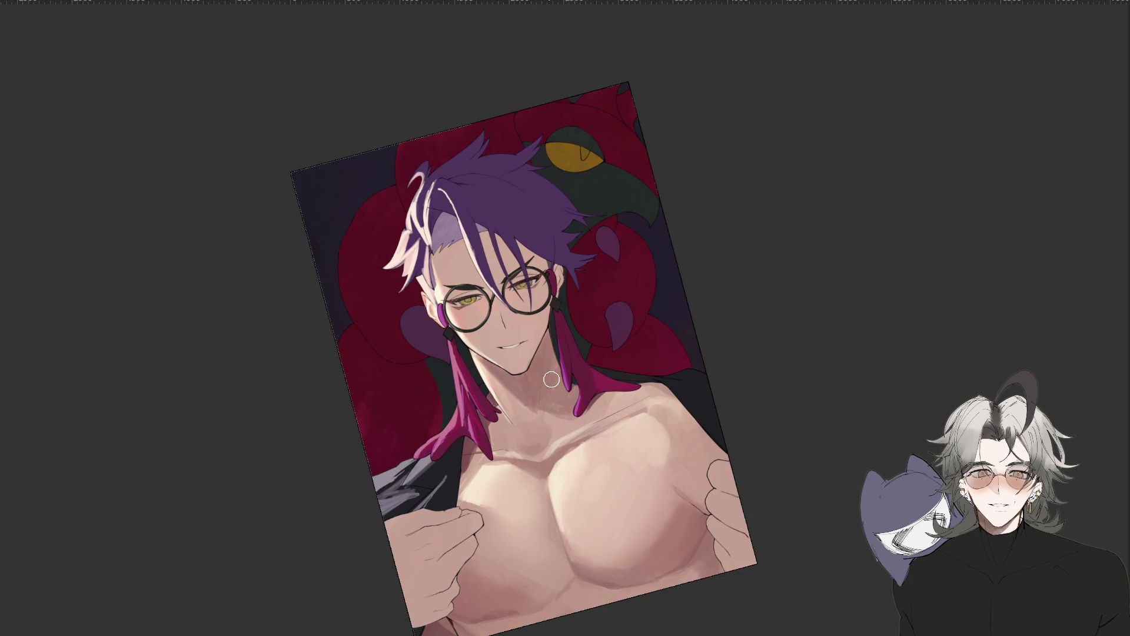
{"action": "key", "text": "l"}
{"action": "left_click_drag", "start_coordinate": [499, 369], "coordinate": [525, 382]}
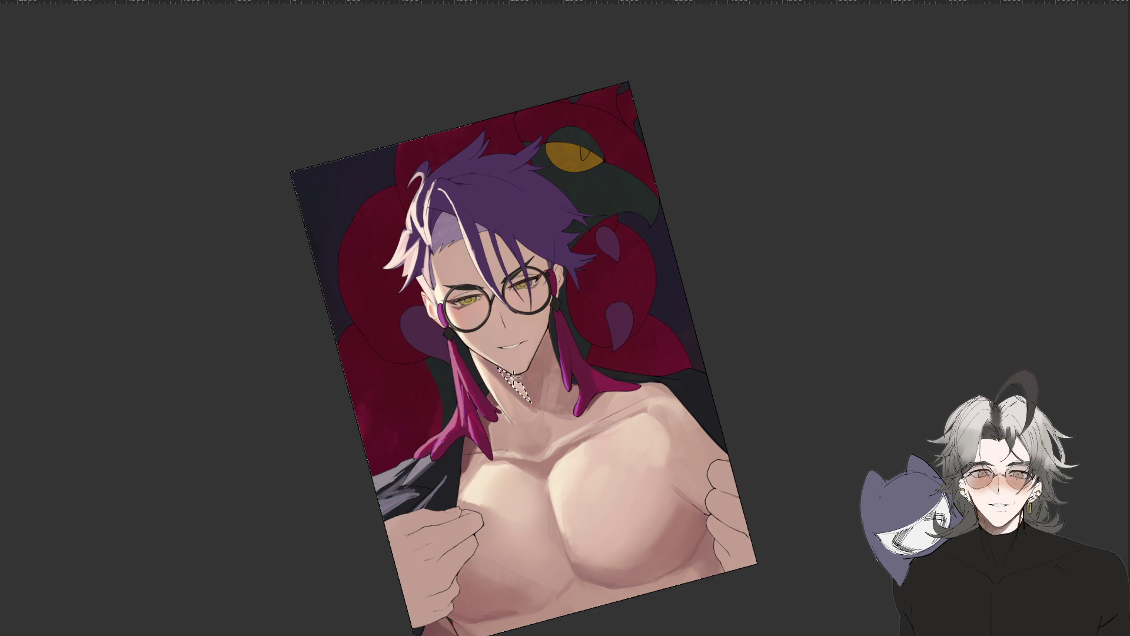
Reset the view, try a small lasso selection on the neck, then drop it and return to the brush.
{"action": "key", "text": "b"}
{"action": "scroll", "coordinate": [538, 423], "scroll_direction": "down", "scroll_amount": 5}
{"action": "key", "text": "ctrl+0"}
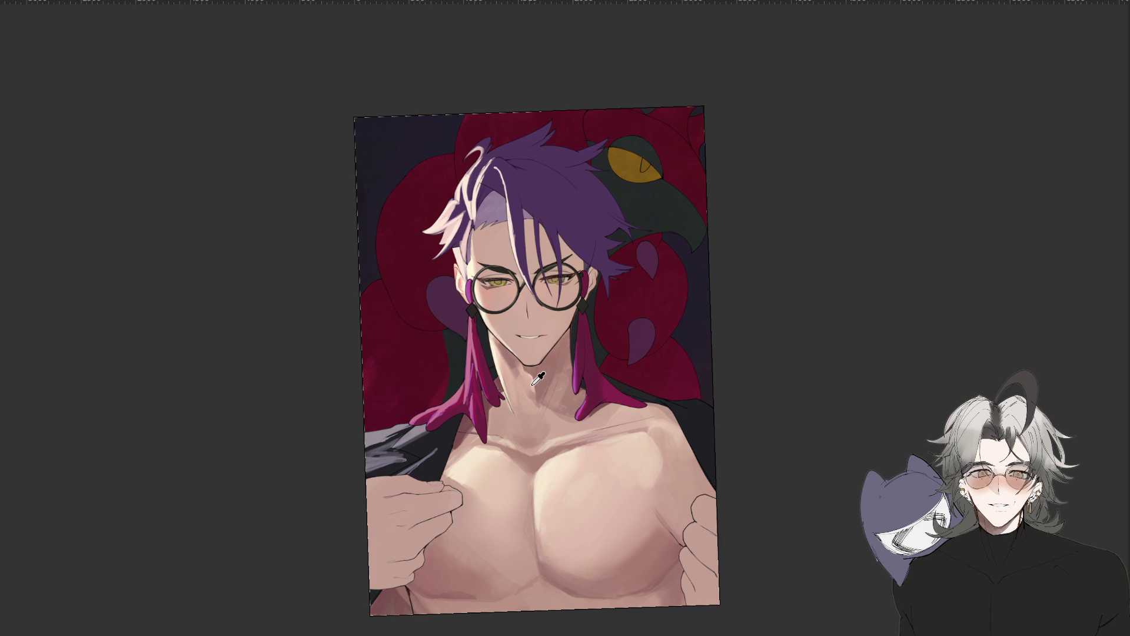
{"action": "left_click_drag", "start_coordinate": [533, 388], "coordinate": [529, 369]}
{"action": "key", "text": "ctrl+d"}
{"action": "key", "text": "b"}
Rotate the view near upright and outline a small area on the neck to shade.
{"action": "scroll", "coordinate": [561, 420], "scroll_direction": "down", "scroll_amount": 3}
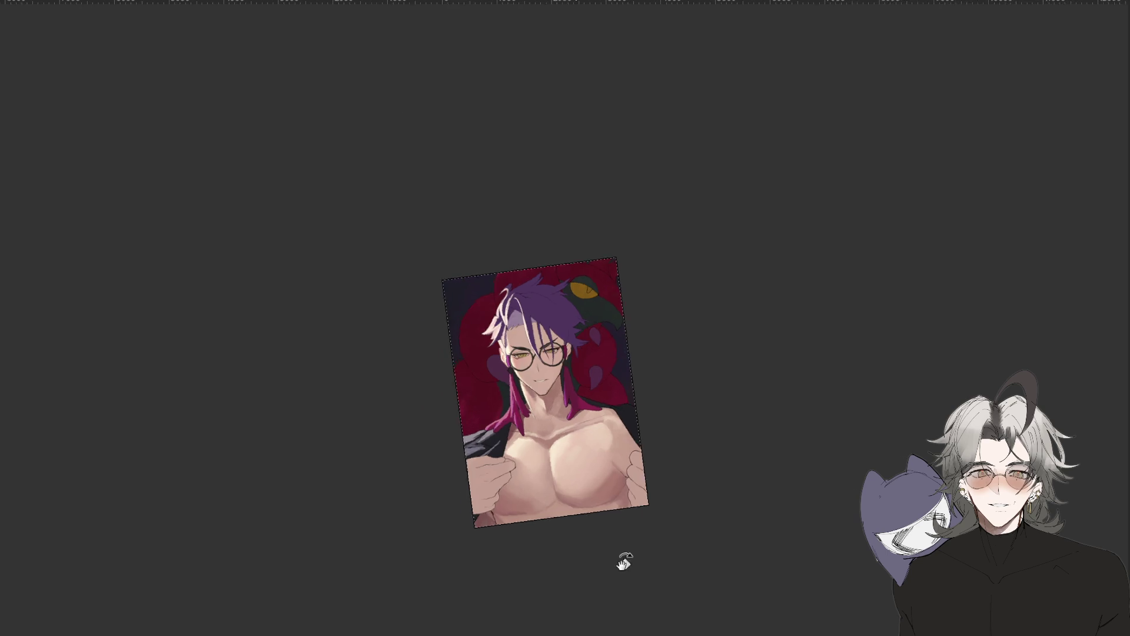
{"action": "left_click_drag", "start_coordinate": [605, 575], "coordinate": [622, 320]}
{"action": "scroll", "coordinate": [576, 450], "scroll_direction": "up", "scroll_amount": 4}
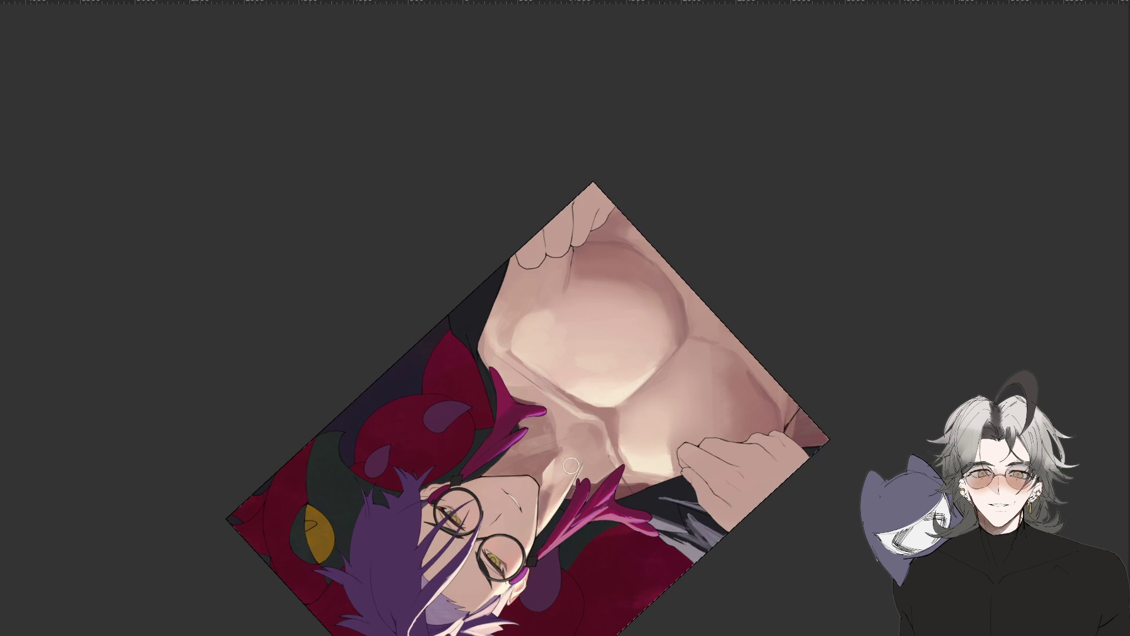
{"action": "left_click_drag", "start_coordinate": [624, 330], "coordinate": [580, 415]}
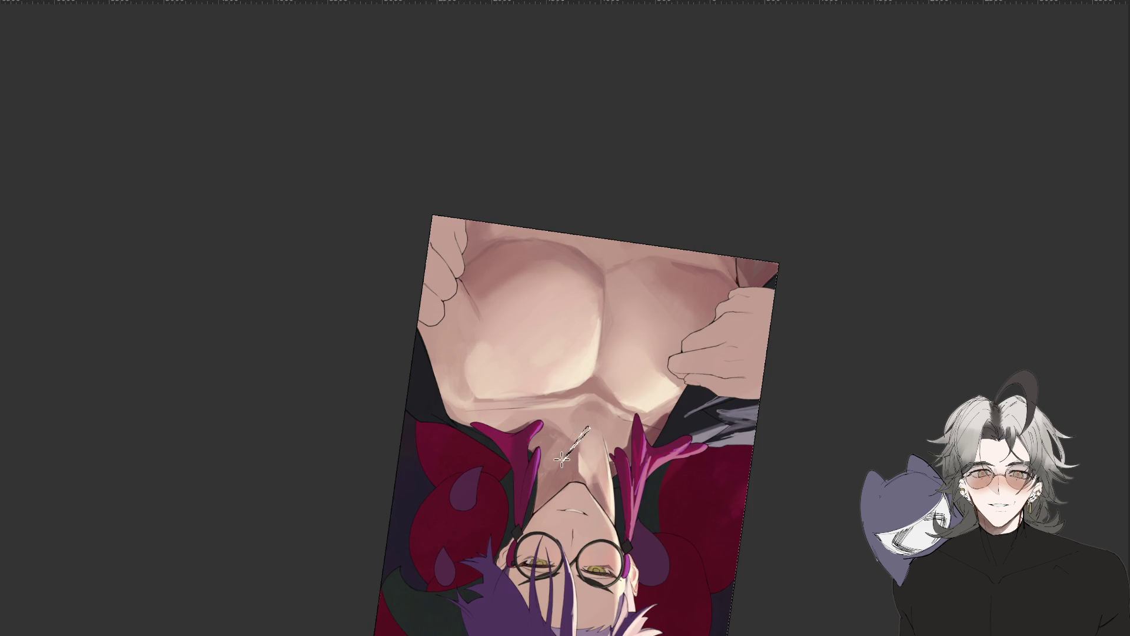
{"action": "mouse_move", "coordinate": [459, 612]}
{"action": "left_mouse_down"}
{"action": "mouse_move", "coordinate": [566, 366]}
{"action": "mouse_move", "coordinate": [581, 370]}
{"action": "left_mouse_up"}
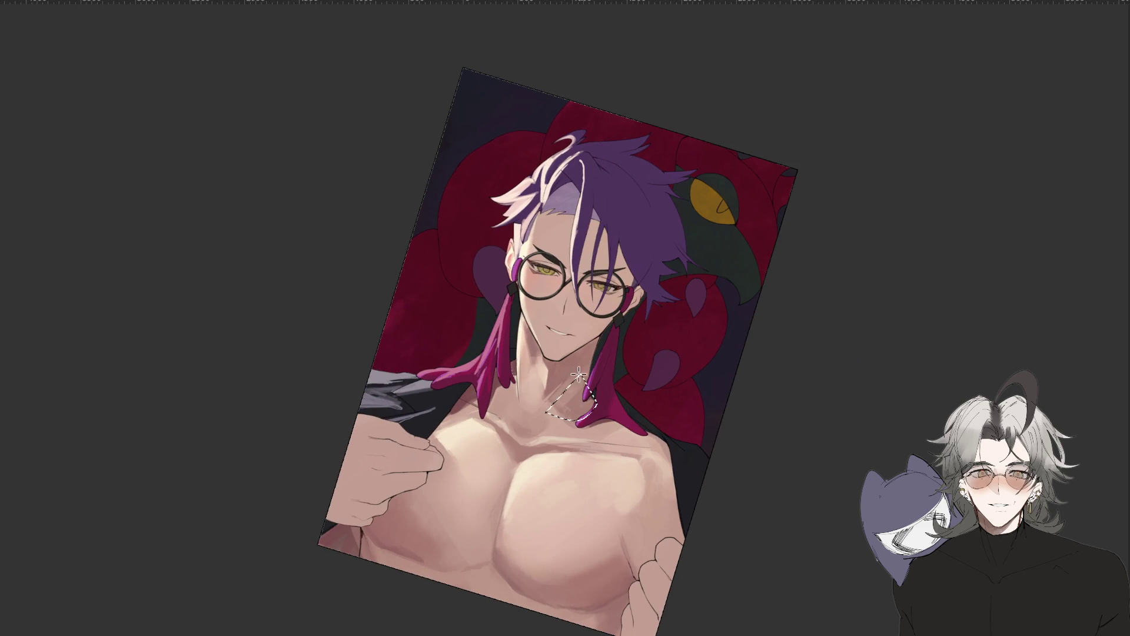
{"action": "left_click_drag", "start_coordinate": [541, 415], "coordinate": [546, 413]}
Zoom in on the neck and chest and darken the shading along the collarbone.
{"action": "scroll", "coordinate": [628, 359], "scroll_direction": "down", "scroll_amount": 3}
{"action": "left_click_drag", "start_coordinate": [646, 458], "coordinate": [687, 406]}
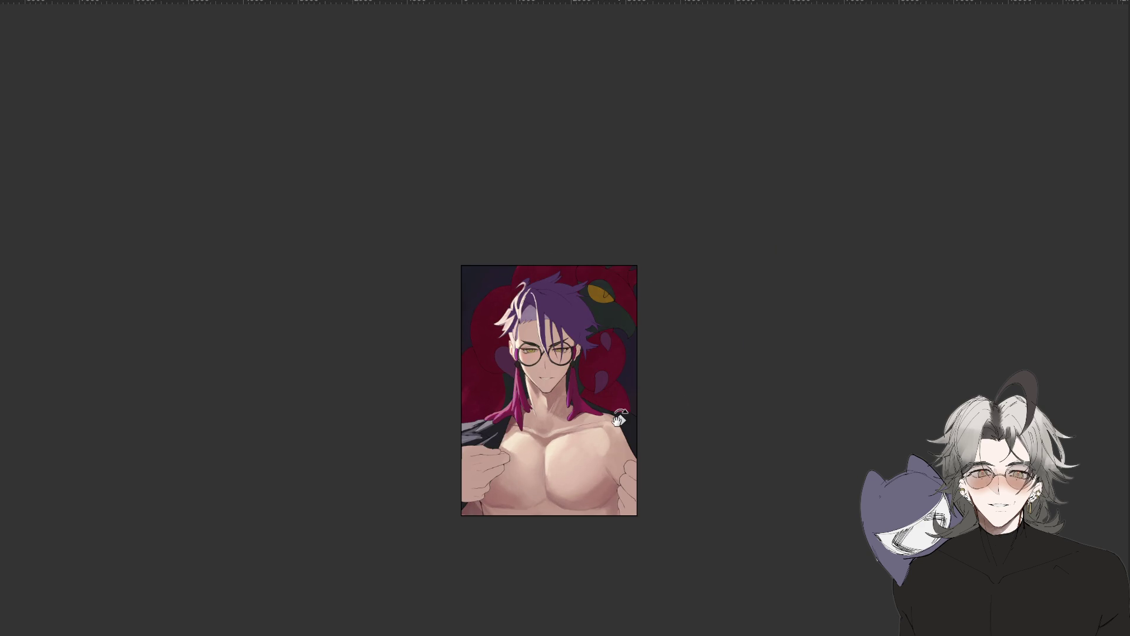
{"action": "scroll", "coordinate": [620, 418], "scroll_direction": "up", "scroll_amount": 2}
{"action": "left_click_drag", "start_coordinate": [614, 444], "coordinate": [620, 433]}
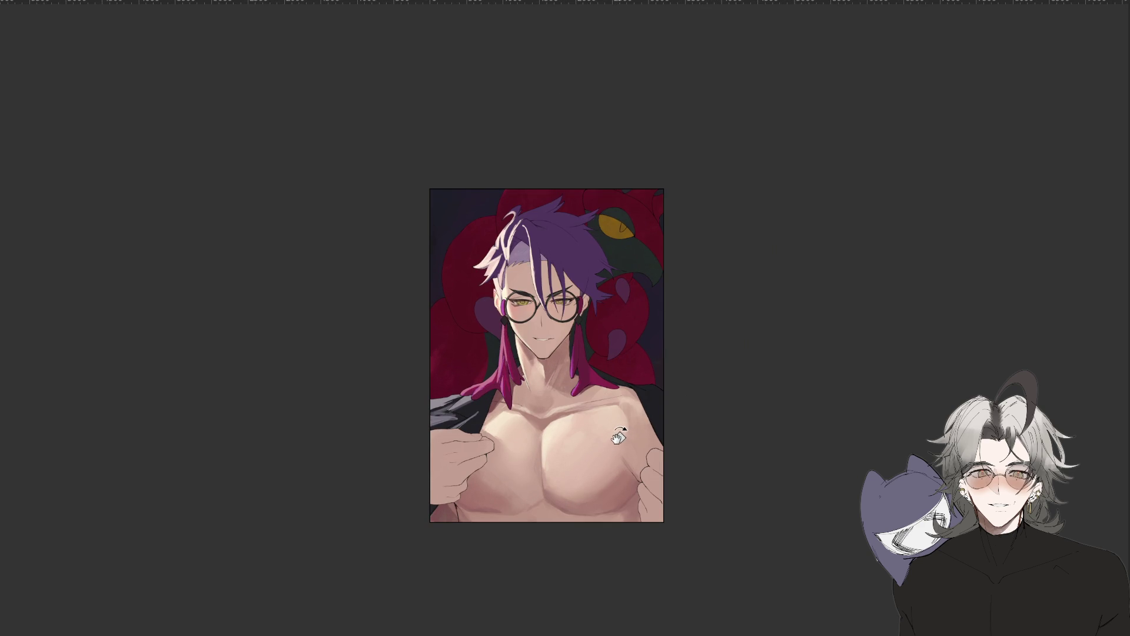
{"action": "scroll", "coordinate": [629, 470], "scroll_direction": "down", "scroll_amount": 1}
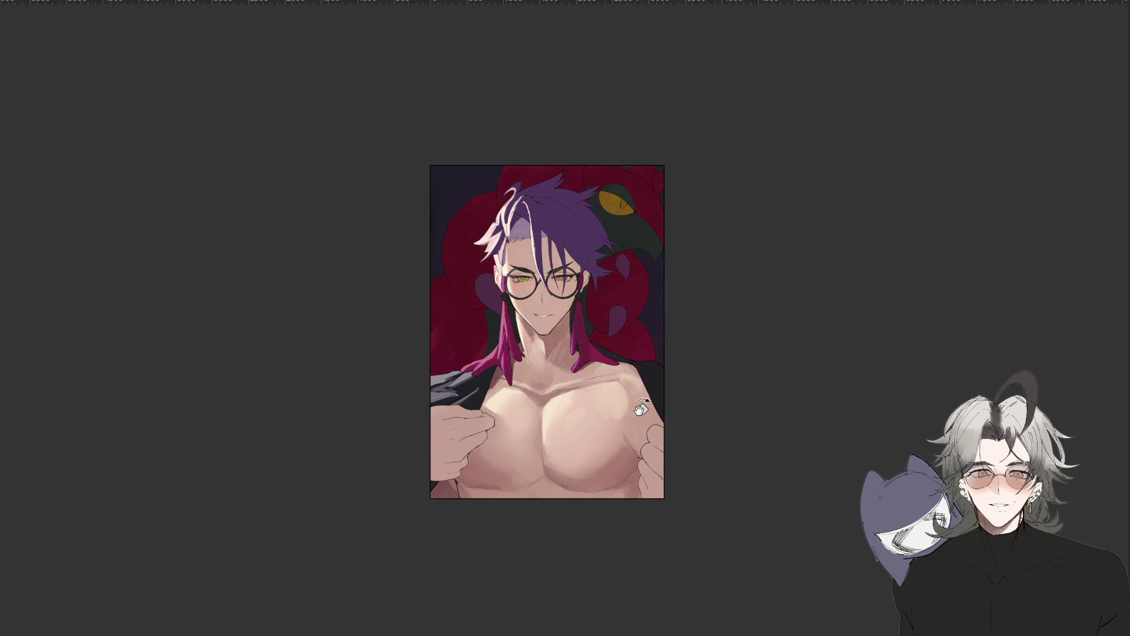
{"action": "scroll", "coordinate": [561, 424], "scroll_direction": "up", "scroll_amount": 1}
{"action": "scroll", "coordinate": [560, 424], "scroll_direction": "up", "scroll_amount": 1}
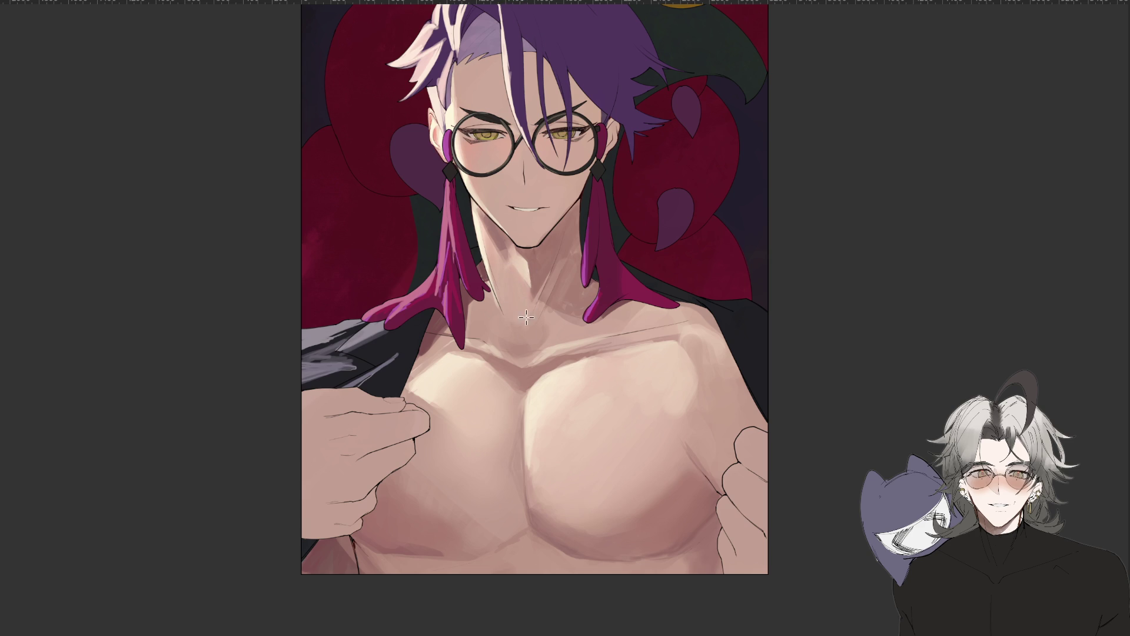
{"action": "scroll", "coordinate": [623, 330], "scroll_direction": "down", "scroll_amount": 5}
{"action": "scroll", "coordinate": [646, 365], "scroll_direction": "down", "scroll_amount": 2}
{"action": "scroll", "coordinate": [645, 365], "scroll_direction": "up", "scroll_amount": 7}
{"action": "scroll", "coordinate": [574, 389], "scroll_direction": "down", "scroll_amount": 3}
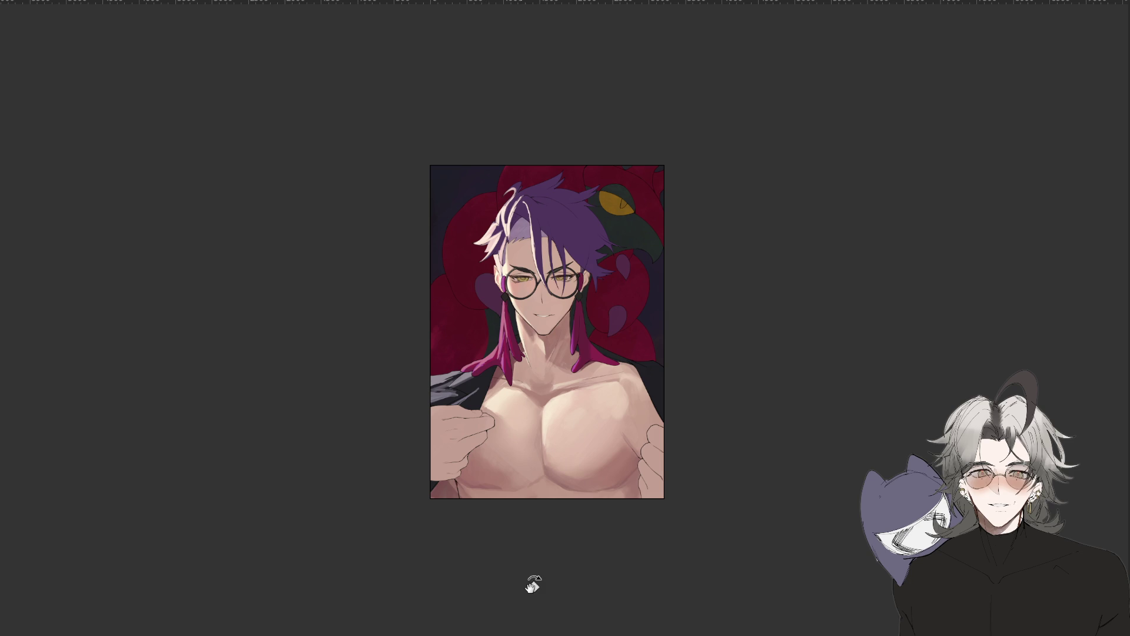
{"action": "scroll", "coordinate": [559, 423], "scroll_direction": "up", "scroll_amount": 3}
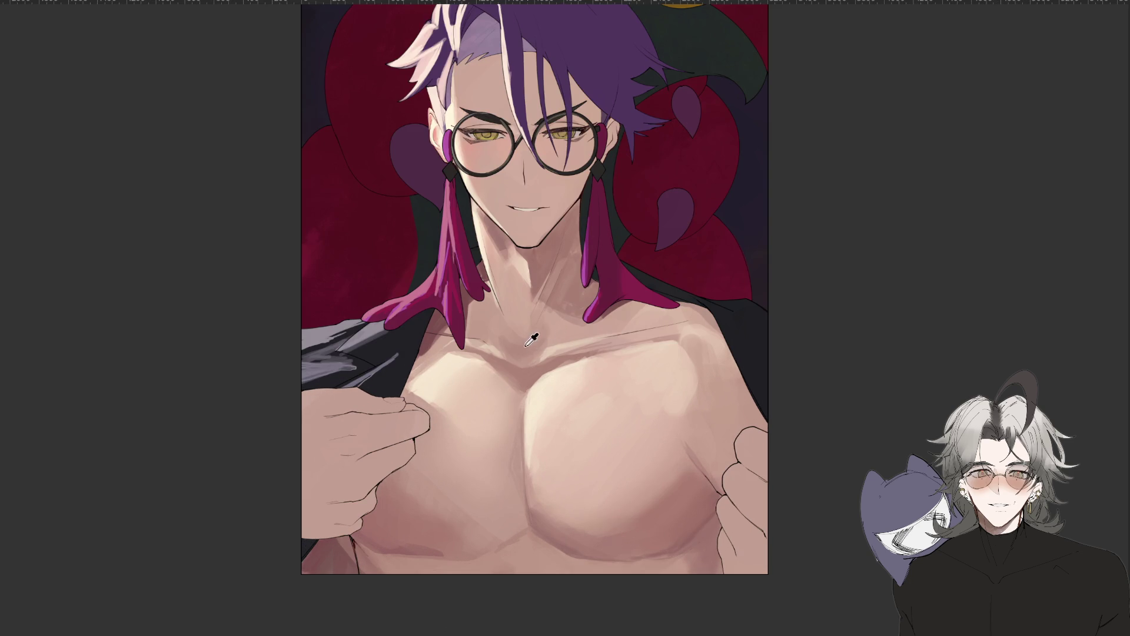
{"action": "left_click_drag", "start_coordinate": [541, 433], "coordinate": [534, 328]}
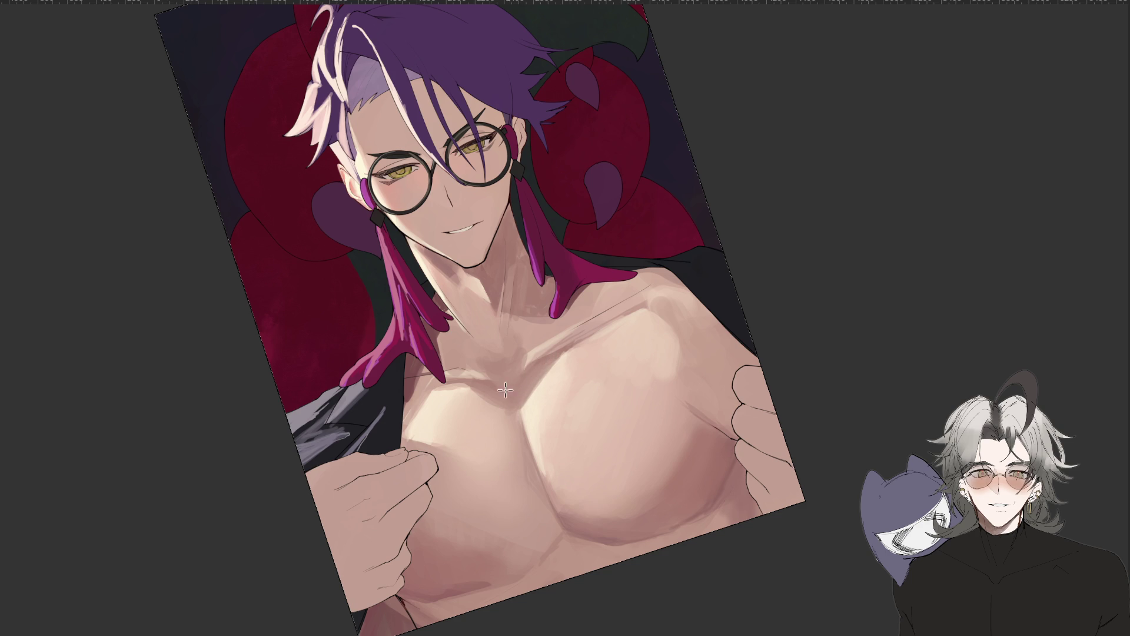
{"action": "left_click_drag", "start_coordinate": [500, 382], "coordinate": [496, 392]}
Lighten the collarbone shading with the view rotated, then return it nearly upright.
{"action": "left_click_drag", "start_coordinate": [358, 484], "coordinate": [549, 419]}
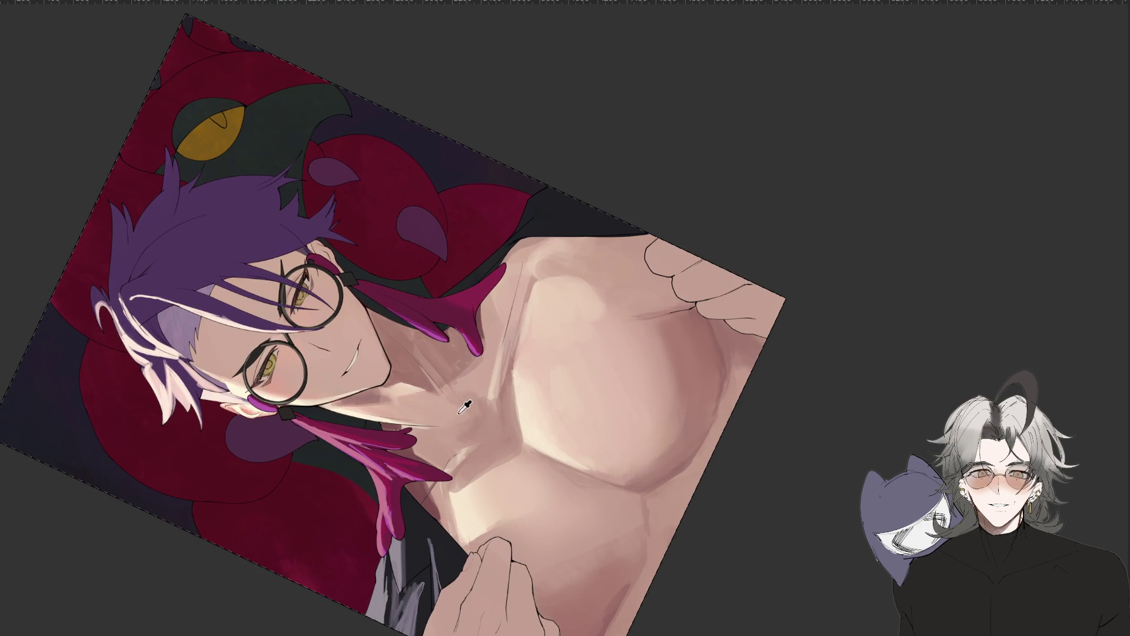
{"action": "left_click_drag", "start_coordinate": [465, 419], "coordinate": [508, 444]}
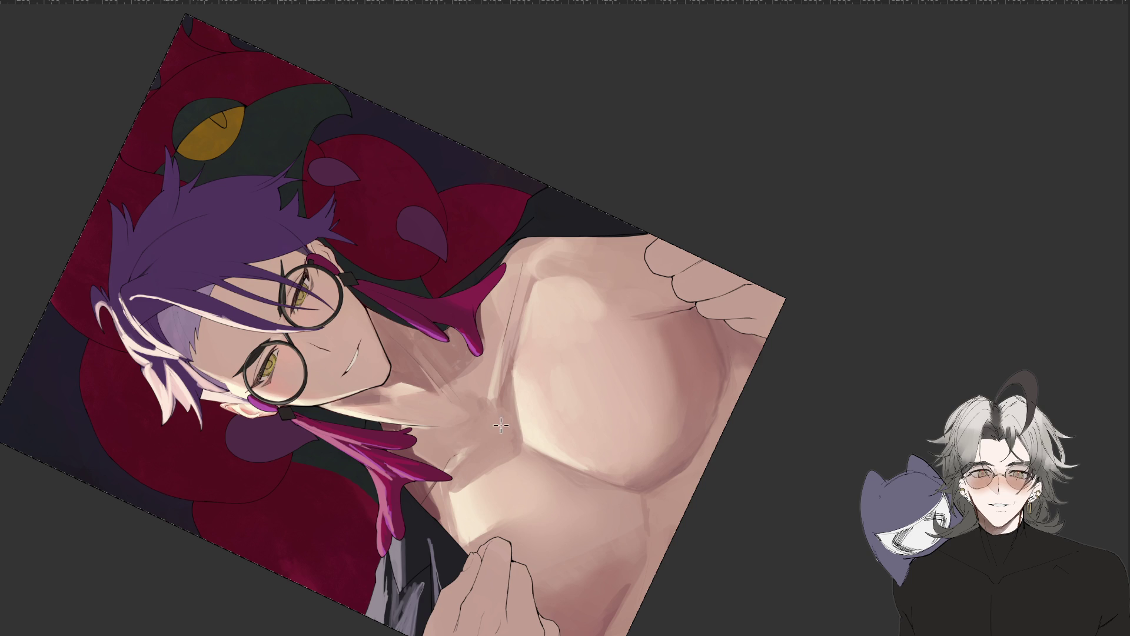
{"action": "scroll", "coordinate": [499, 425], "scroll_direction": "down", "scroll_amount": 5}
{"action": "left_click_drag", "start_coordinate": [718, 398], "coordinate": [555, 373]}
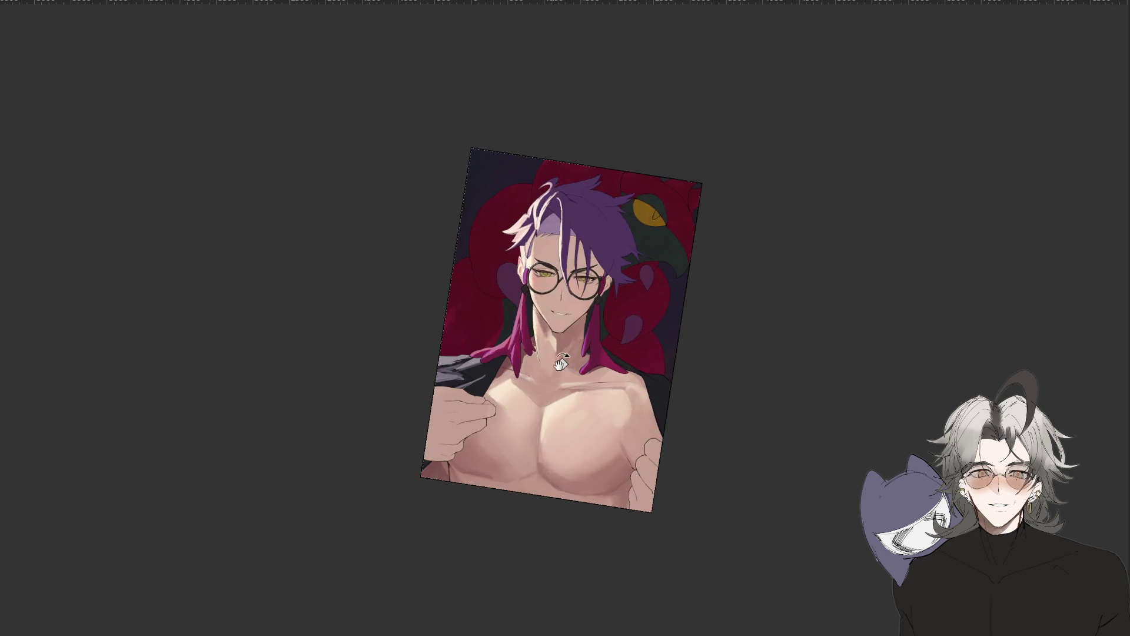
{"action": "scroll", "coordinate": [555, 374], "scroll_direction": "up", "scroll_amount": 2}
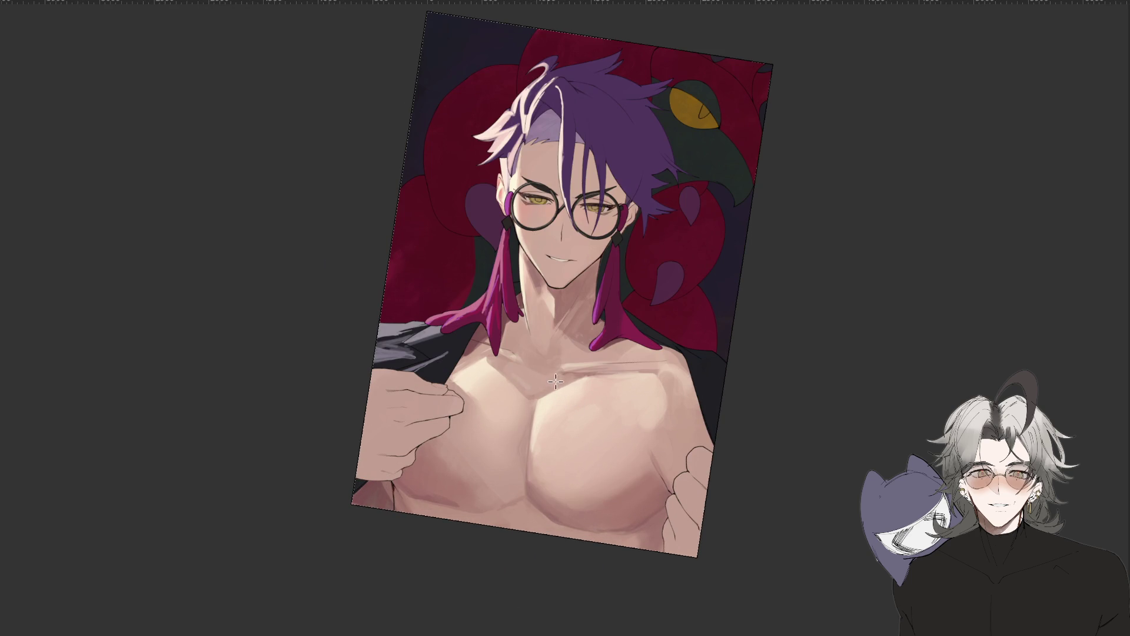
{"action": "scroll", "coordinate": [514, 372], "scroll_direction": "down", "scroll_amount": 3}
Rotate the view strongly to paint the chest shading, then bring it back near upright.
{"action": "left_click_drag", "start_coordinate": [514, 372], "coordinate": [586, 406]}
{"action": "scroll", "coordinate": [542, 398], "scroll_direction": "up", "scroll_amount": 3}
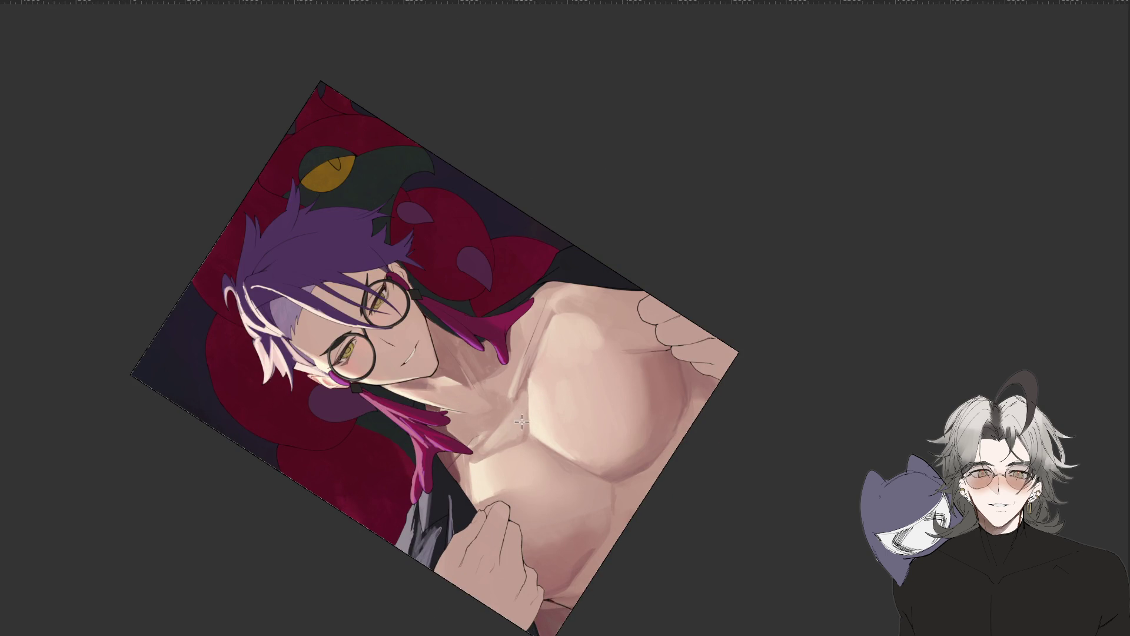
{"action": "scroll", "coordinate": [542, 424], "scroll_direction": "down", "scroll_amount": 3}
{"action": "left_click_drag", "start_coordinate": [646, 469], "coordinate": [517, 616]}
{"action": "scroll", "coordinate": [565, 448], "scroll_direction": "down", "scroll_amount": 3}
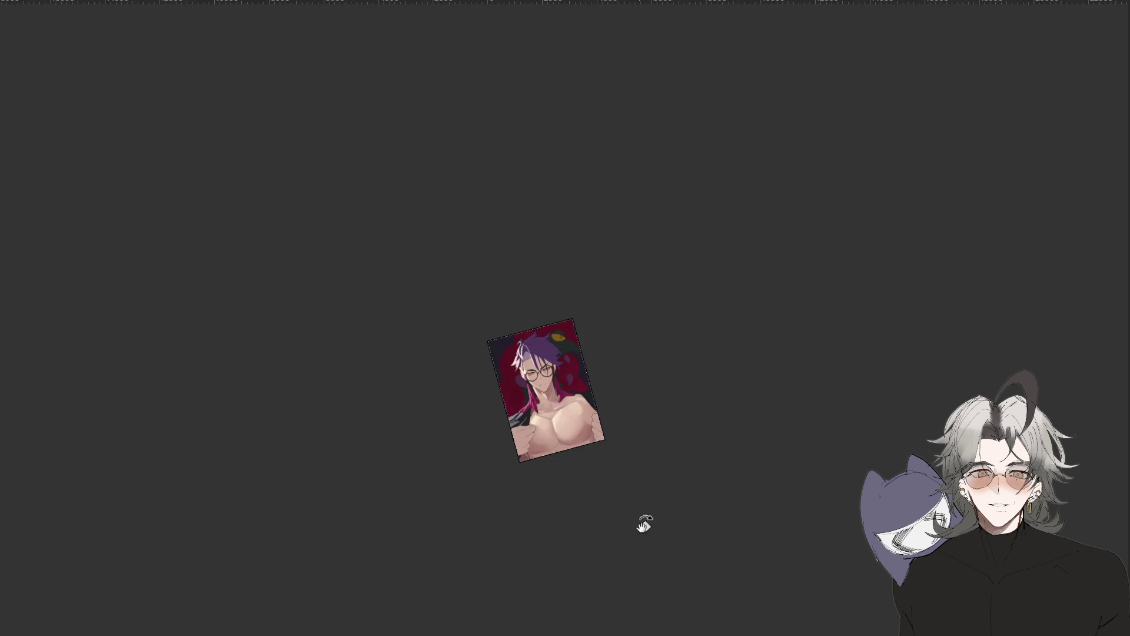
{"action": "left_click_drag", "start_coordinate": [638, 512], "coordinate": [567, 600]}
{"action": "scroll", "coordinate": [560, 421], "scroll_direction": "up", "scroll_amount": 5}
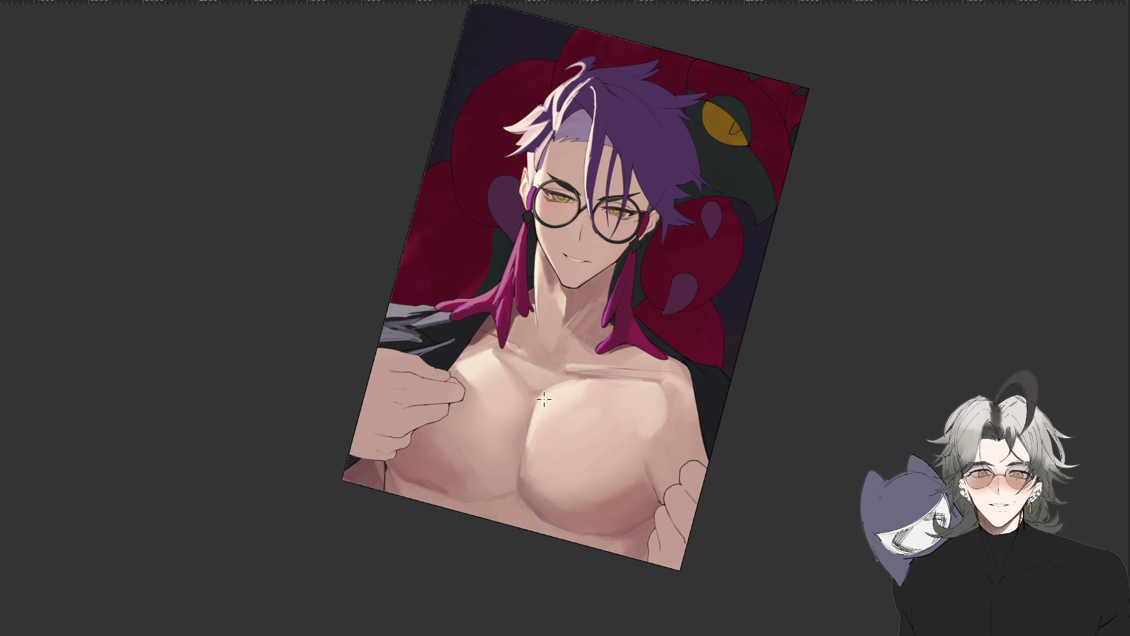
{"action": "scroll", "coordinate": [559, 412], "scroll_direction": "down", "scroll_amount": 2}
Tilt the view to judge the chest shading, then reset the rotation to upright and recentre.
{"action": "left_click_drag", "start_coordinate": [455, 530], "coordinate": [676, 467]}
{"action": "scroll", "coordinate": [526, 446], "scroll_direction": "up", "scroll_amount": 3}
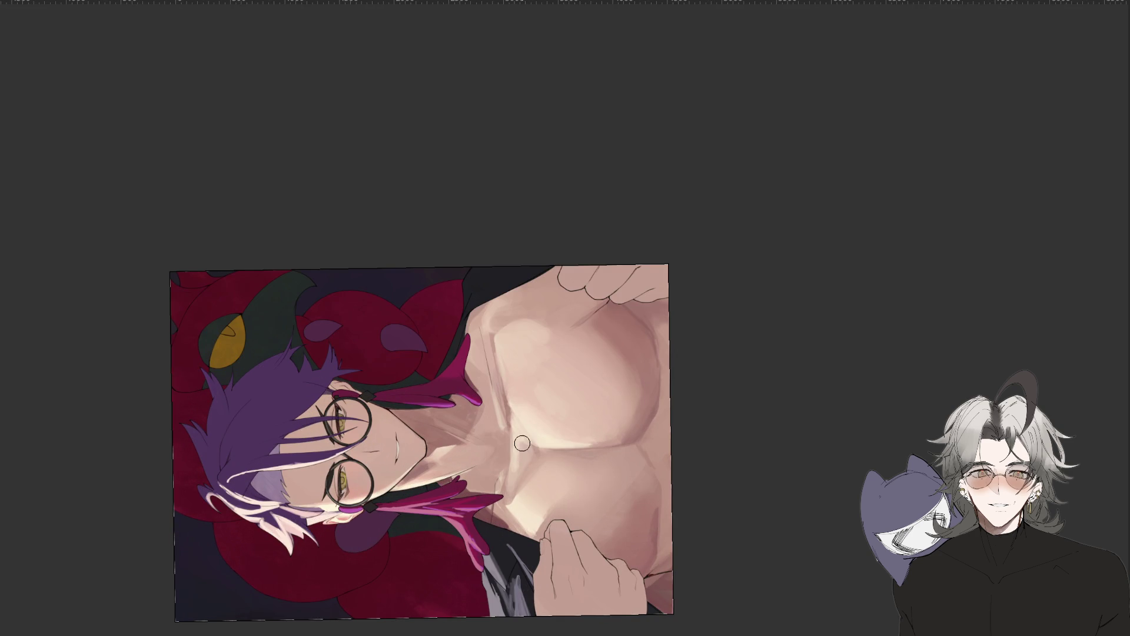
{"action": "scroll", "coordinate": [526, 452], "scroll_direction": "down", "scroll_amount": 3}
{"action": "left_click_drag", "start_coordinate": [526, 452], "coordinate": [479, 613]}
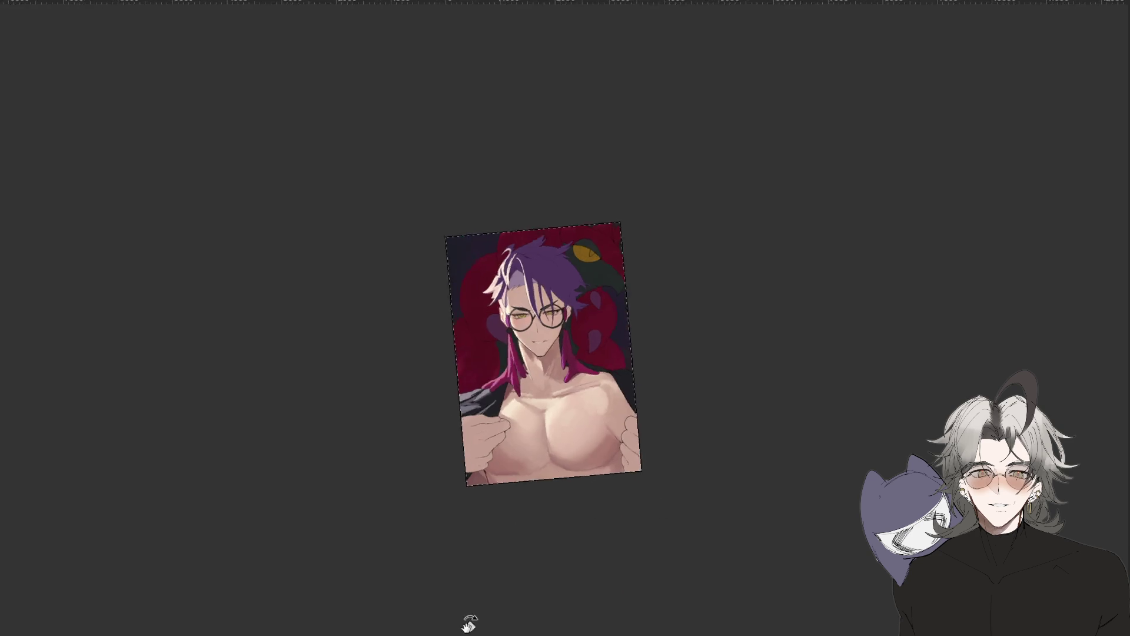
{"action": "left_click_drag", "start_coordinate": [598, 606], "coordinate": [611, 587]}
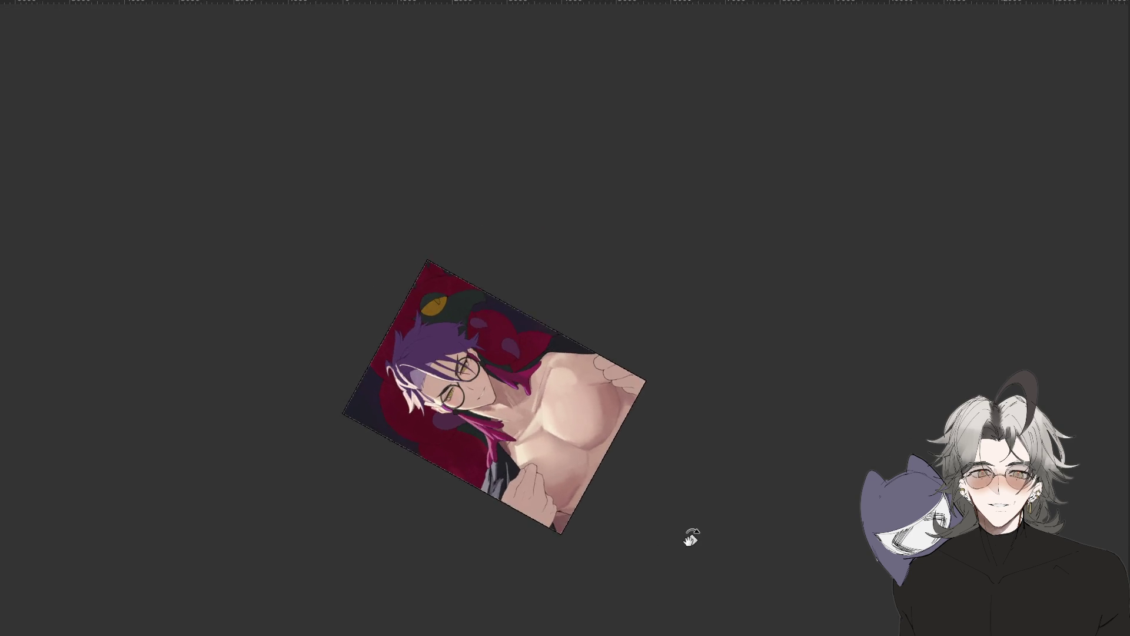
{"action": "key", "text": "Escape"}
{"action": "scroll", "coordinate": [549, 401], "scroll_direction": "up", "scroll_amount": 2}
{"action": "left_click", "coordinate": [787, 424]}
{"action": "left_click_drag", "start_coordinate": [788, 415], "coordinate": [780, 429]}
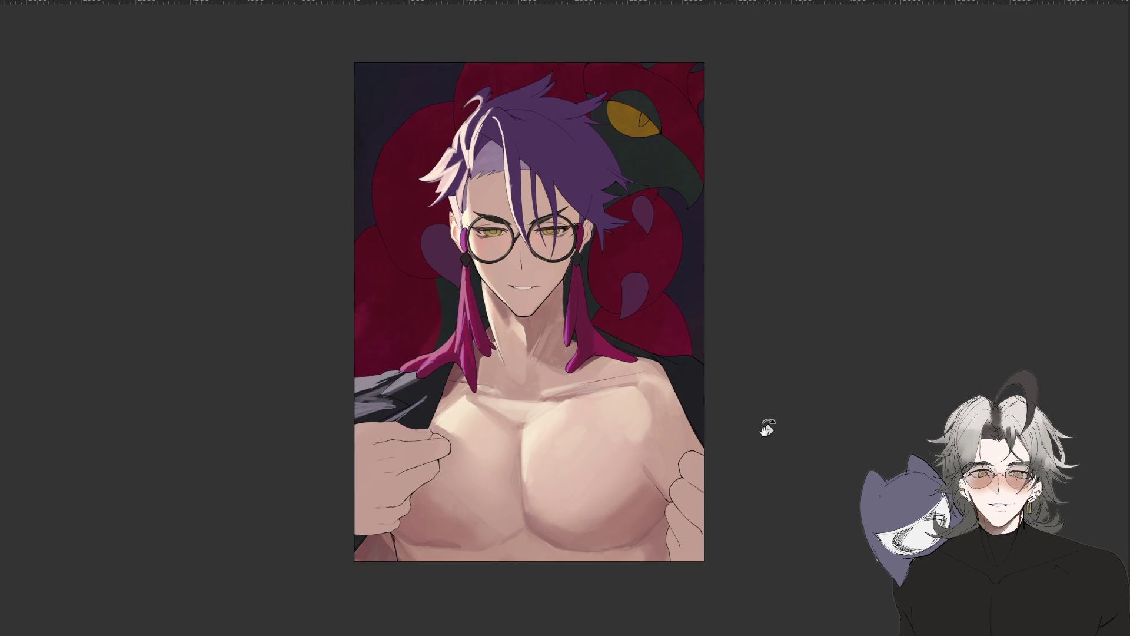
{"action": "scroll", "coordinate": [769, 429], "scroll_direction": "down", "scroll_amount": 1}
{"action": "scroll", "coordinate": [777, 412], "scroll_direction": "down", "scroll_amount": 2}
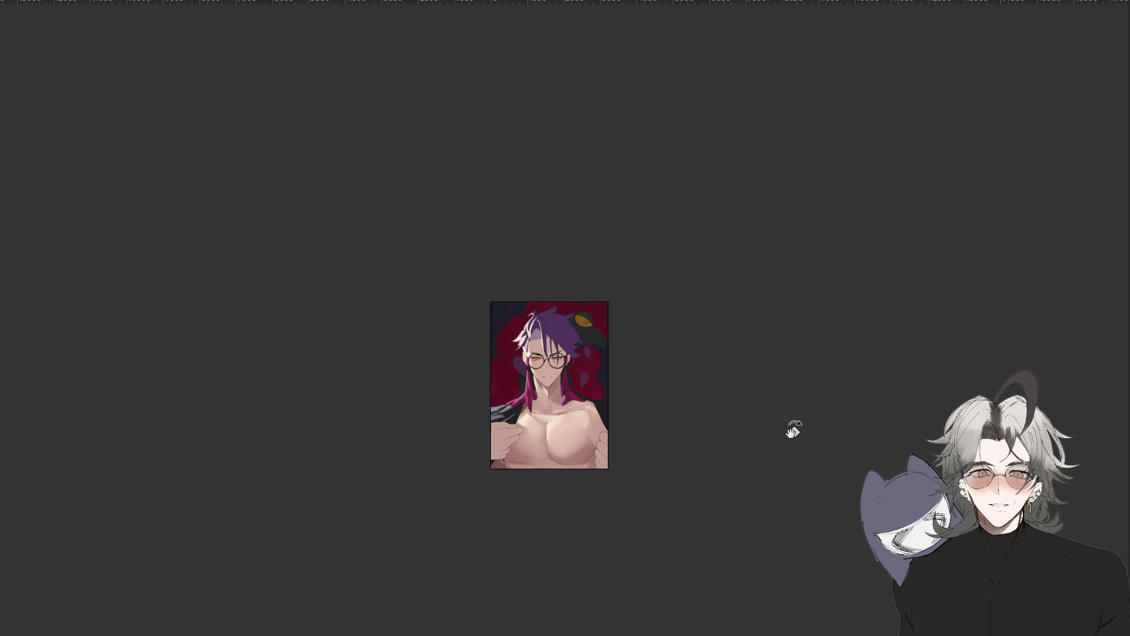
{"action": "scroll", "coordinate": [734, 393], "scroll_direction": "up", "scroll_amount": 3}
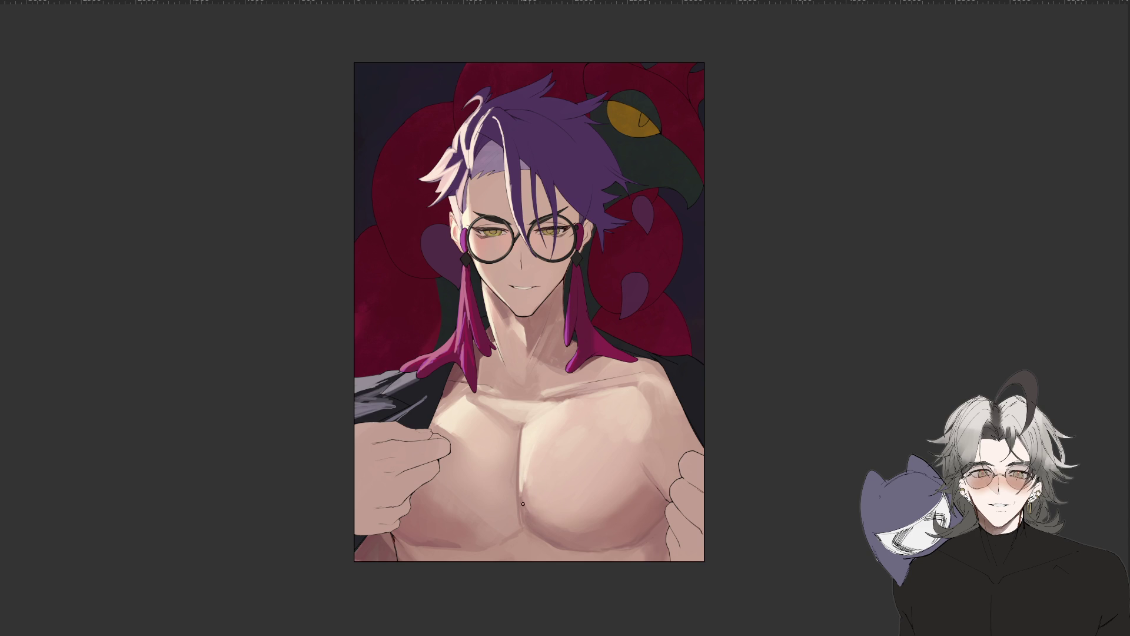
{"action": "key", "text": "m"}
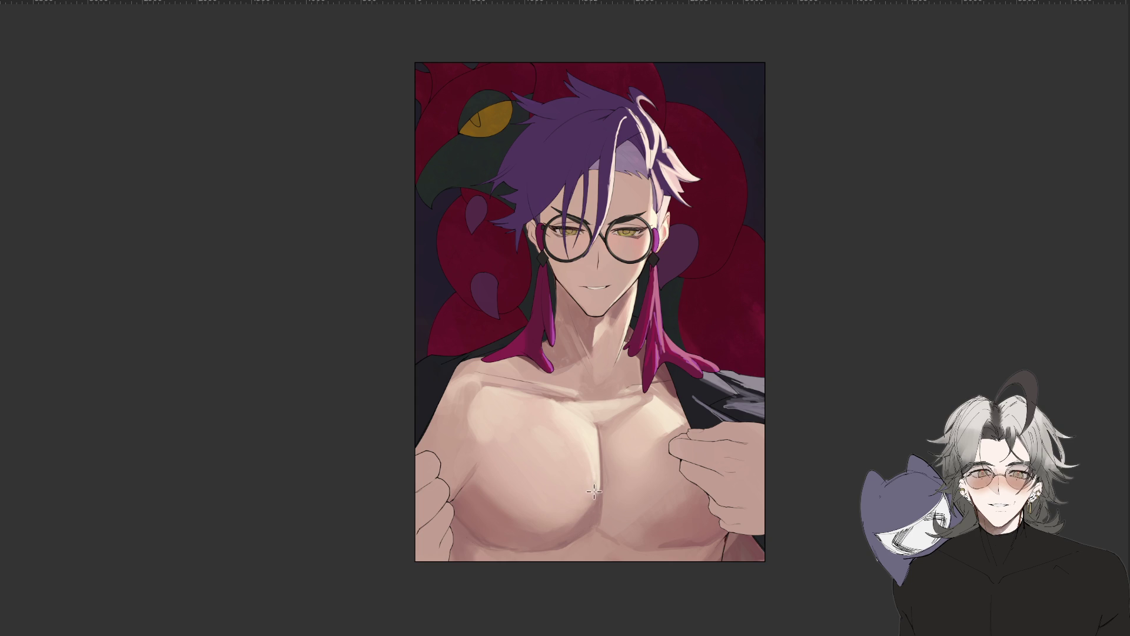
{"action": "key", "text": "m"}
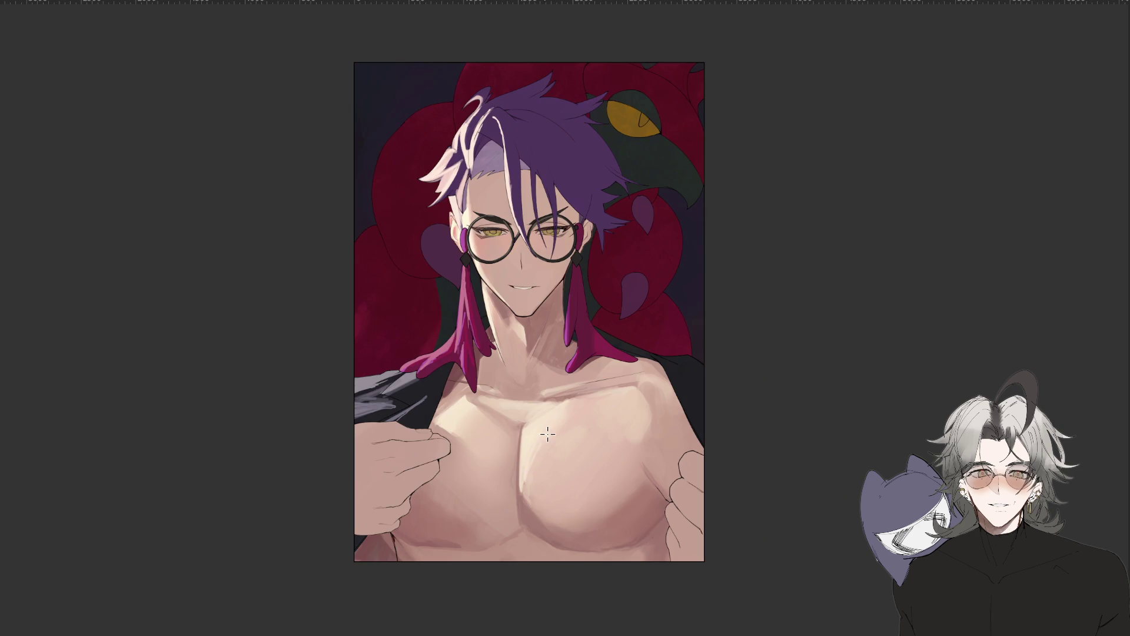
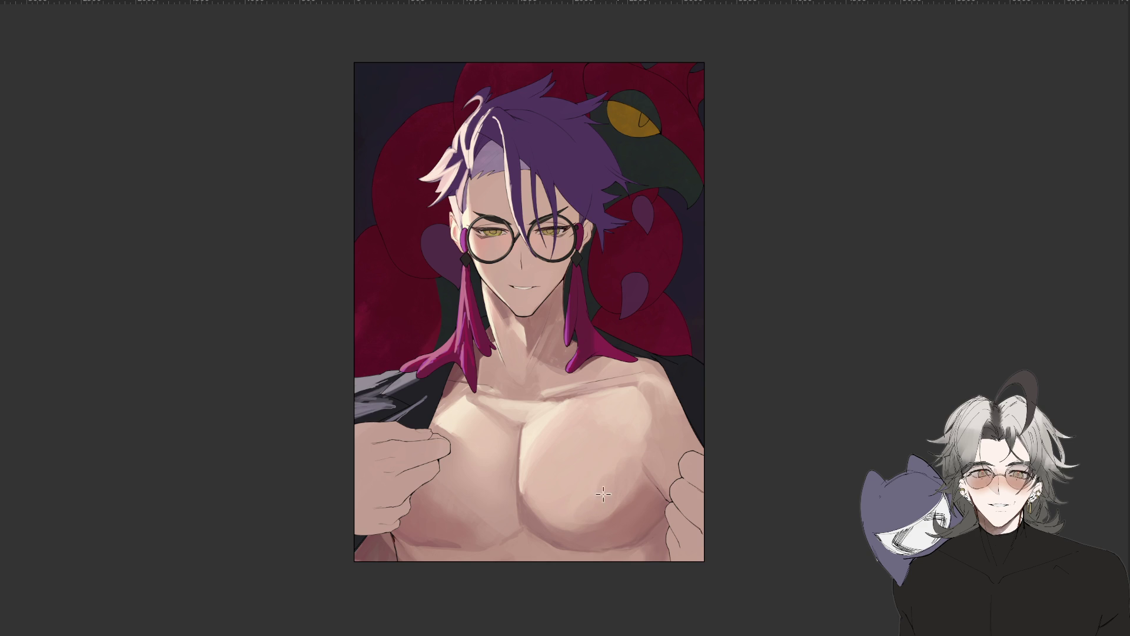
Try several canvas rotations, fit the painting to the window, then straighten the view upright.
{"action": "scroll", "coordinate": [631, 439], "scroll_direction": "down", "scroll_amount": 5}
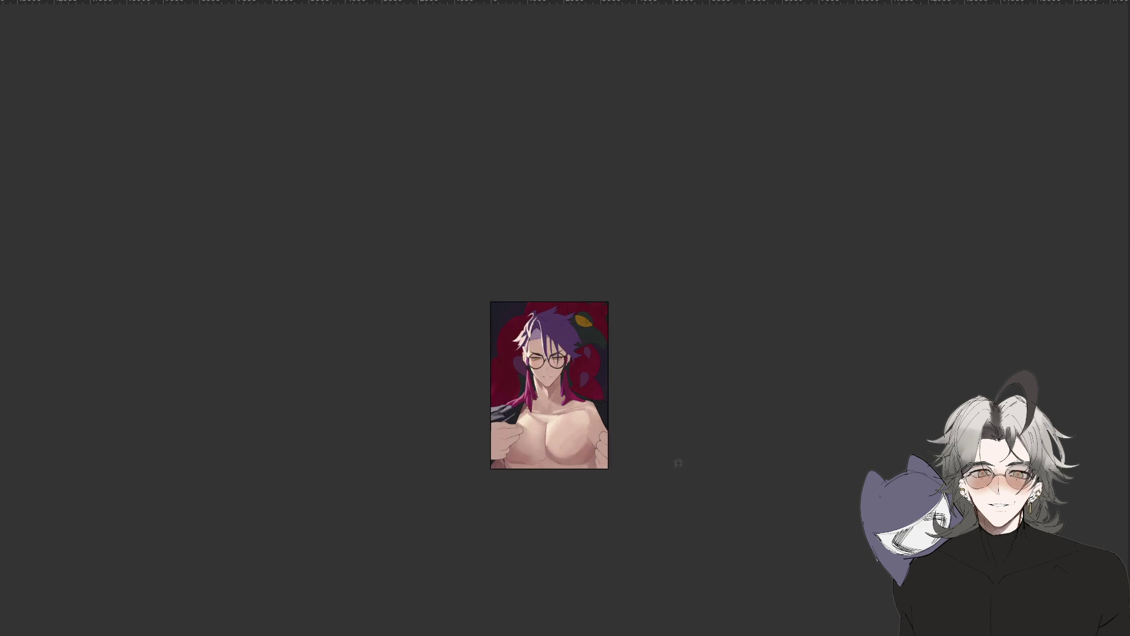
{"action": "left_click_drag", "start_coordinate": [615, 533], "coordinate": [617, 368]}
{"action": "scroll", "coordinate": [559, 423], "scroll_direction": "up", "scroll_amount": 2}
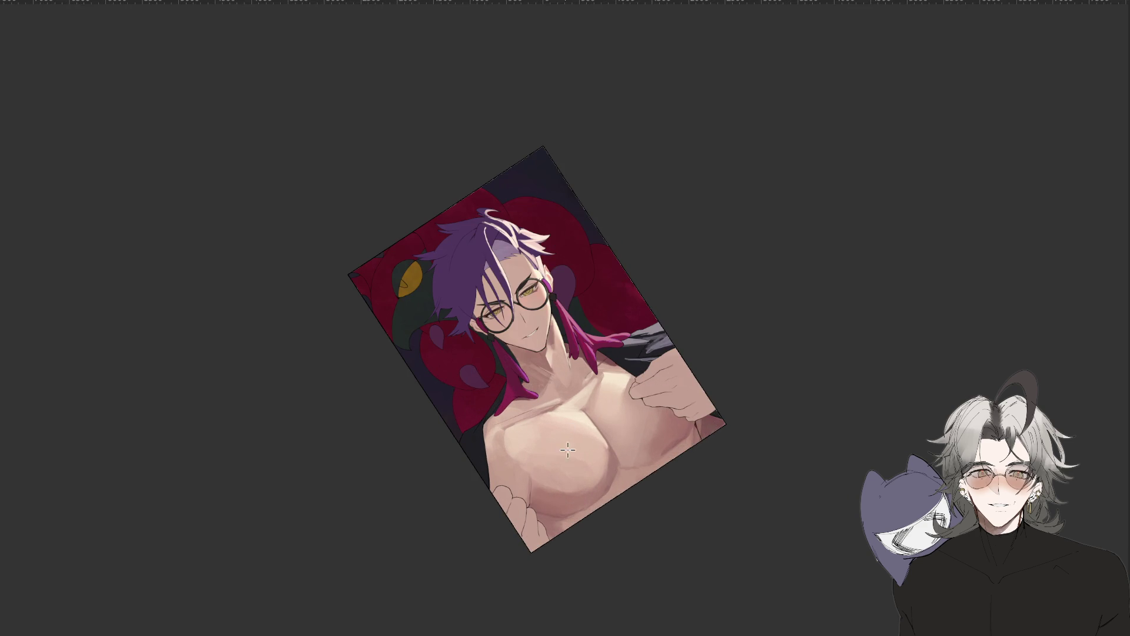
{"action": "left_click_drag", "start_coordinate": [564, 449], "coordinate": [500, 634]}
{"action": "key", "text": "ctrl+0"}
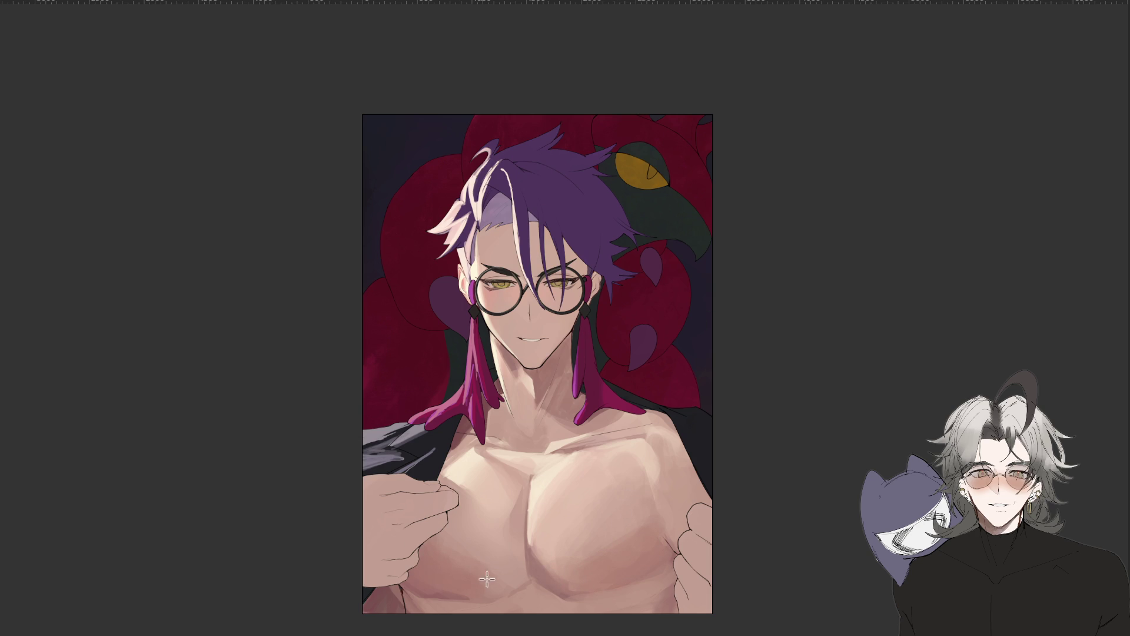
{"action": "left_click_drag", "start_coordinate": [641, 516], "coordinate": [671, 337]}
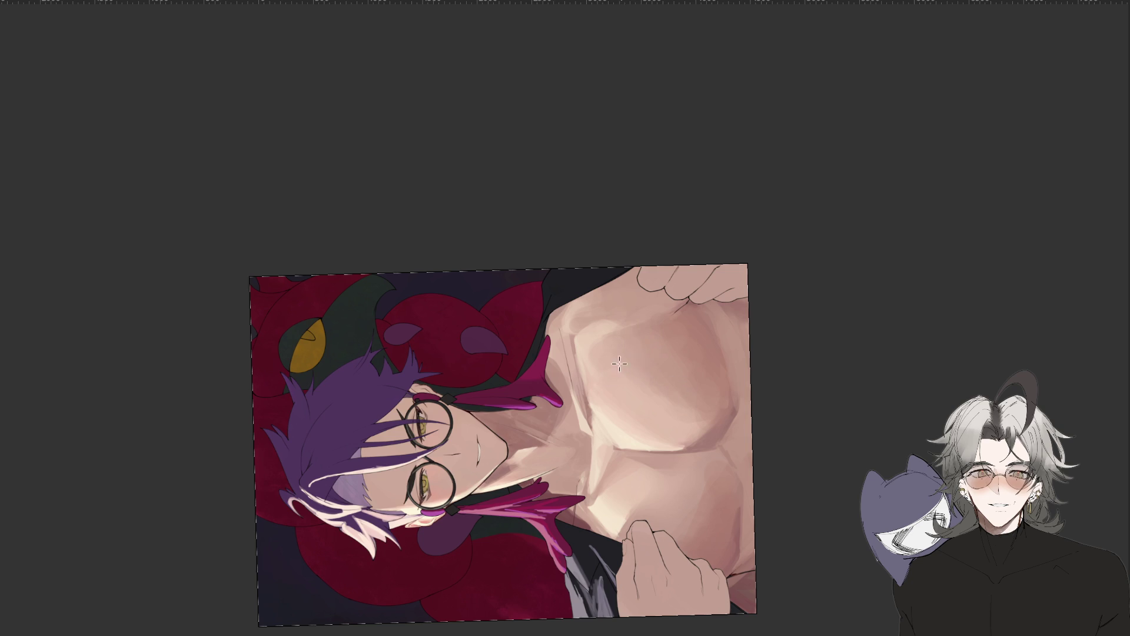
{"action": "left_click_drag", "start_coordinate": [784, 513], "coordinate": [583, 471]}
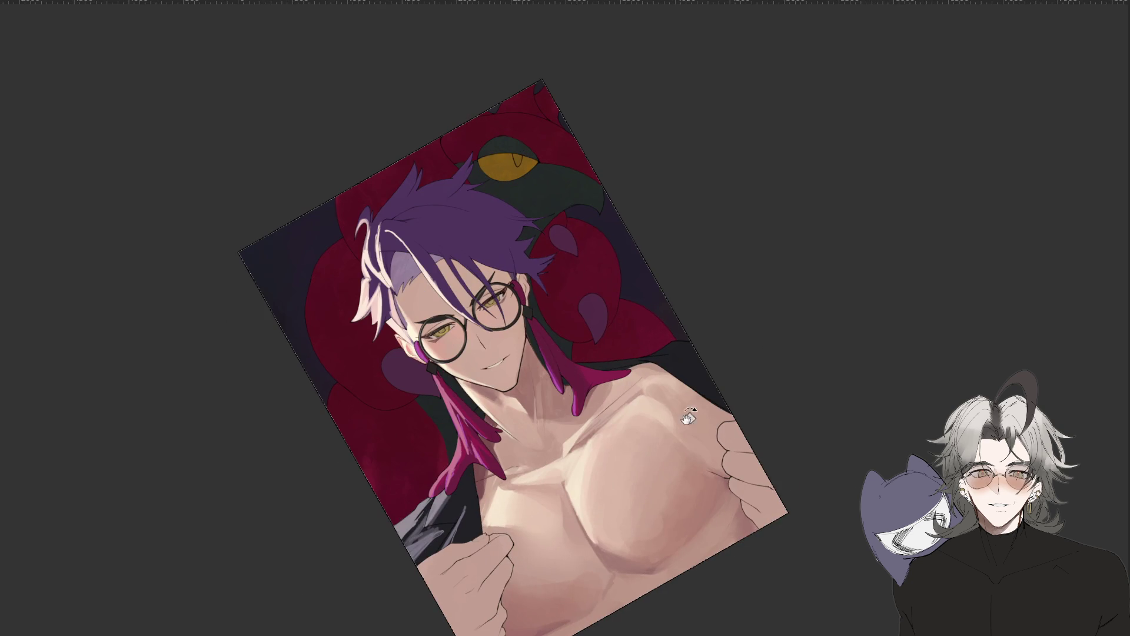
{"action": "scroll", "coordinate": [745, 442], "scroll_direction": "down", "scroll_amount": 5}
{"action": "left_click_drag", "start_coordinate": [681, 612], "coordinate": [606, 505]}
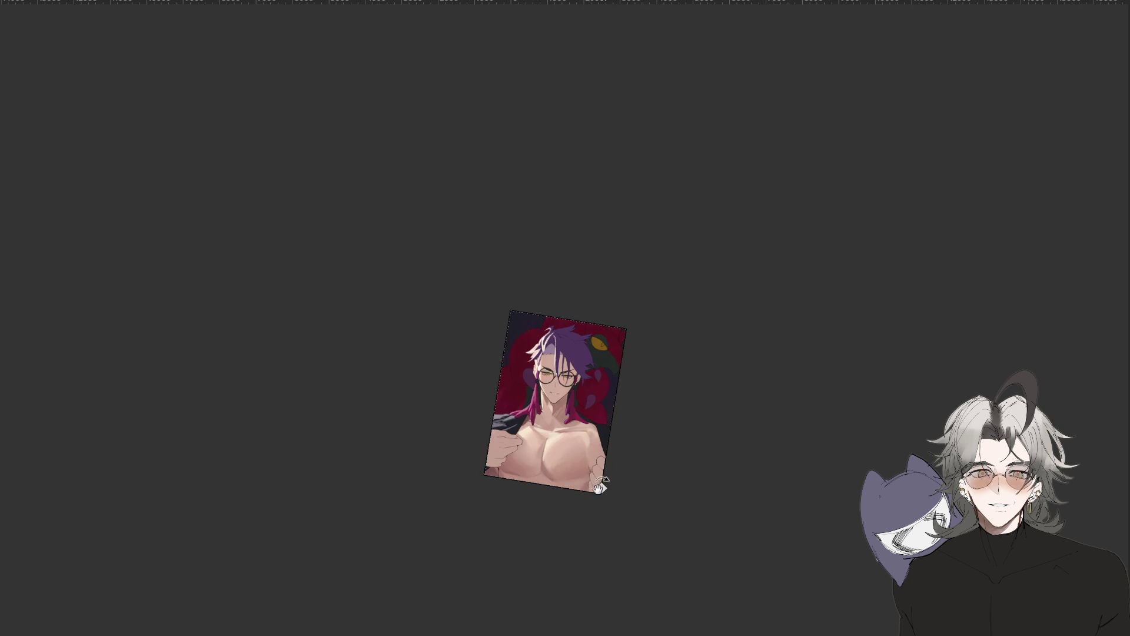
{"action": "left_click_drag", "start_coordinate": [616, 419], "coordinate": [691, 416]}
{"action": "scroll", "coordinate": [621, 453], "scroll_direction": "up", "scroll_amount": 2}
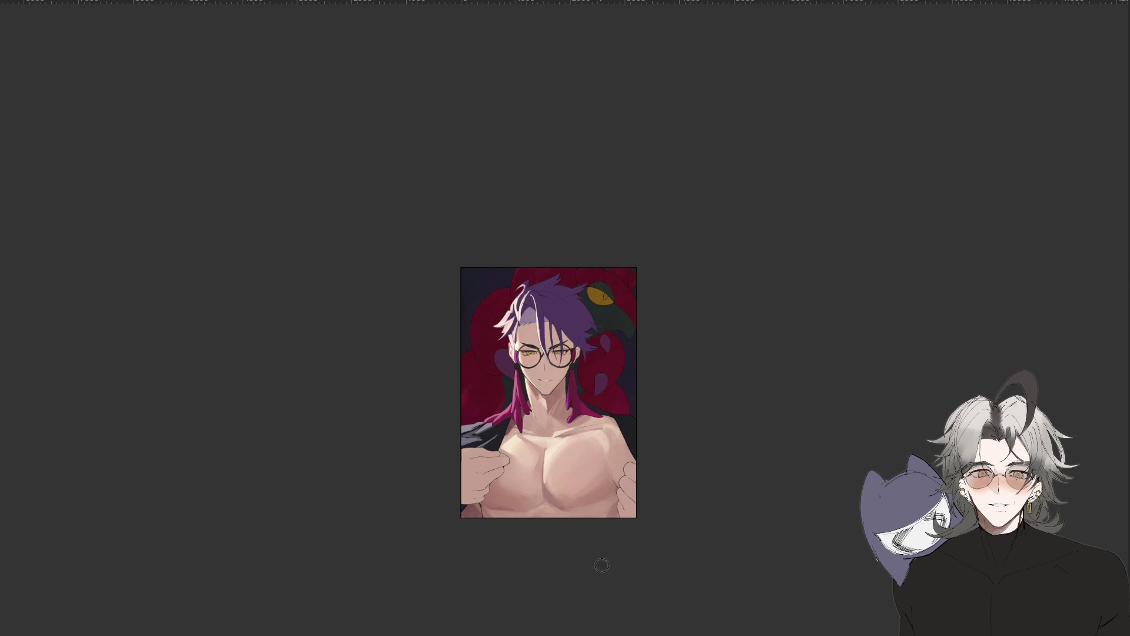
Tilt the view about 30° and then 25° counter-clockwise while zooming, then reset rotation to upright.
{"action": "mouse_move", "coordinate": [578, 626]}
{"action": "left_mouse_down"}
{"action": "mouse_move", "coordinate": [750, 528]}
{"action": "mouse_move", "coordinate": [586, 506]}
{"action": "left_mouse_up"}
{"action": "scroll", "coordinate": [586, 506], "scroll_direction": "up", "scroll_amount": 2}
{"action": "scroll", "coordinate": [586, 506], "scroll_direction": "up", "scroll_amount": 2}
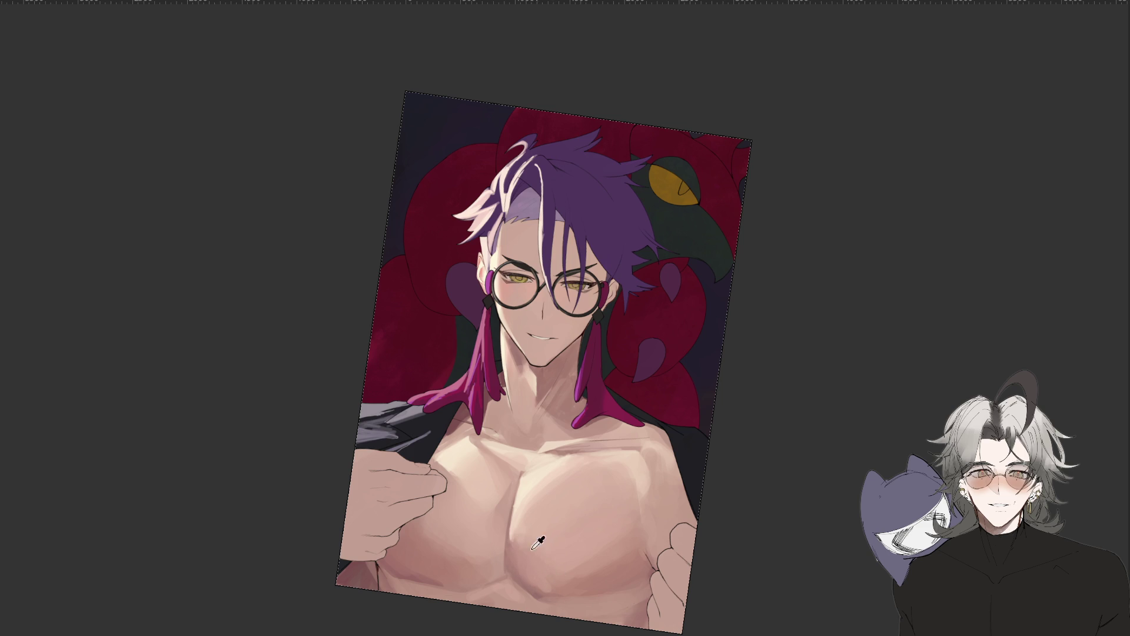
{"action": "scroll", "coordinate": [615, 352], "scroll_direction": "down", "scroll_amount": 3}
{"action": "left_click_drag", "start_coordinate": [614, 352], "coordinate": [621, 423]}
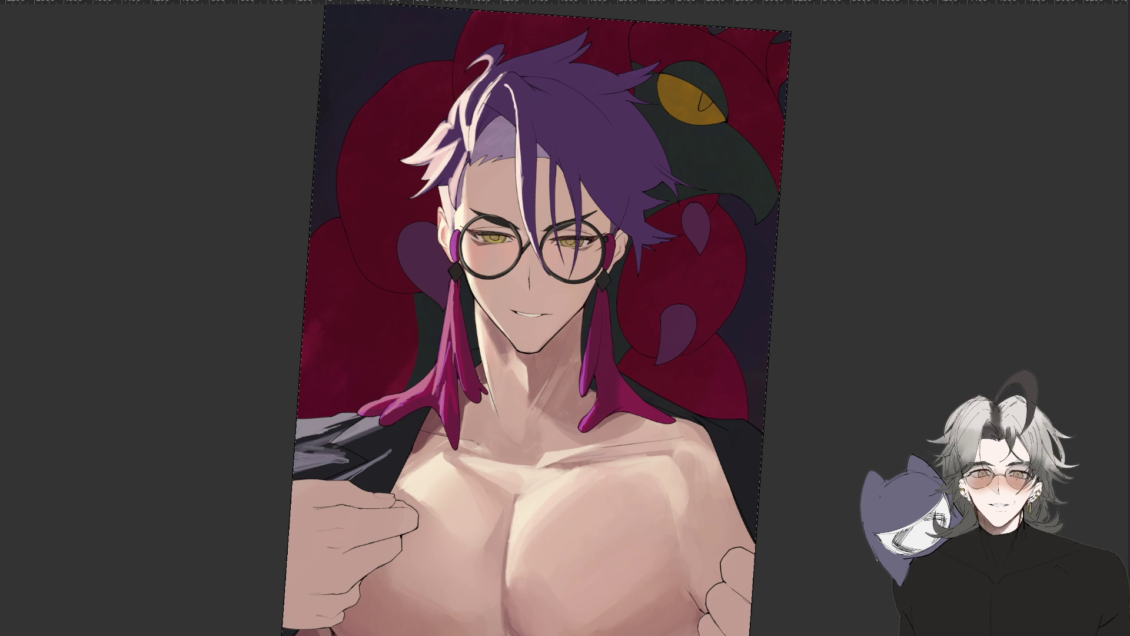
{"action": "left_click_drag", "start_coordinate": [654, 601], "coordinate": [765, 538]}
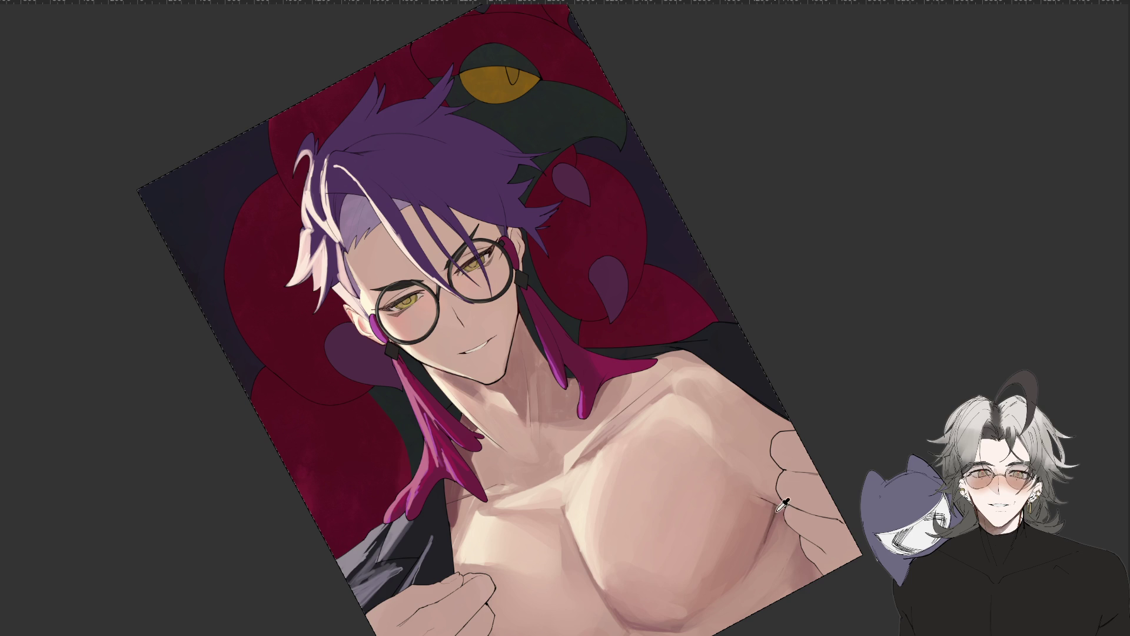
{"action": "scroll", "coordinate": [561, 452], "scroll_direction": "down", "scroll_amount": 5}
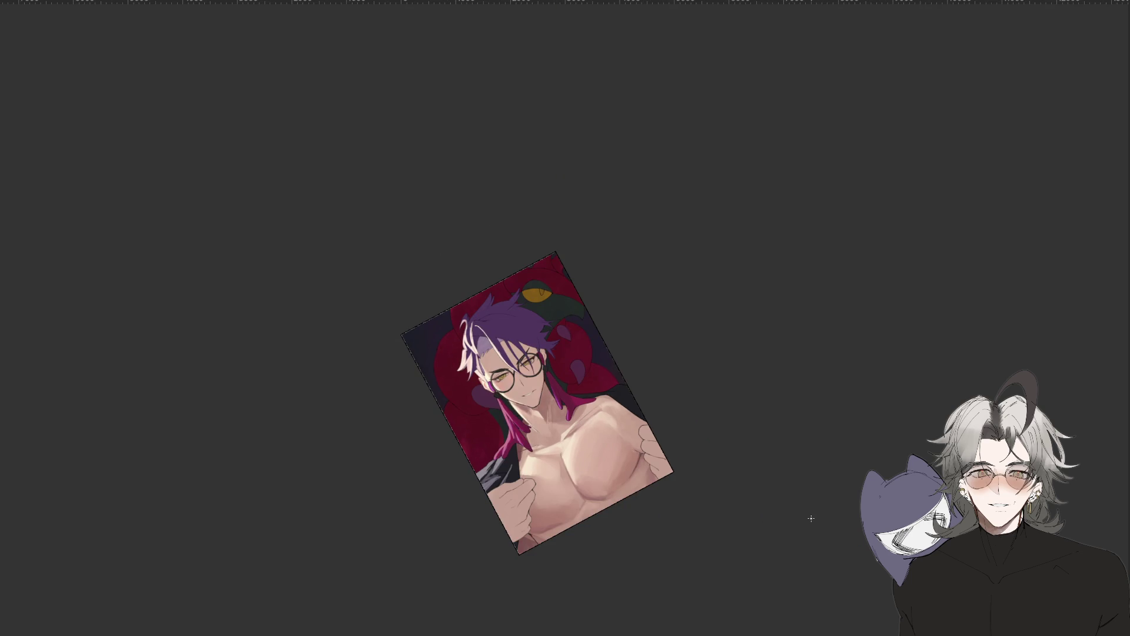
{"action": "scroll", "coordinate": [694, 503], "scroll_direction": "up", "scroll_amount": 3}
{"action": "scroll", "coordinate": [530, 530], "scroll_direction": "up", "scroll_amount": 3}
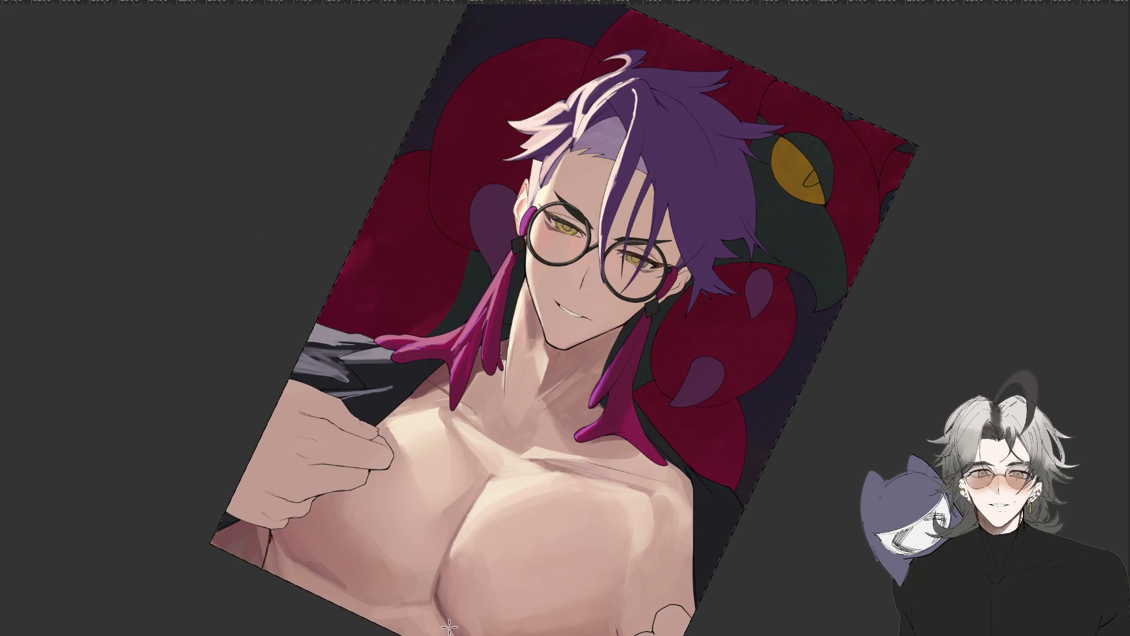
{"action": "scroll", "coordinate": [446, 556], "scroll_direction": "down", "scroll_amount": 5}
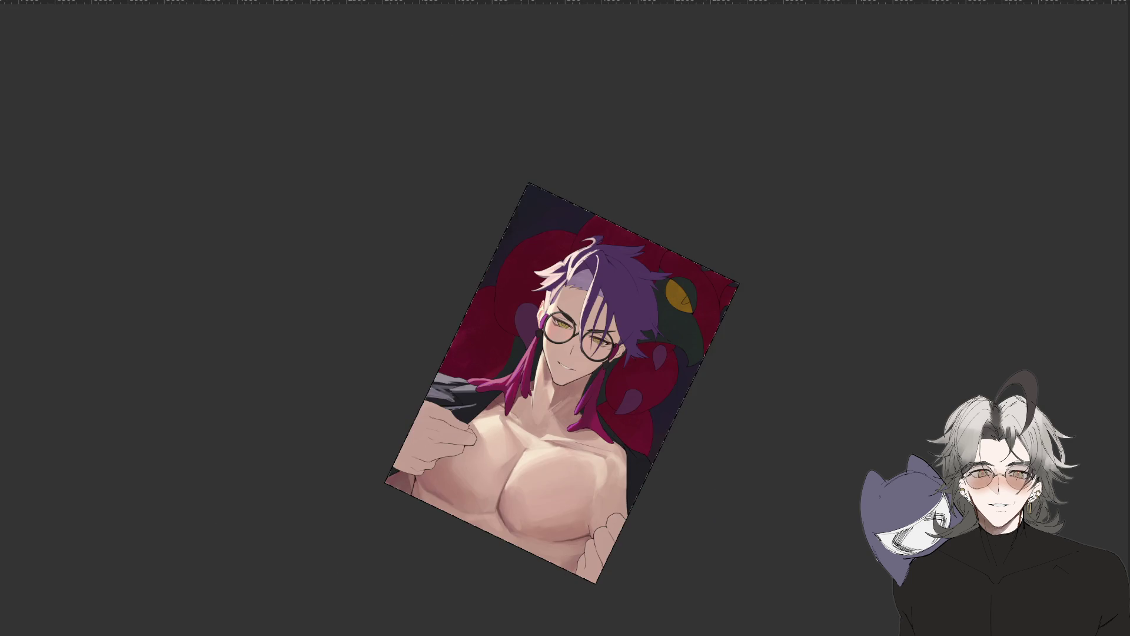
{"action": "key", "text": "Escape"}
Tilt the view, turn it about 55° clockwise, then reset rotation and fit the painting.
{"action": "scroll", "coordinate": [601, 491], "scroll_direction": "up", "scroll_amount": 3}
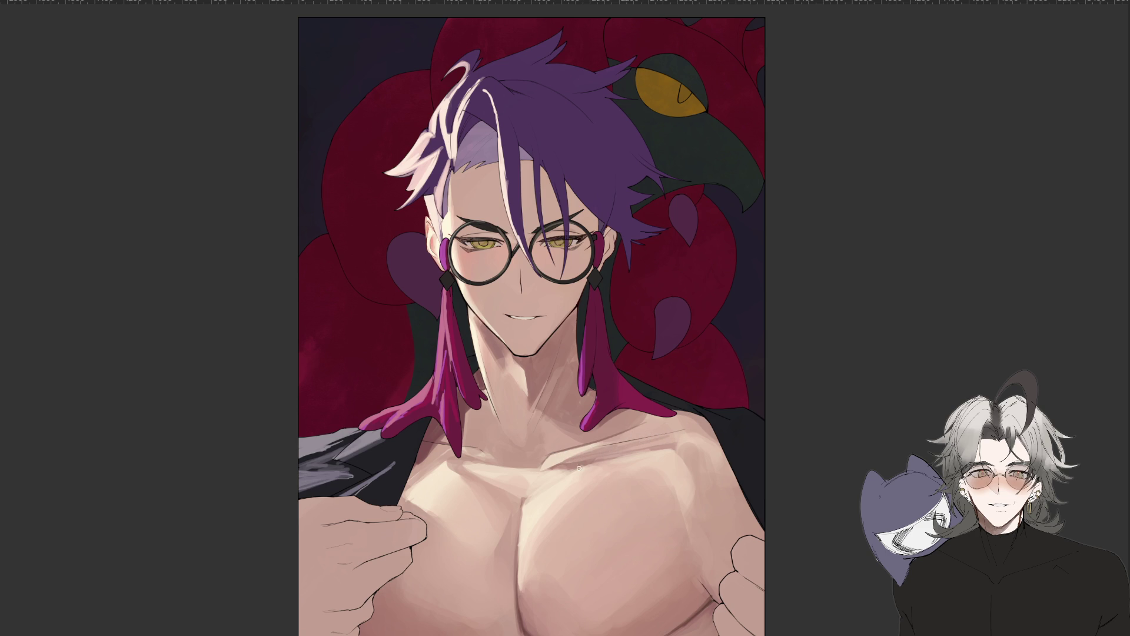
{"action": "left_click_drag", "start_coordinate": [572, 465], "coordinate": [507, 495]}
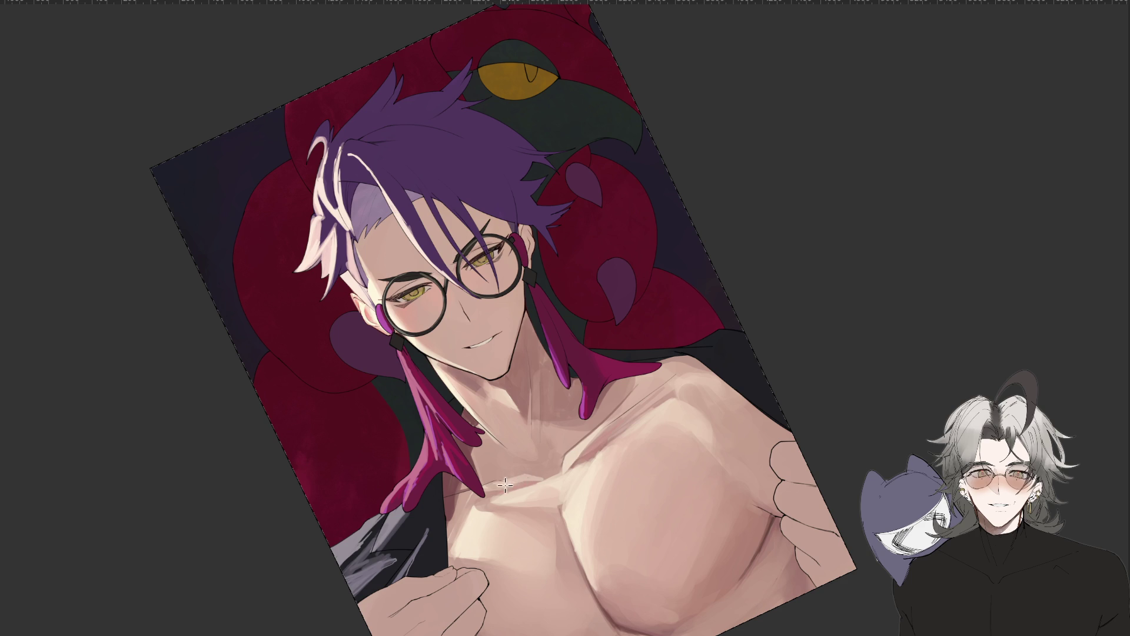
{"action": "scroll", "coordinate": [482, 494], "scroll_direction": "down", "scroll_amount": 5}
{"action": "left_click_drag", "start_coordinate": [482, 495], "coordinate": [557, 521]}
{"action": "scroll", "coordinate": [557, 521], "scroll_direction": "up", "scroll_amount": 5}
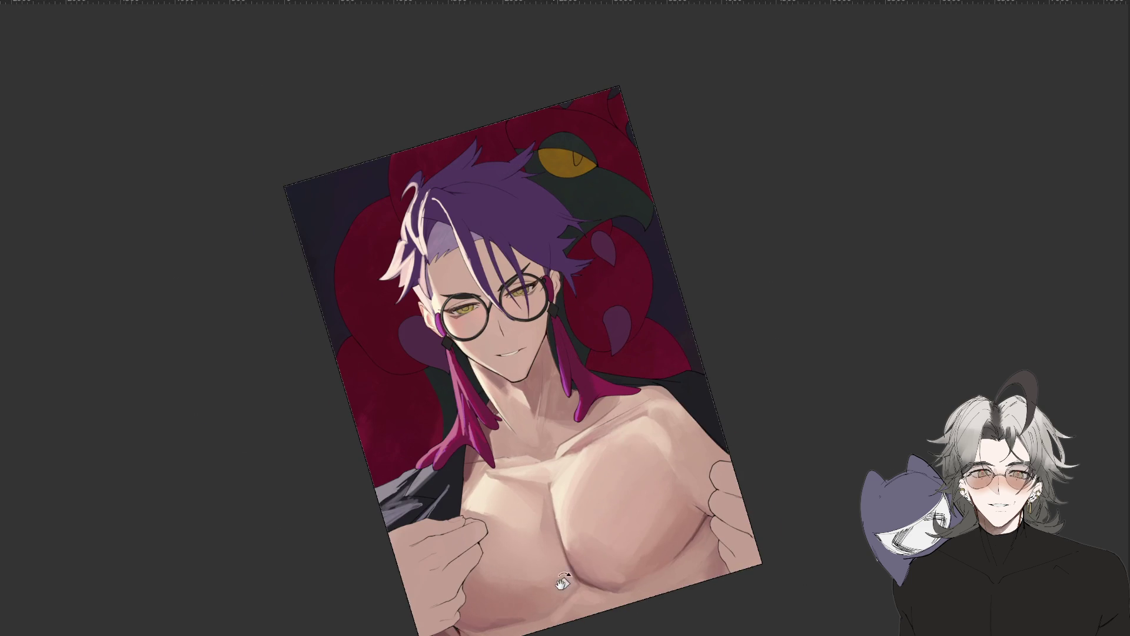
{"action": "left_click_drag", "start_coordinate": [578, 513], "coordinate": [571, 458]}
{"action": "scroll", "coordinate": [585, 445], "scroll_direction": "down", "scroll_amount": 5}
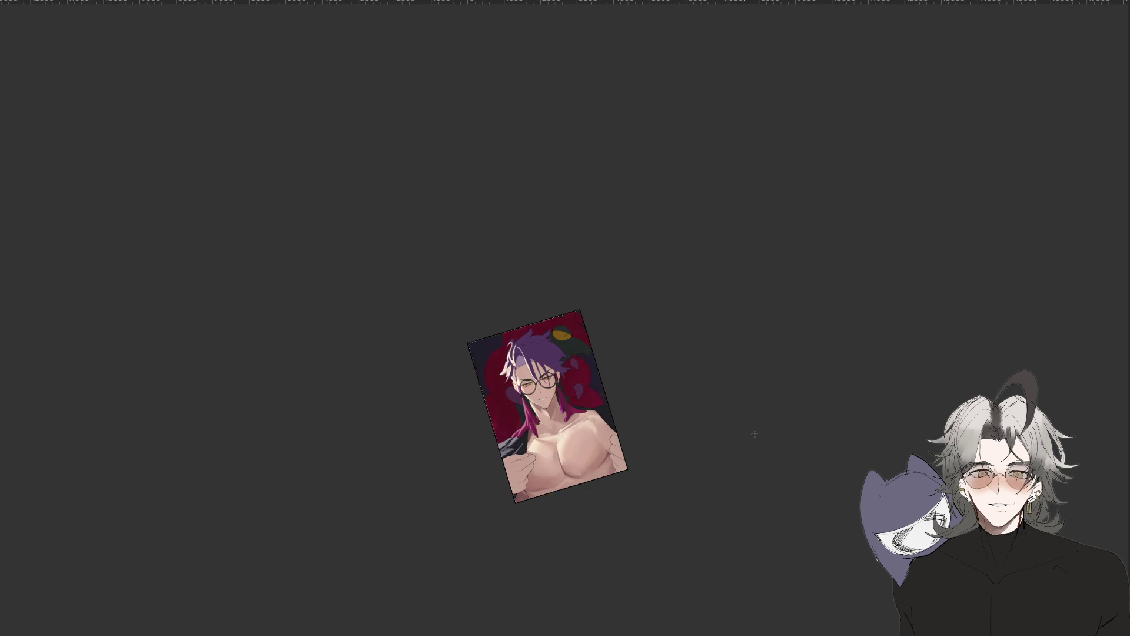
{"action": "left_click", "coordinate": [690, 543]}
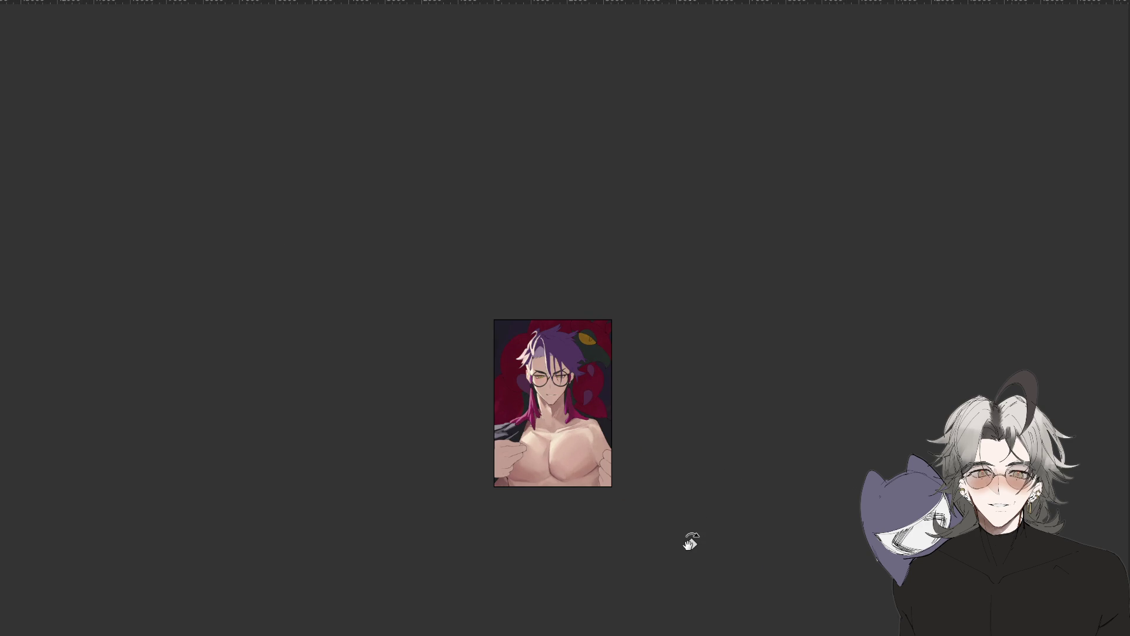
{"action": "key", "text": "ctrl+0"}
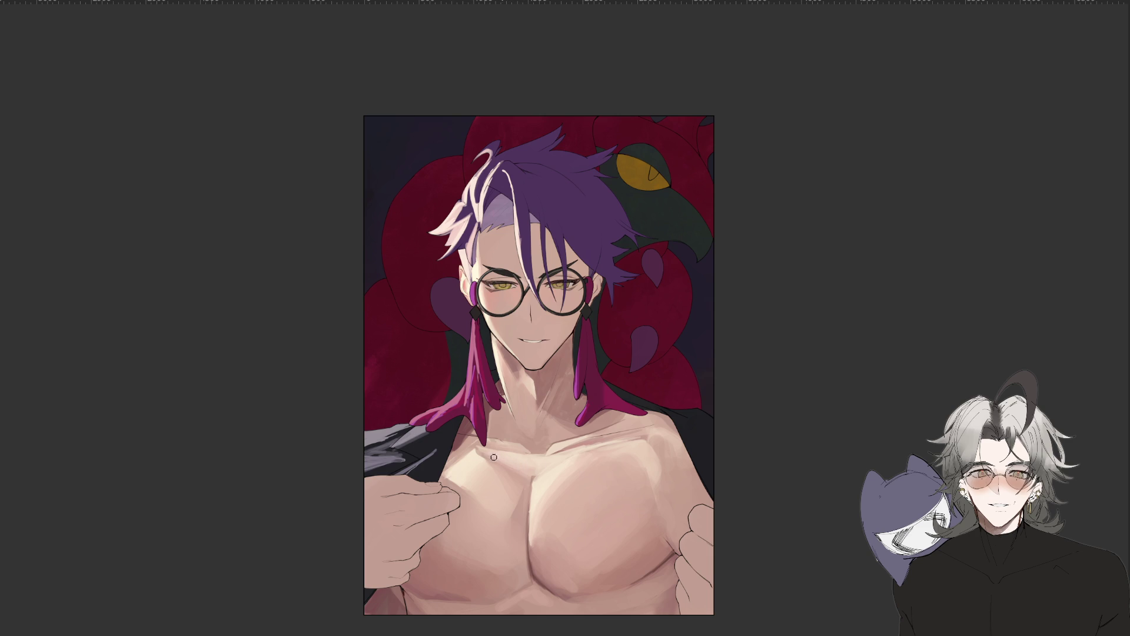
Rotate the view about 100°, zoom in centred on the chest, then turn it upside down and back to 90°.
{"action": "key", "text": "ctrl+minus"}
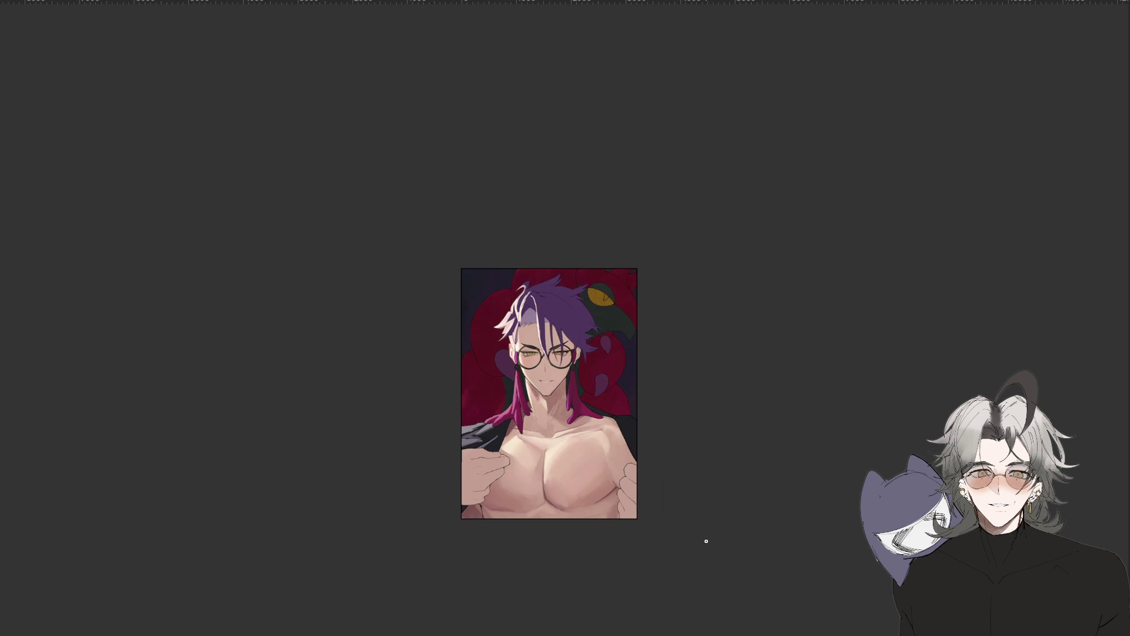
{"action": "mouse_move", "coordinate": [704, 537]}
{"action": "left_mouse_down"}
{"action": "mouse_move", "coordinate": [799, 517]}
{"action": "mouse_move", "coordinate": [598, 446]}
{"action": "left_mouse_up"}
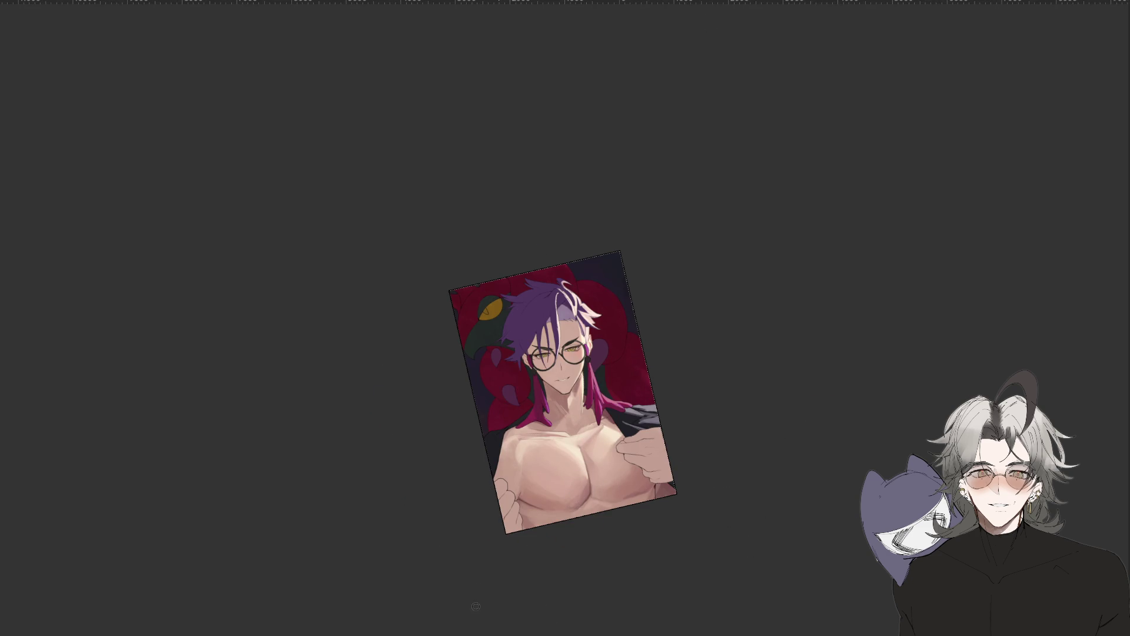
{"action": "left_click_drag", "start_coordinate": [501, 574], "coordinate": [624, 474]}
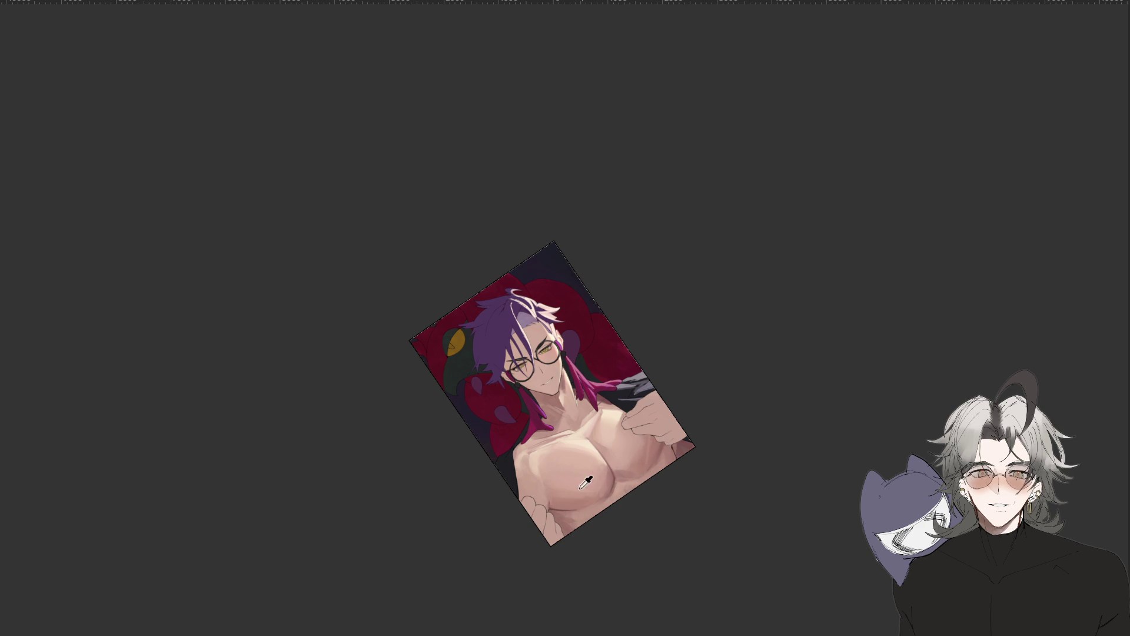
{"action": "key", "text": "ctrl+plus"}
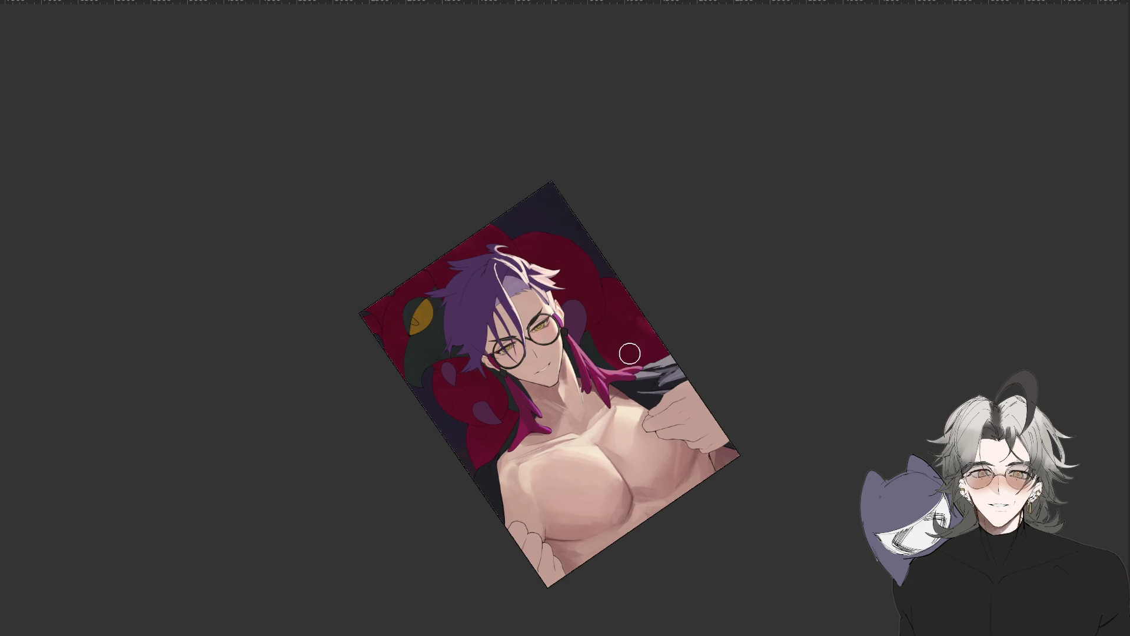
{"action": "left_click_drag", "start_coordinate": [621, 428], "coordinate": [576, 444]}
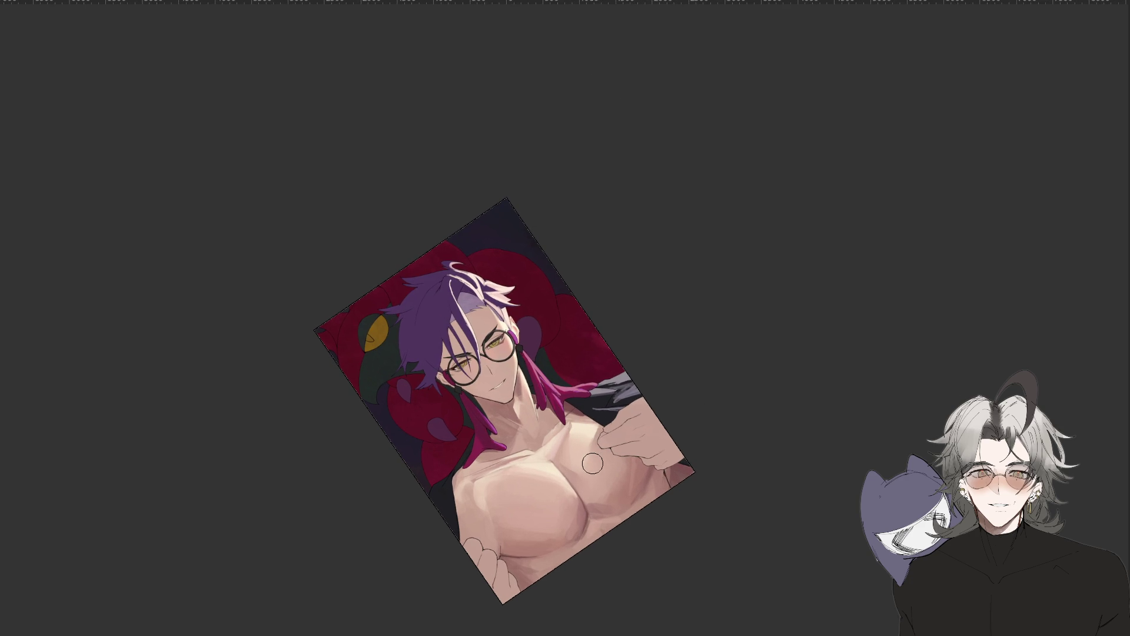
{"action": "key", "text": "alt"}
{"action": "left_click_drag", "start_coordinate": [676, 631], "coordinate": [656, 385]}
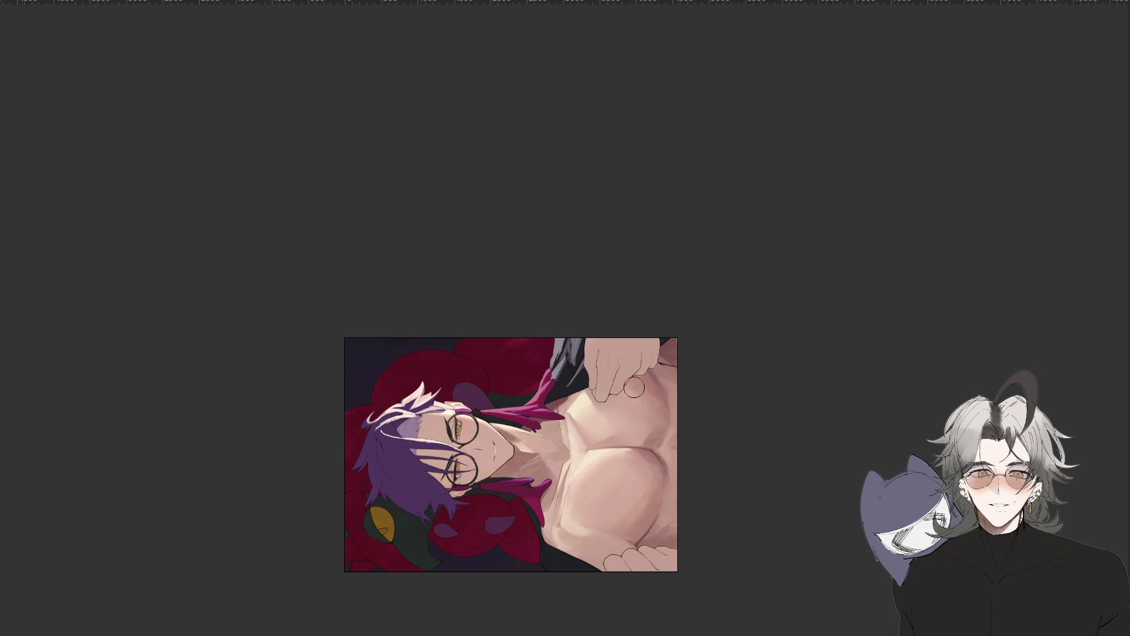
{"action": "mouse_move", "coordinate": [648, 409]}
{"action": "left_mouse_down"}
{"action": "mouse_move", "coordinate": [837, 366]}
{"action": "mouse_move", "coordinate": [600, 273]}
{"action": "left_mouse_up"}
{"action": "left_click_drag", "start_coordinate": [418, 477], "coordinate": [550, 405]}
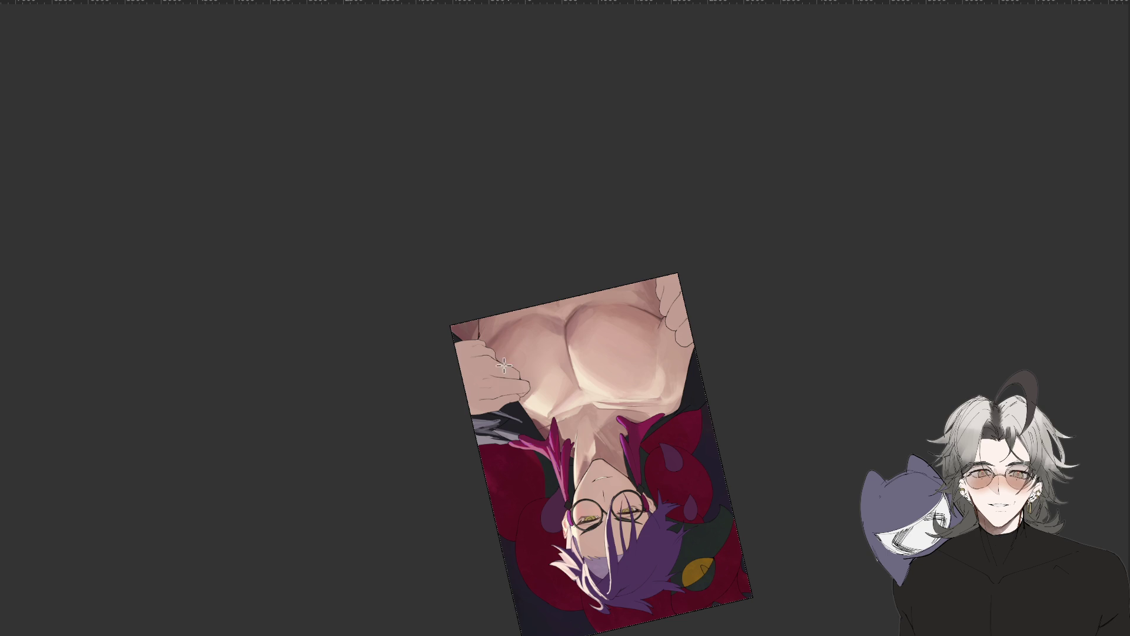
{"action": "scroll", "coordinate": [491, 427], "scroll_direction": "down", "scroll_amount": 2}
{"action": "mouse_move", "coordinate": [415, 626]}
{"action": "left_mouse_down"}
{"action": "mouse_move", "coordinate": [606, 618]}
{"action": "mouse_move", "coordinate": [739, 394]}
{"action": "left_mouse_up"}
{"action": "scroll", "coordinate": [499, 446], "scroll_direction": "down", "scroll_amount": 2}
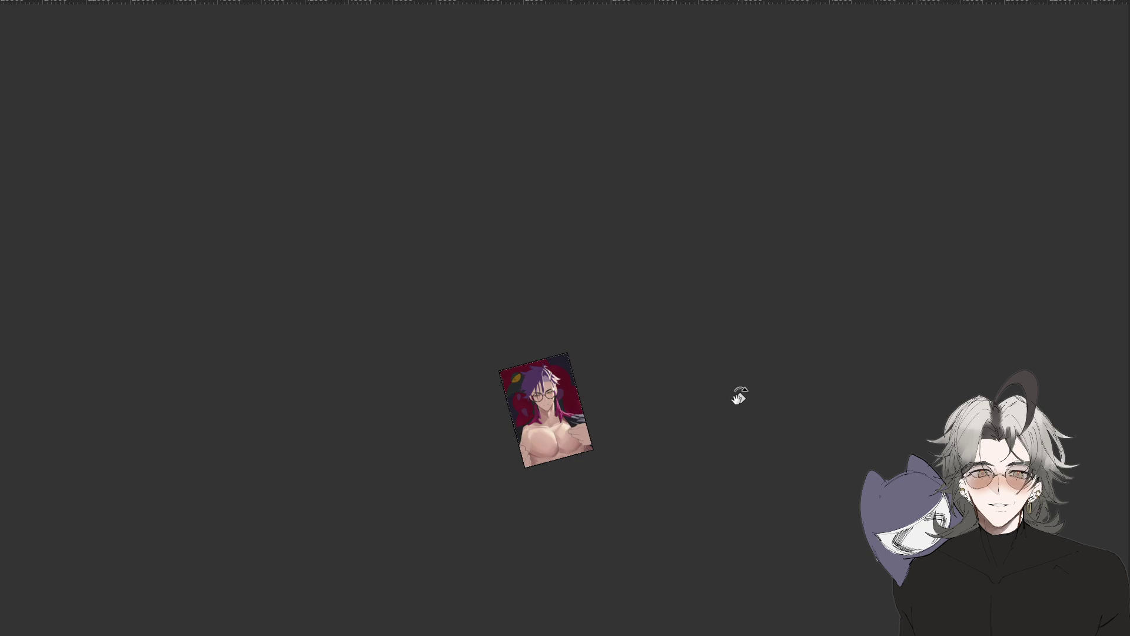
{"action": "scroll", "coordinate": [728, 411], "scroll_direction": "up", "scroll_amount": 5}
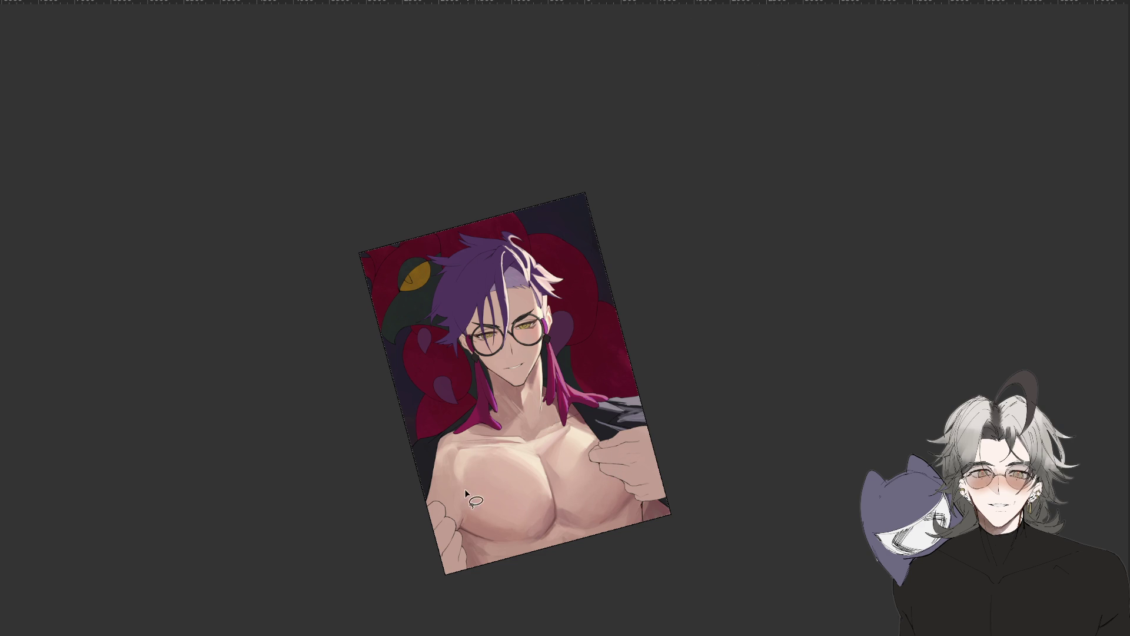
Paint a thin dark stroke on the chest, clear the selection, and start outlining the left chest.
{"action": "left_click_drag", "start_coordinate": [463, 470], "coordinate": [461, 511]}
{"action": "scroll", "coordinate": [546, 464], "scroll_direction": "down", "scroll_amount": 2}
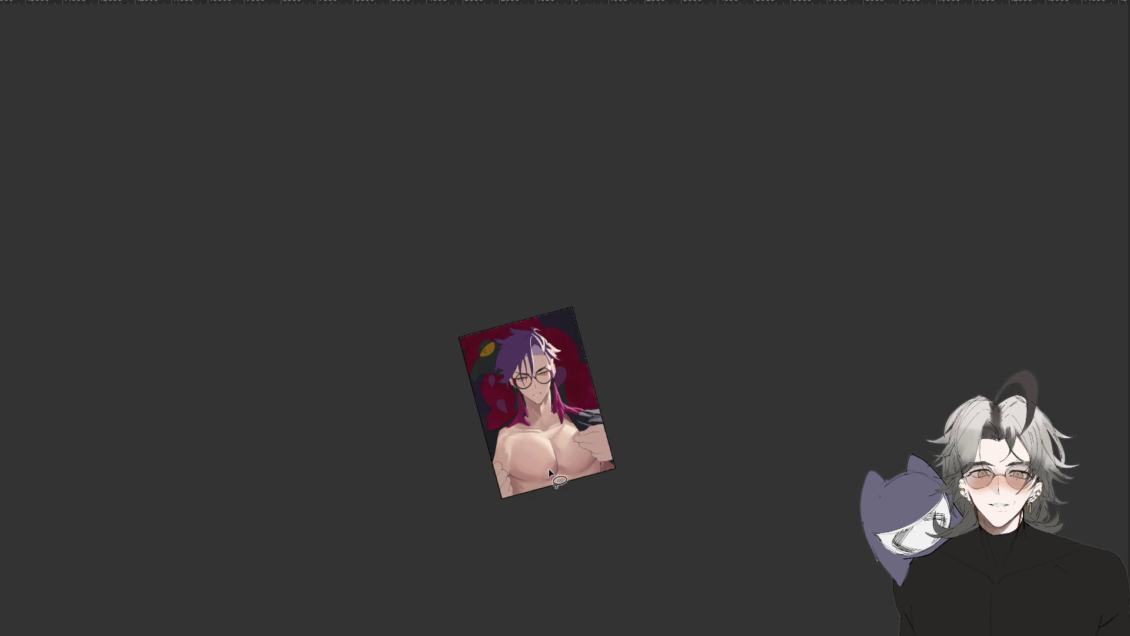
{"action": "scroll", "coordinate": [553, 459], "scroll_direction": "up", "scroll_amount": 3}
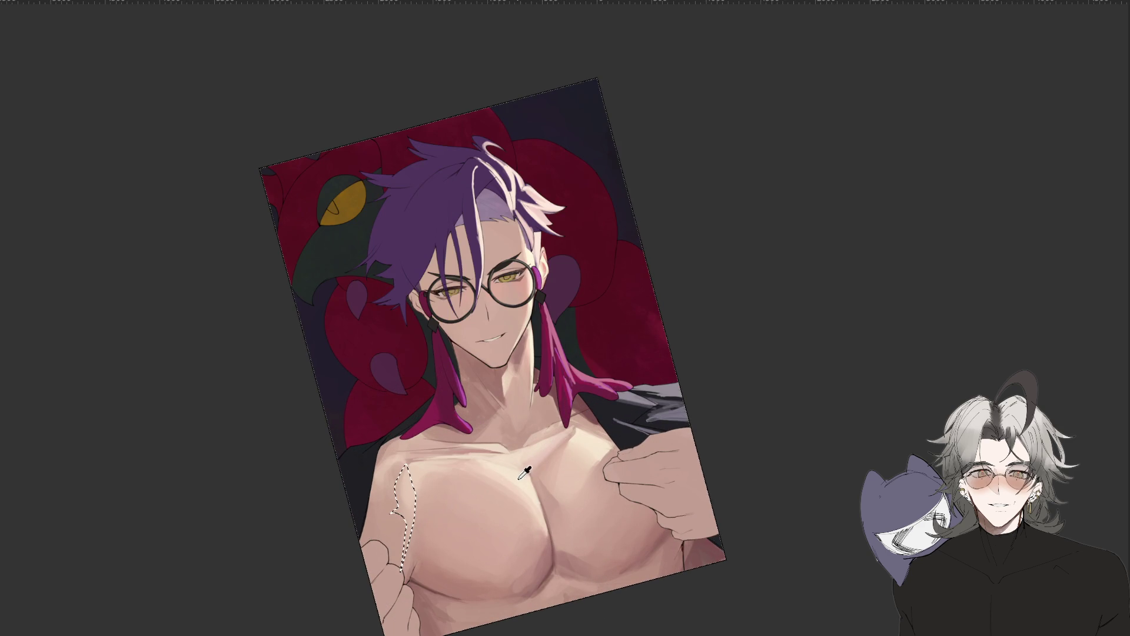
{"action": "left_click", "coordinate": [410, 480]}
{"action": "mouse_move", "coordinate": [388, 469]}
{"action": "left_mouse_down"}
{"action": "mouse_move", "coordinate": [425, 469]}
{"action": "mouse_move", "coordinate": [419, 498]}
{"action": "mouse_move", "coordinate": [435, 447]}
{"action": "left_mouse_up"}
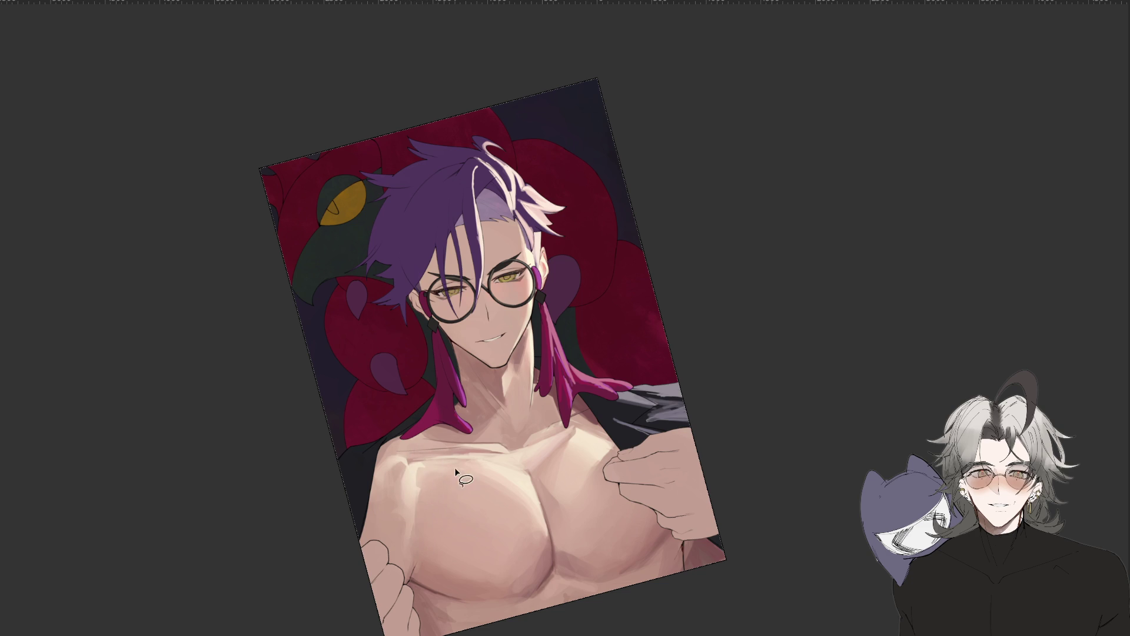
Tilt the view near upright over the neck and begin a lasso selection along it.
{"action": "scroll", "coordinate": [457, 474], "scroll_direction": "down", "scroll_amount": 5}
{"action": "left_click_drag", "start_coordinate": [512, 550], "coordinate": [585, 611]}
{"action": "scroll", "coordinate": [541, 487], "scroll_direction": "up", "scroll_amount": 3}
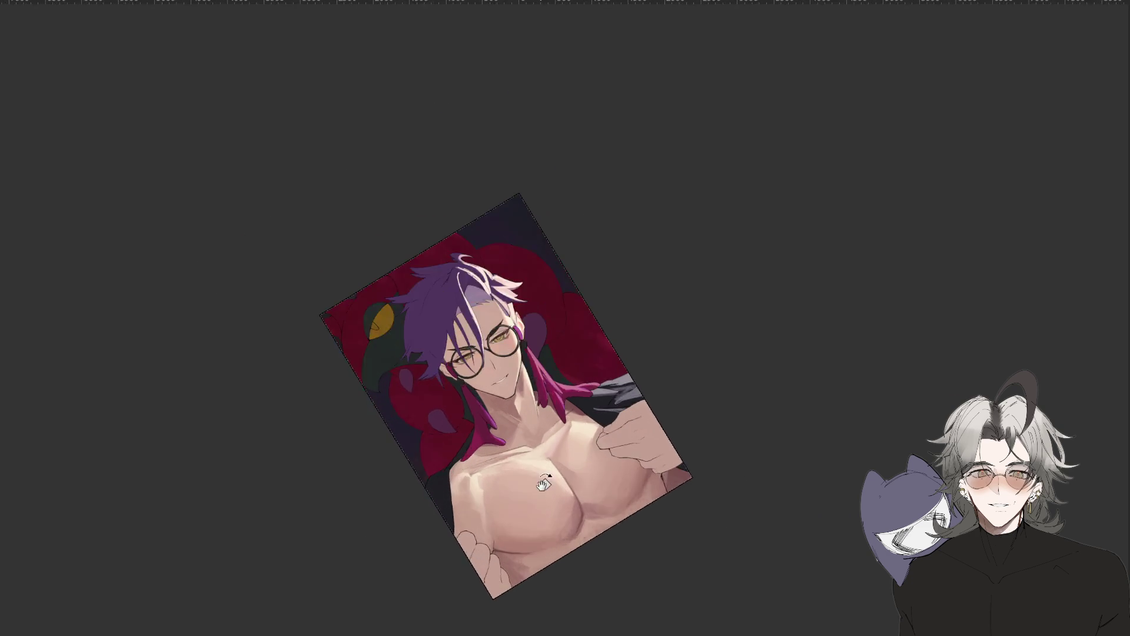
{"action": "scroll", "coordinate": [541, 488], "scroll_direction": "up", "scroll_amount": 2}
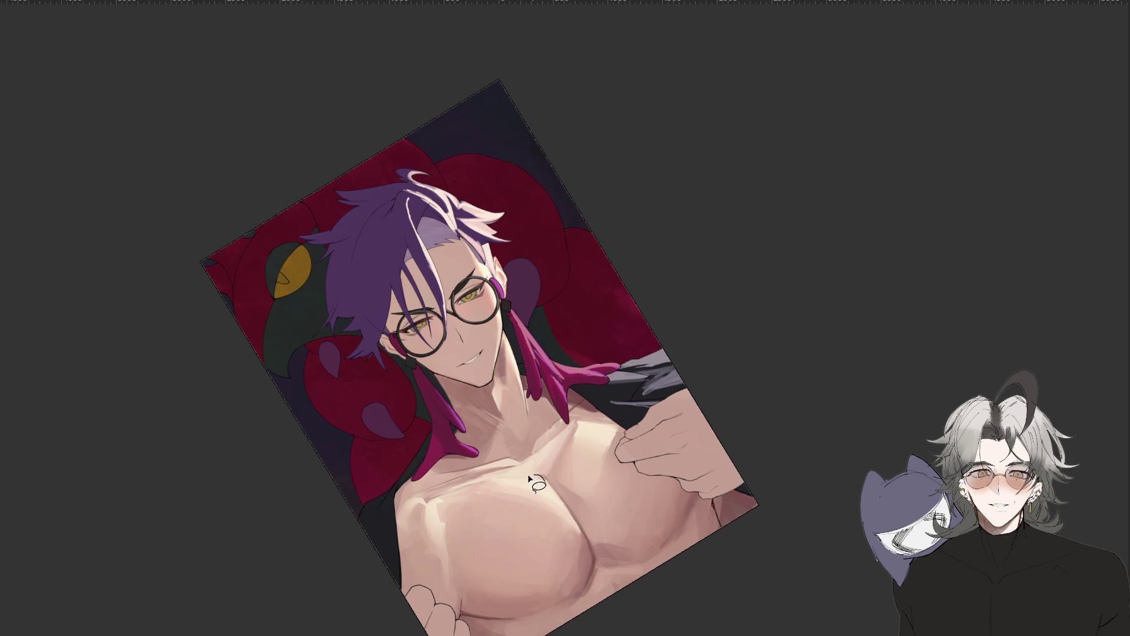
{"action": "scroll", "coordinate": [564, 460], "scroll_direction": "down", "scroll_amount": 2}
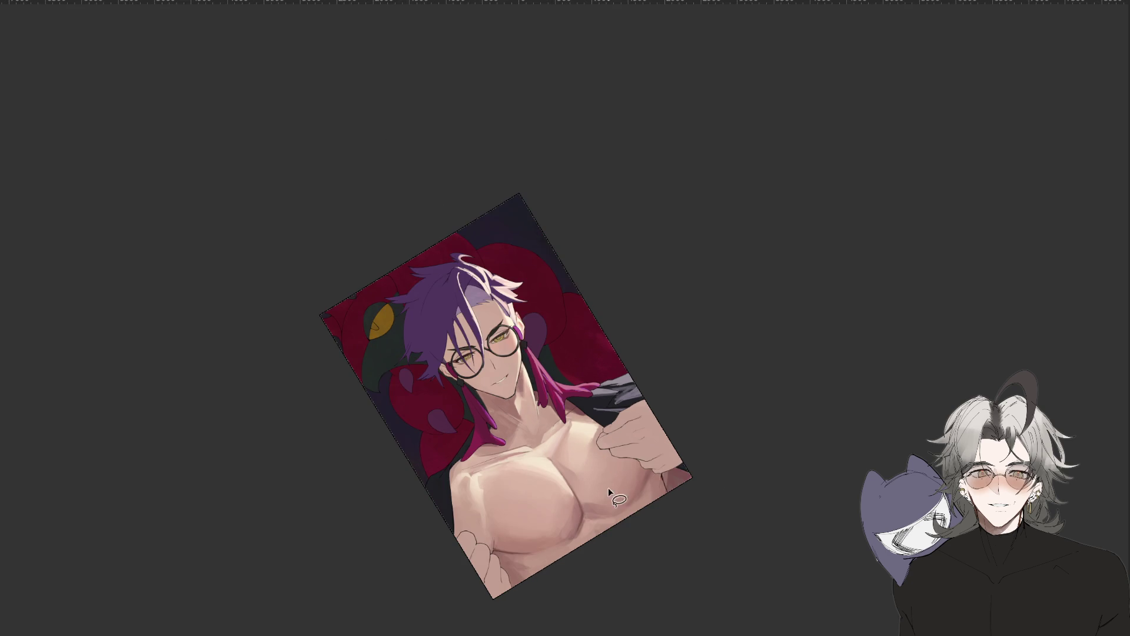
{"action": "scroll", "coordinate": [612, 435], "scroll_direction": "up", "scroll_amount": 4}
{"action": "left_click_drag", "start_coordinate": [606, 430], "coordinate": [498, 473]}
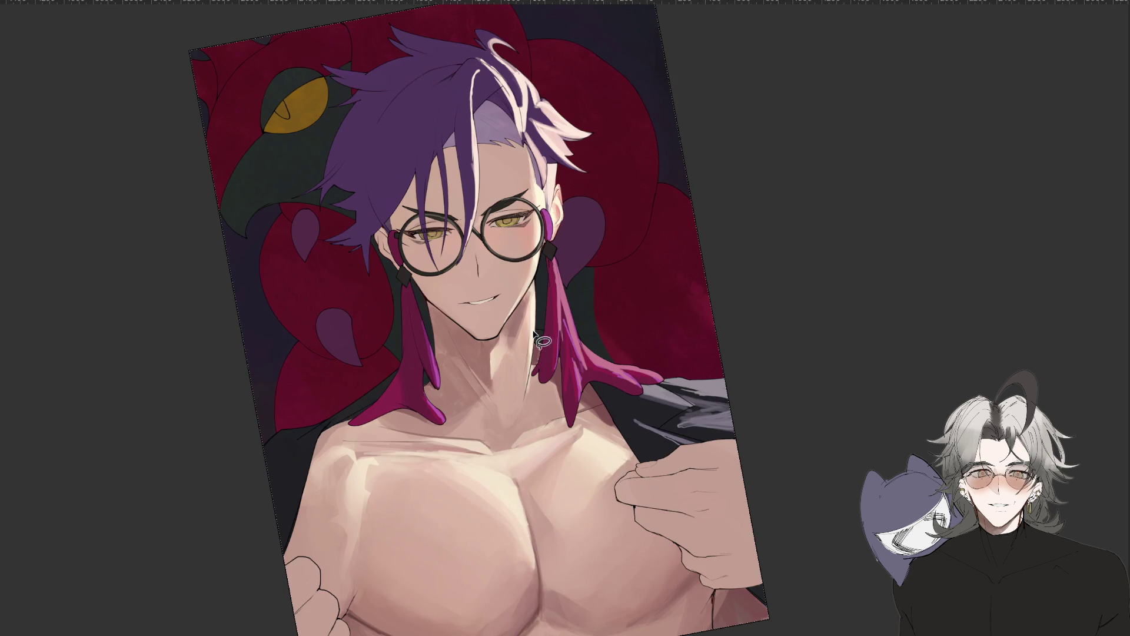
{"action": "left_click_drag", "start_coordinate": [536, 331], "coordinate": [530, 277]}
Close the neck selection, paint inside it with the Brush, then deselect with Ctrl+D.
{"action": "left_click_drag", "start_coordinate": [500, 341], "coordinate": [503, 333]}
{"action": "key", "text": "b"}
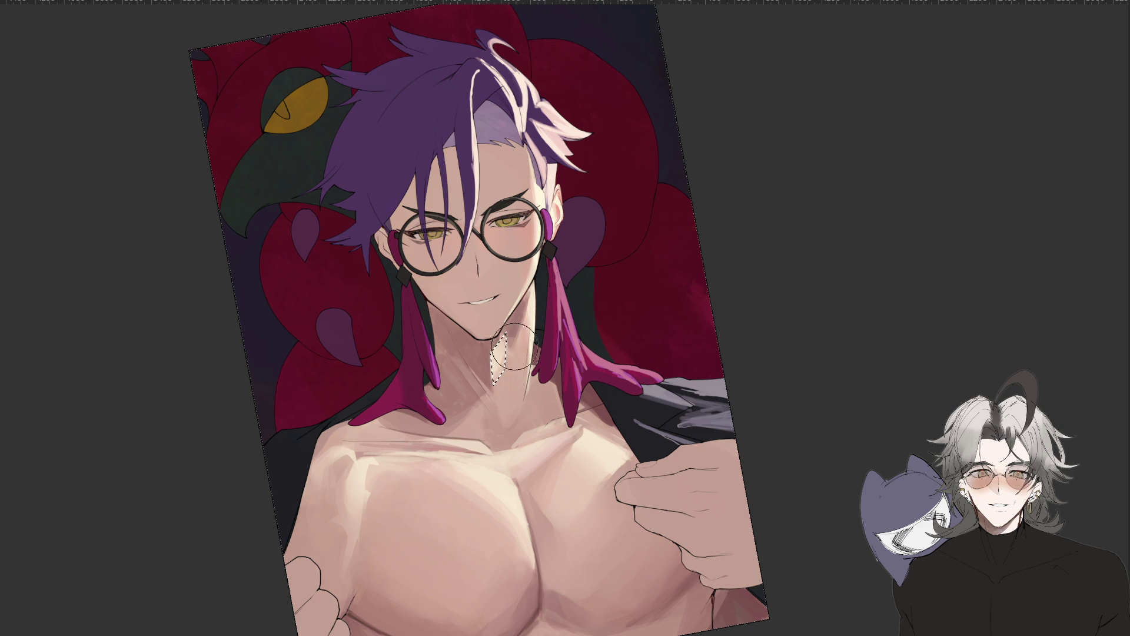
{"action": "key", "text": "ctrl+d"}
{"action": "key", "text": "l"}
{"action": "scroll", "coordinate": [523, 396], "scroll_direction": "down", "scroll_amount": 3}
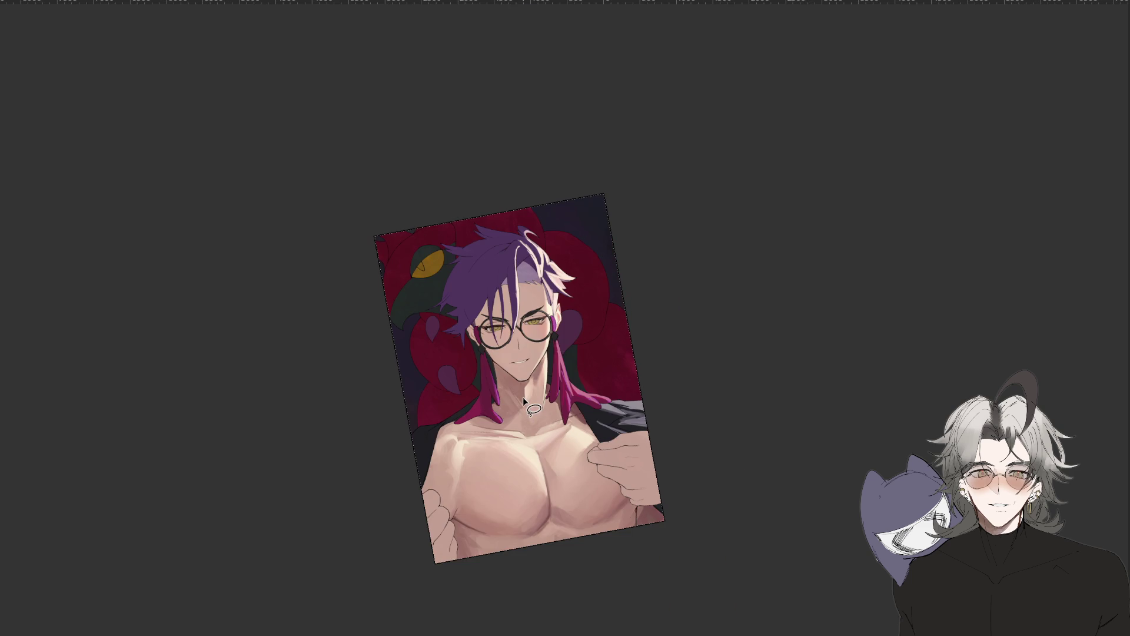
{"action": "scroll", "coordinate": [522, 397], "scroll_direction": "up", "scroll_amount": 3}
{"action": "key", "text": "i"}
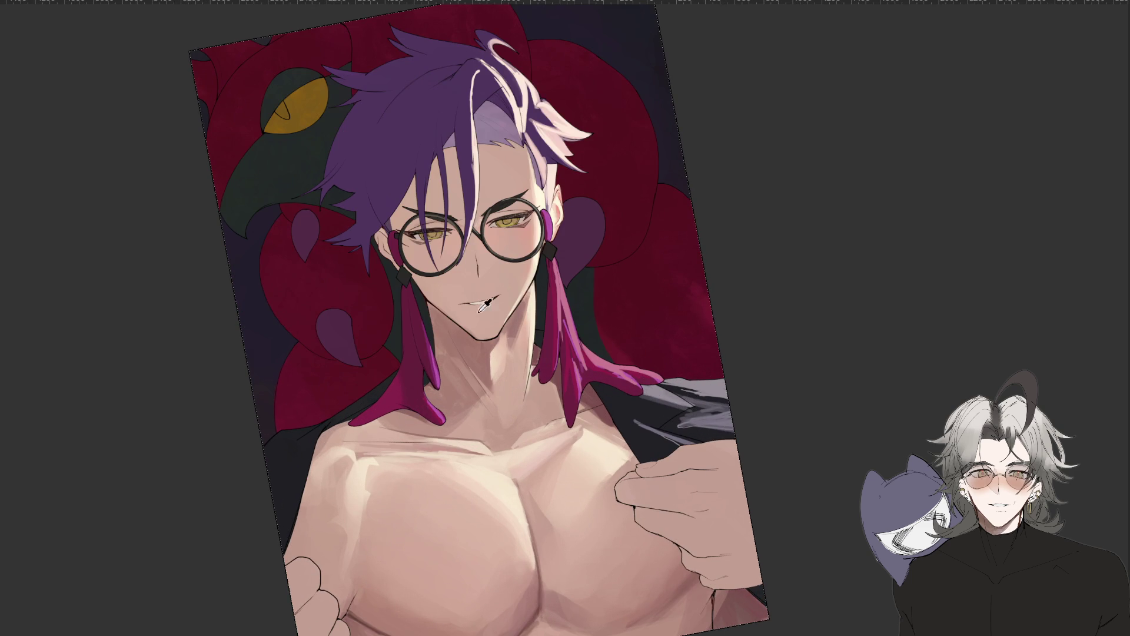
Lasso another narrow strip along the neck, then turn the view back upright.
{"action": "left_click_drag", "start_coordinate": [516, 302], "coordinate": [505, 362]}
{"action": "scroll", "coordinate": [517, 368], "scroll_direction": "down", "scroll_amount": 3}
{"action": "scroll", "coordinate": [565, 352], "scroll_direction": "up", "scroll_amount": 3}
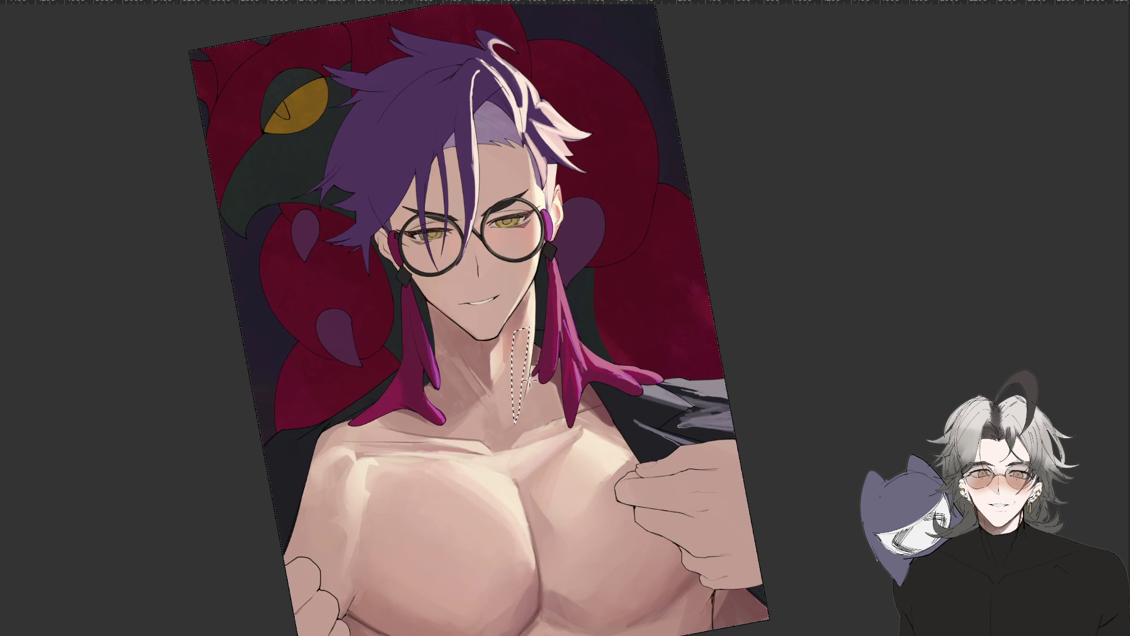
{"action": "scroll", "coordinate": [568, 413], "scroll_direction": "down", "scroll_amount": 3}
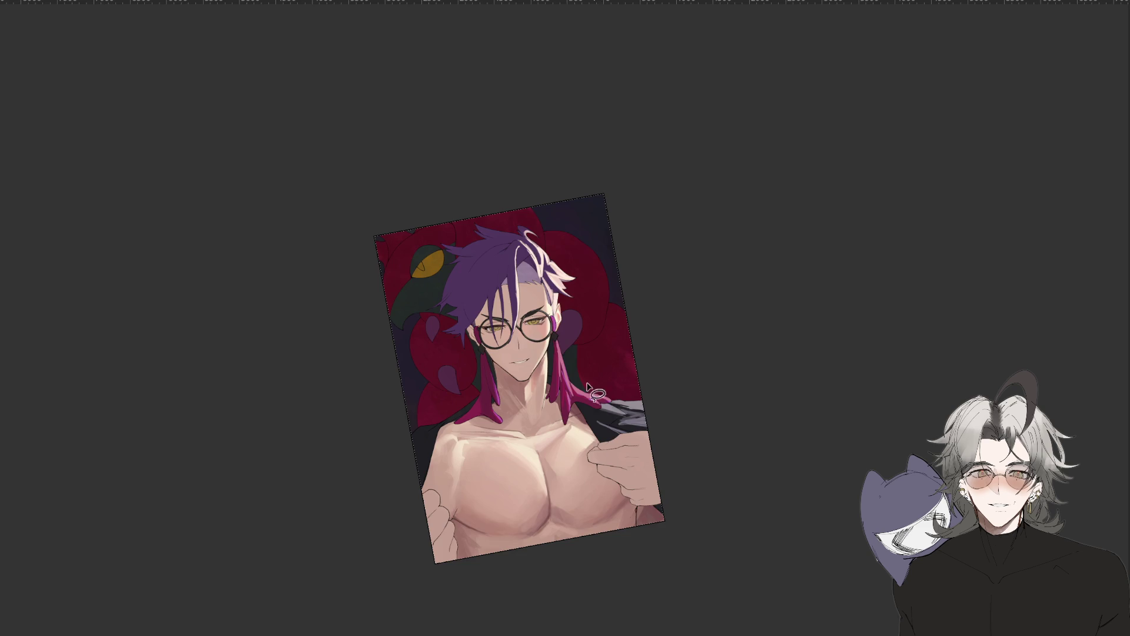
{"action": "scroll", "coordinate": [606, 406], "scroll_direction": "up", "scroll_amount": 3}
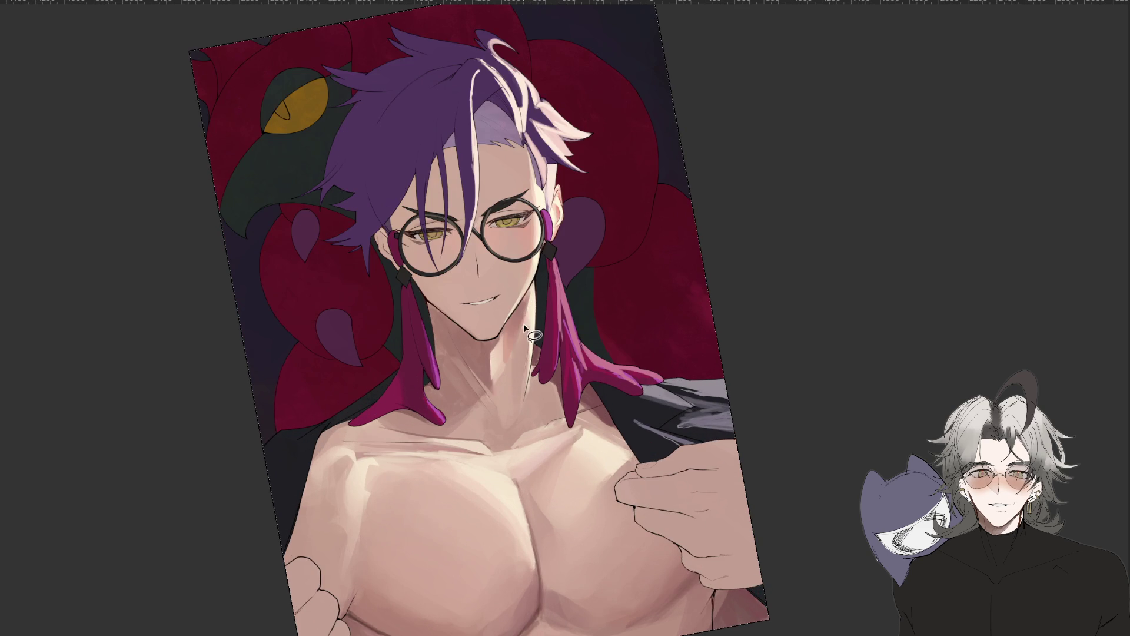
{"action": "scroll", "coordinate": [560, 402], "scroll_direction": "down", "scroll_amount": 5}
{"action": "left_click_drag", "start_coordinate": [727, 483], "coordinate": [717, 465]}
{"action": "scroll", "coordinate": [717, 464], "scroll_direction": "up", "scroll_amount": 2}
{"action": "scroll", "coordinate": [716, 391], "scroll_direction": "up", "scroll_amount": 1}
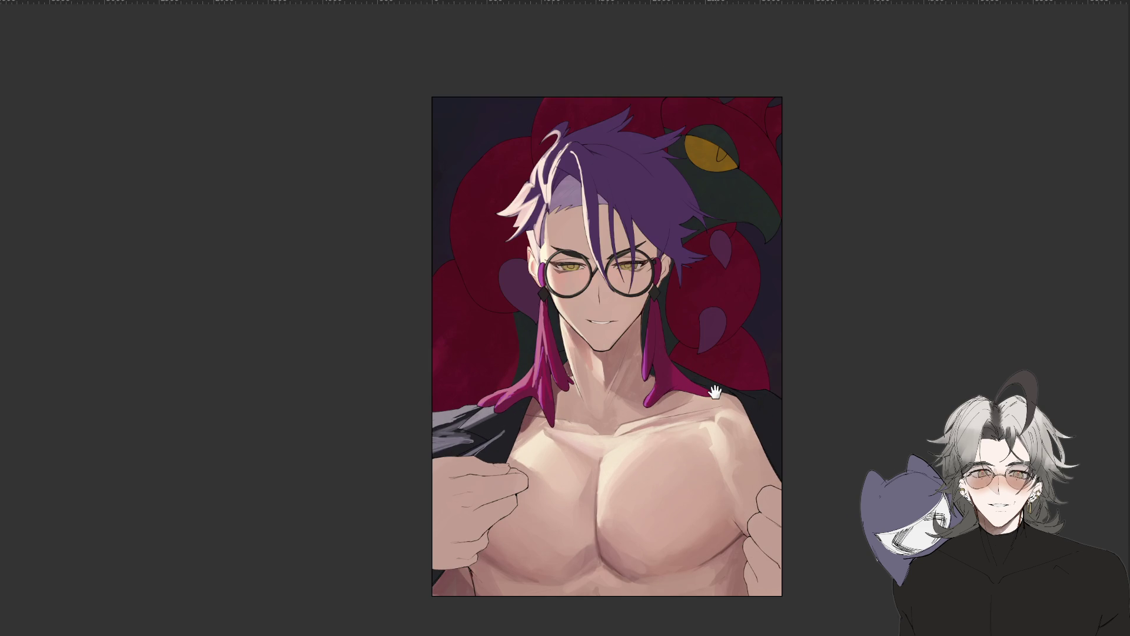
{"action": "scroll", "coordinate": [681, 420], "scroll_direction": "up", "scroll_amount": 1}
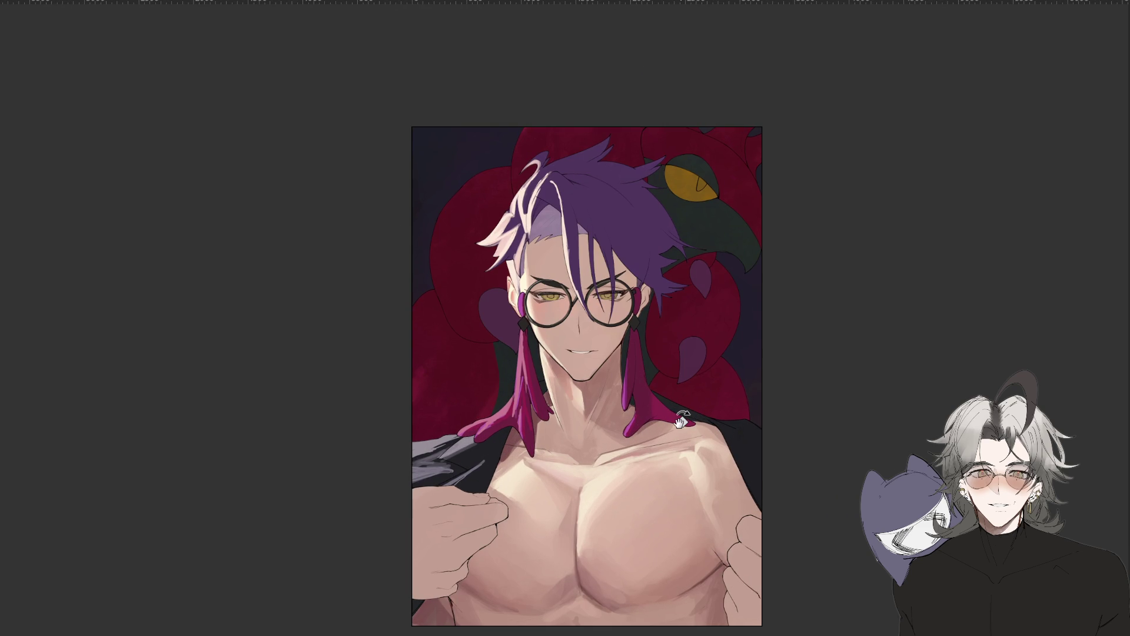
{"action": "left_click_drag", "start_coordinate": [838, 416], "coordinate": [801, 321]}
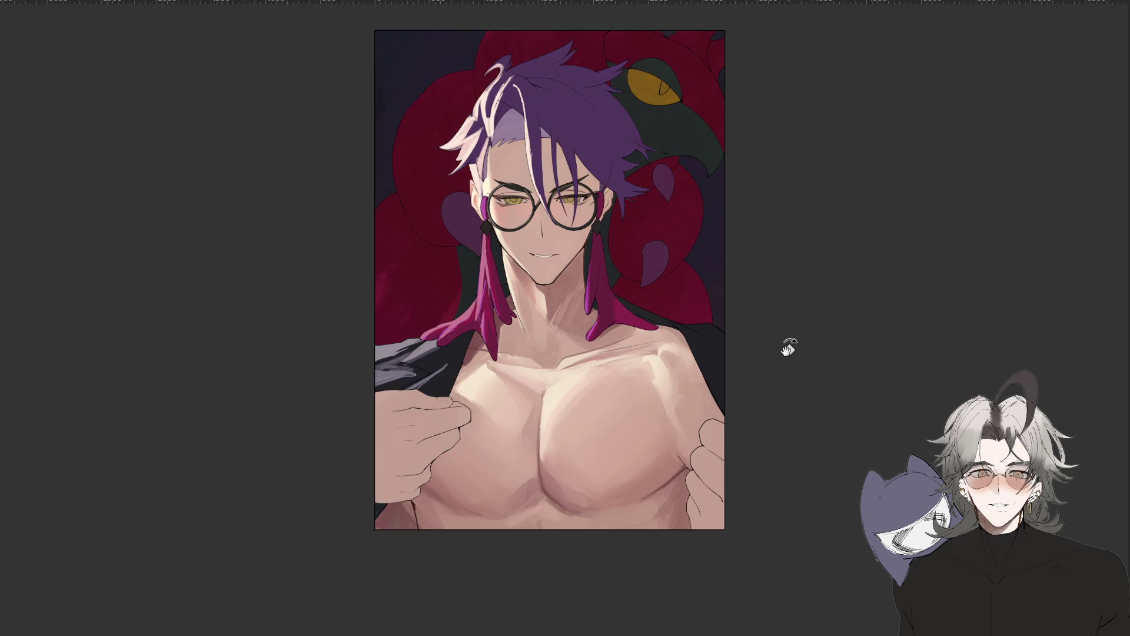
{"action": "scroll", "coordinate": [789, 347], "scroll_direction": "down", "scroll_amount": 2}
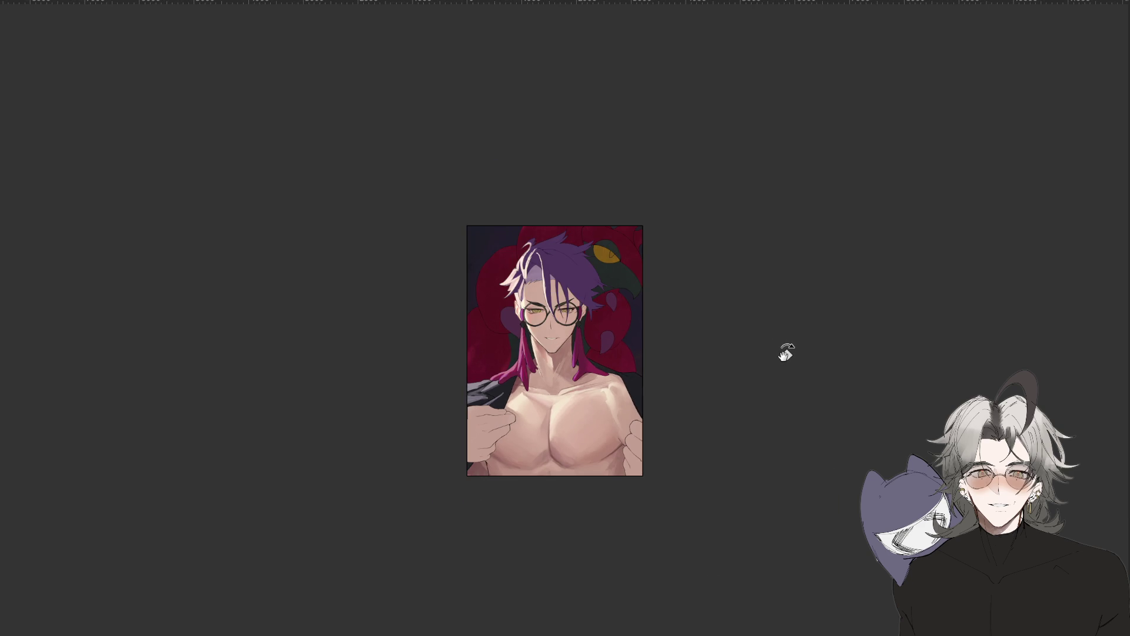
{"action": "scroll", "coordinate": [786, 354], "scroll_direction": "up", "scroll_amount": 2}
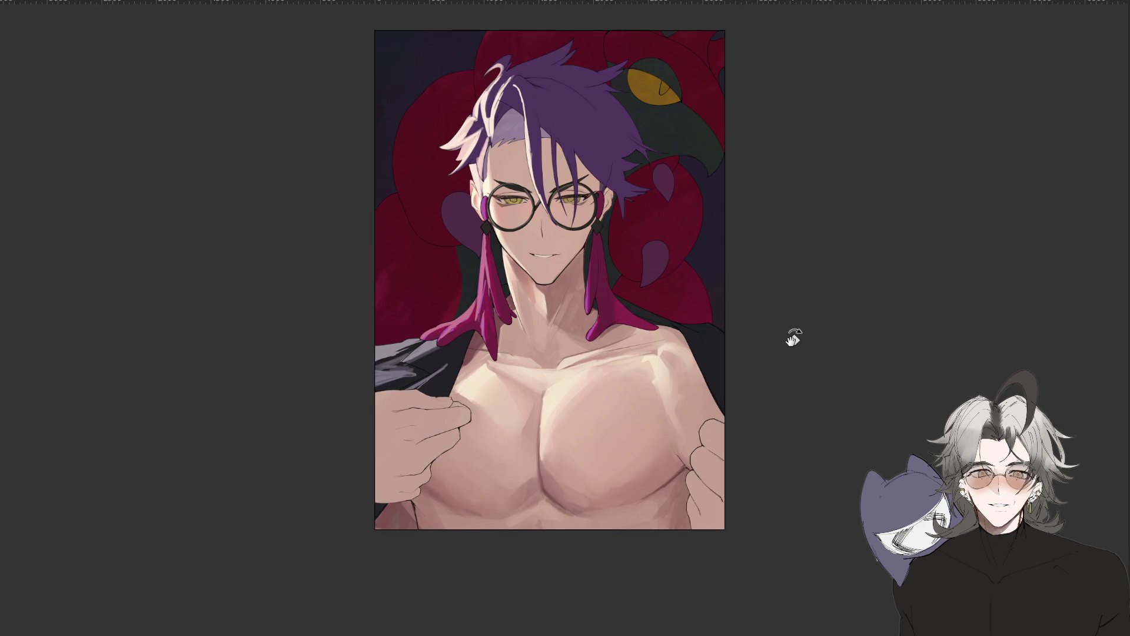
{"action": "key", "text": "ctrl+y"}
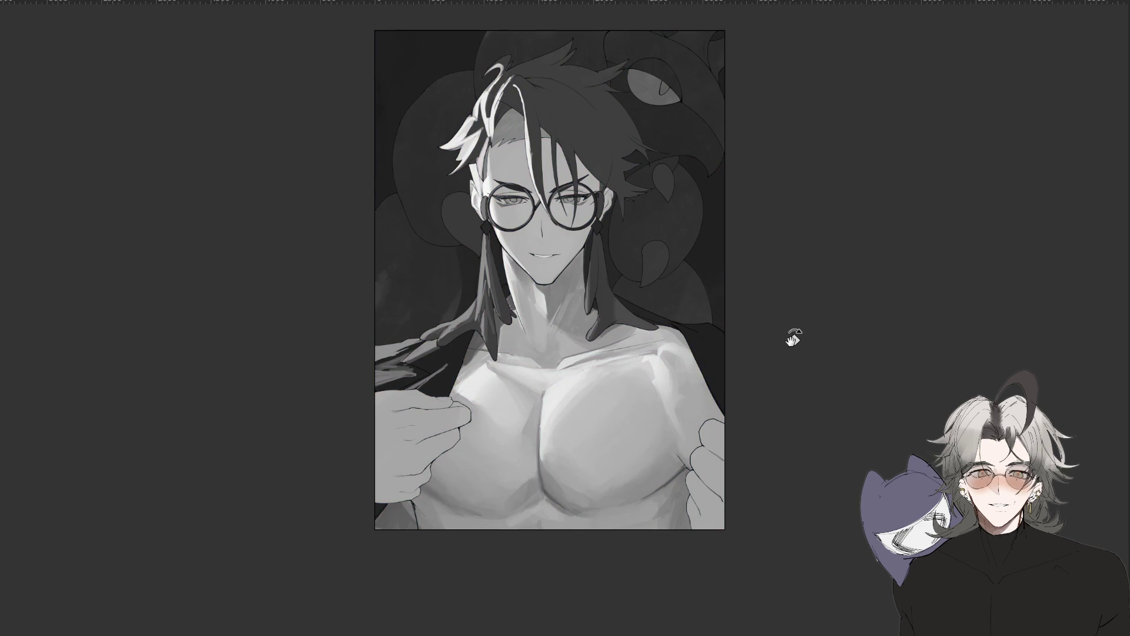
{"action": "scroll", "coordinate": [793, 338], "scroll_direction": "down", "scroll_amount": 3}
{"action": "scroll", "coordinate": [793, 338], "scroll_direction": "down", "scroll_amount": 1}
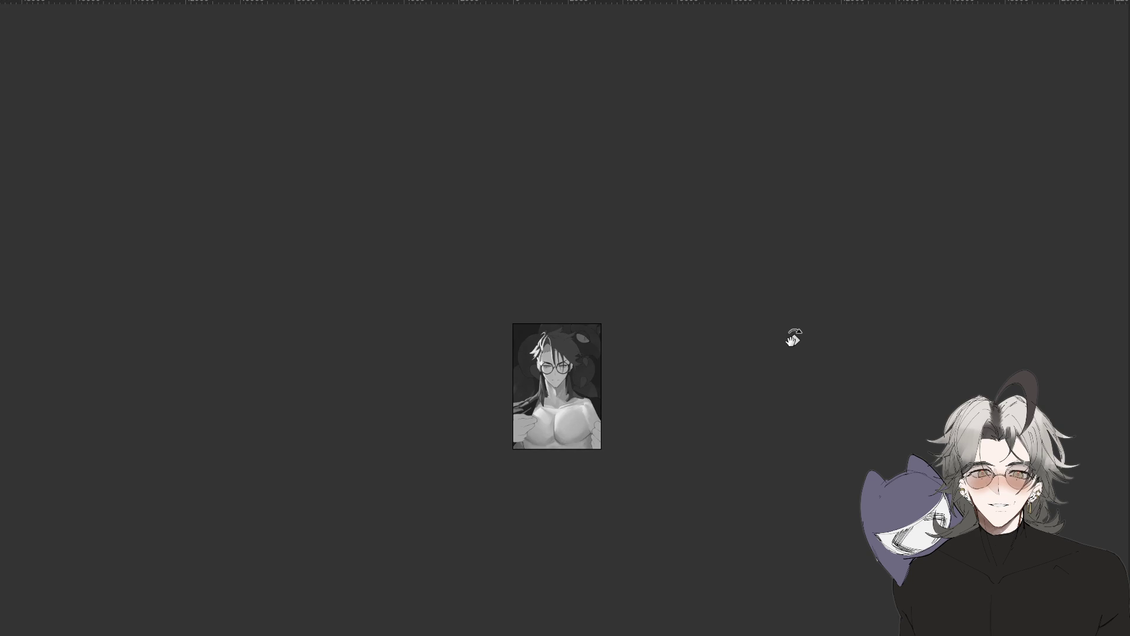
{"action": "scroll", "coordinate": [793, 339], "scroll_direction": "up", "scroll_amount": 2}
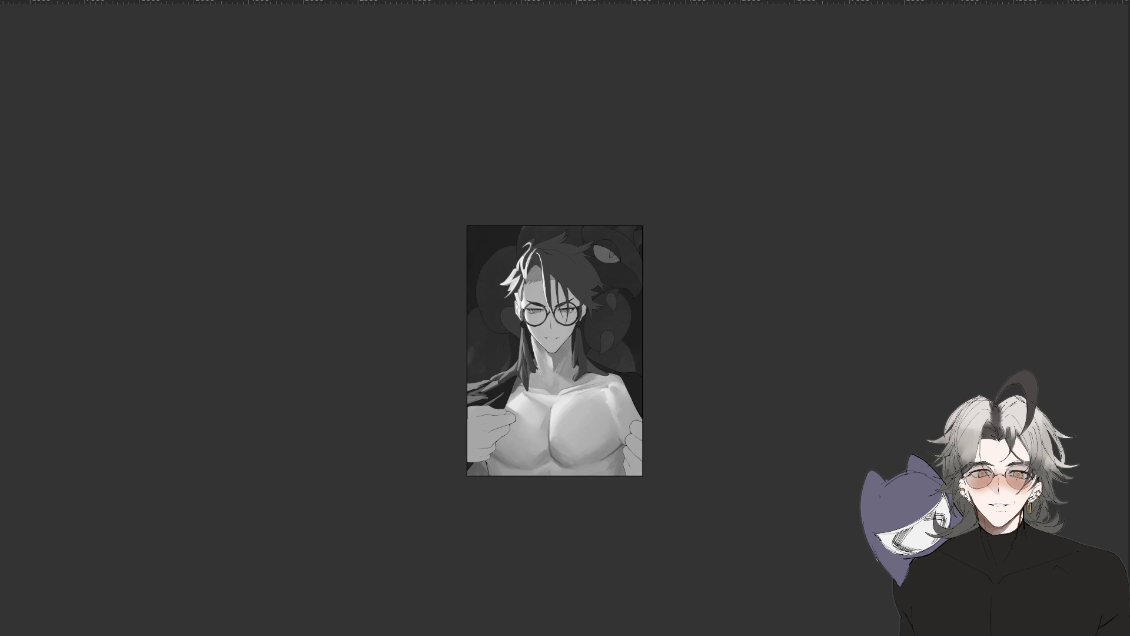
{"action": "scroll", "coordinate": [547, 294], "scroll_direction": "up", "scroll_amount": 3}
{"action": "scroll", "coordinate": [547, 294], "scroll_direction": "up", "scroll_amount": 2}
{"action": "scroll", "coordinate": [547, 294], "scroll_direction": "down", "scroll_amount": 2}
{"action": "scroll", "coordinate": [548, 294], "scroll_direction": "up", "scroll_amount": 3}
{"action": "scroll", "coordinate": [546, 283], "scroll_direction": "down", "scroll_amount": 1}
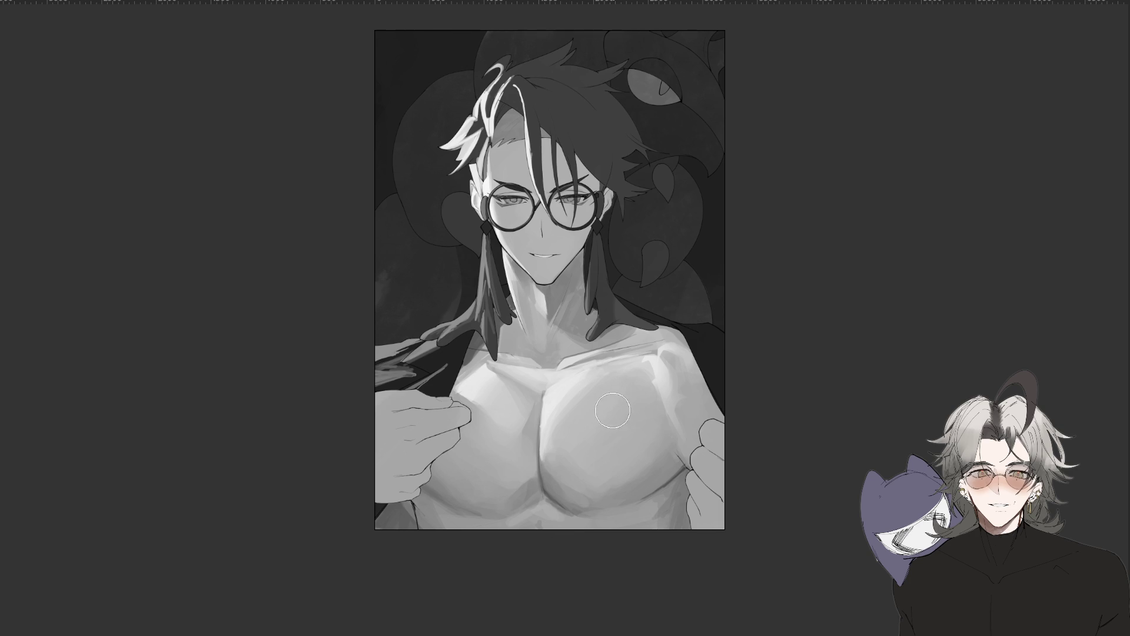
{"action": "key", "text": "ctrl+y"}
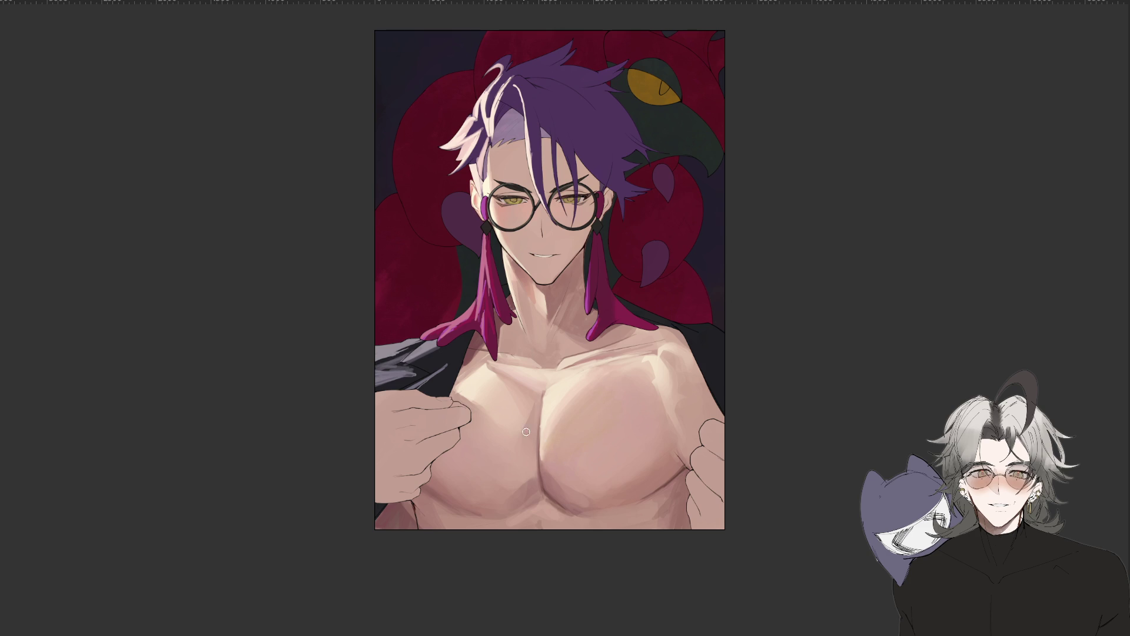
Turn the artwork upside down to inspect the chest, sample a colour, then rotate back toward upright.
{"action": "left_click_drag", "start_coordinate": [562, 362], "coordinate": [614, 326]}
{"action": "key", "text": "alt"}
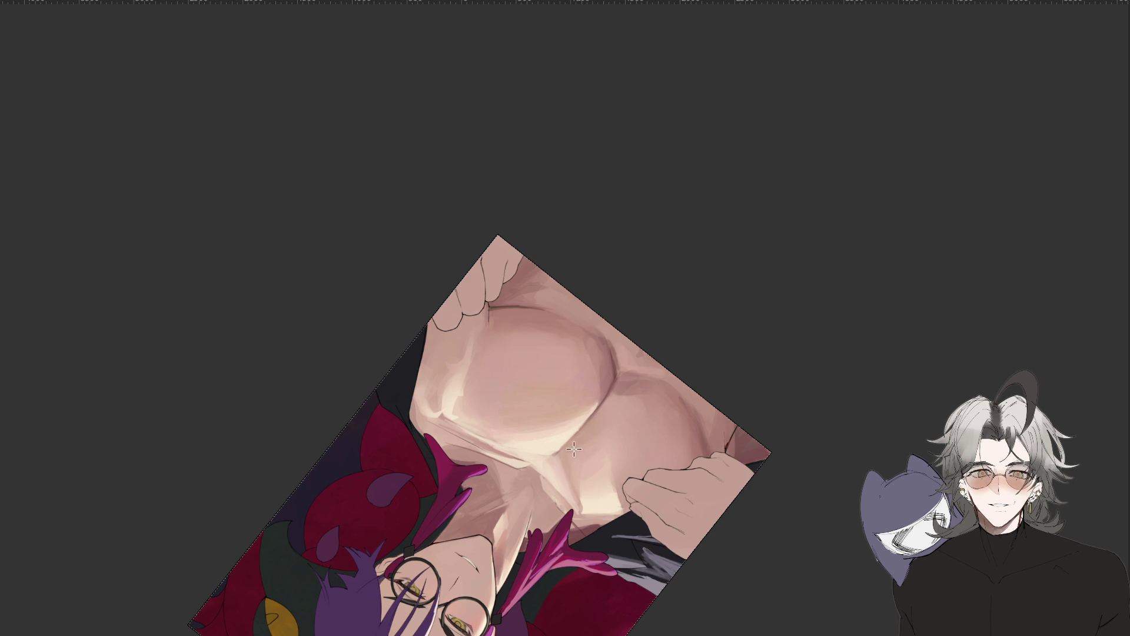
{"action": "left_click_drag", "start_coordinate": [500, 365], "coordinate": [520, 414]}
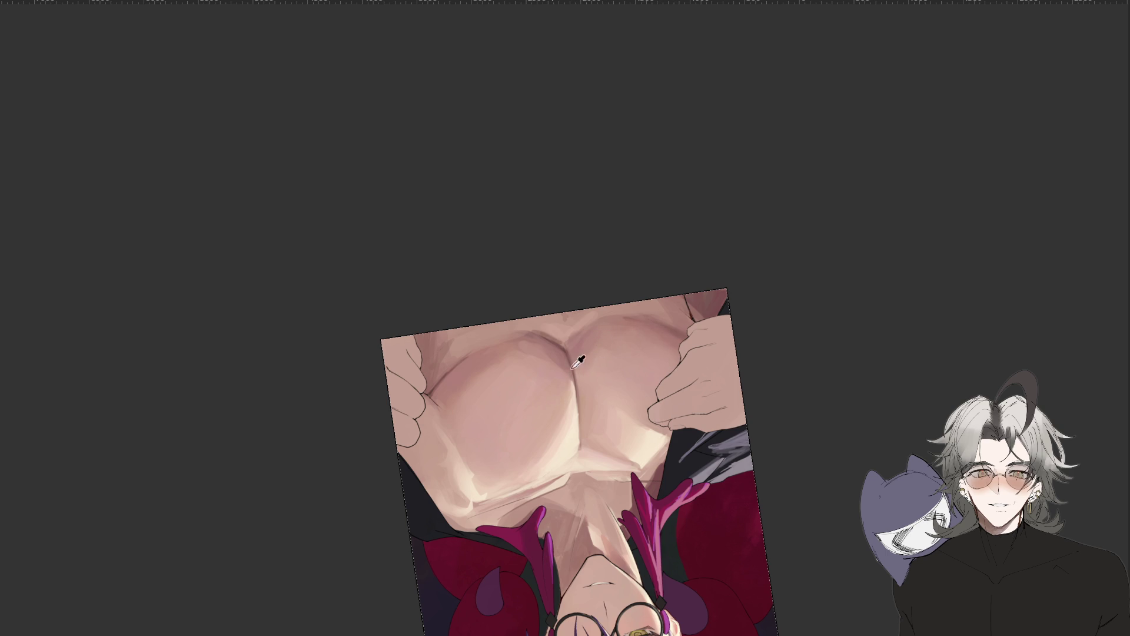
Rotate to a steep diagonal, zoom out to half size, then settle on a shallower tilt.
{"action": "scroll", "coordinate": [598, 360], "scroll_direction": "down", "scroll_amount": 3}
{"action": "left_click_drag", "start_coordinate": [736, 530], "coordinate": [808, 383]}
{"action": "key", "text": "ctrl+minus"}
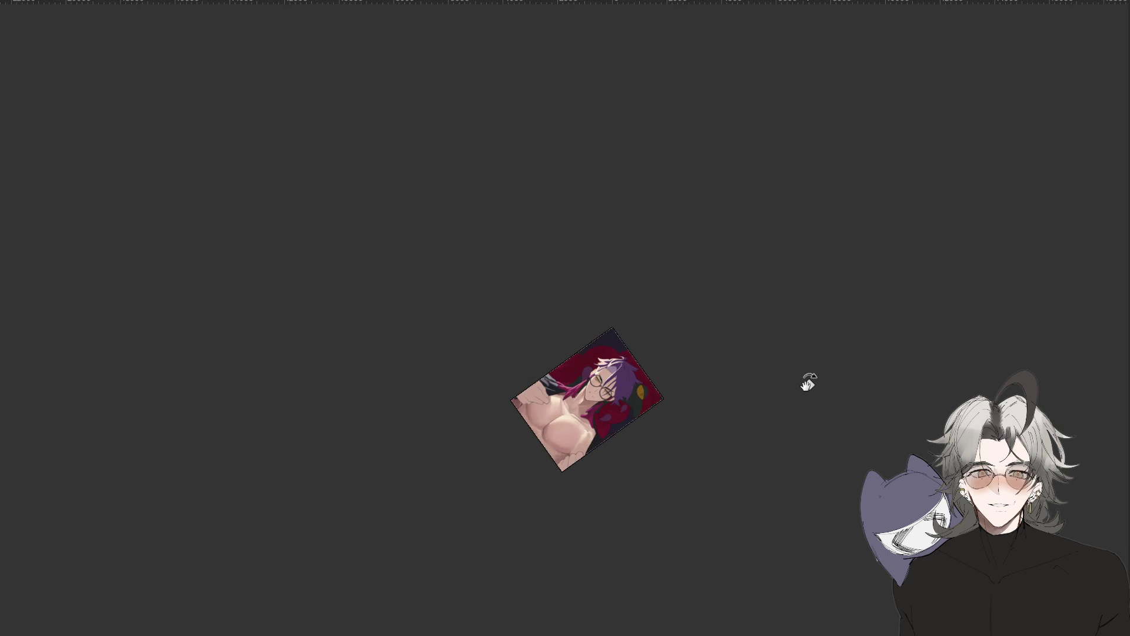
{"action": "scroll", "coordinate": [807, 381], "scroll_direction": "up", "scroll_amount": 3}
{"action": "mouse_move", "coordinate": [807, 380]}
{"action": "left_mouse_down"}
{"action": "mouse_move", "coordinate": [773, 450]}
{"action": "mouse_move", "coordinate": [713, 353]}
{"action": "left_mouse_up"}
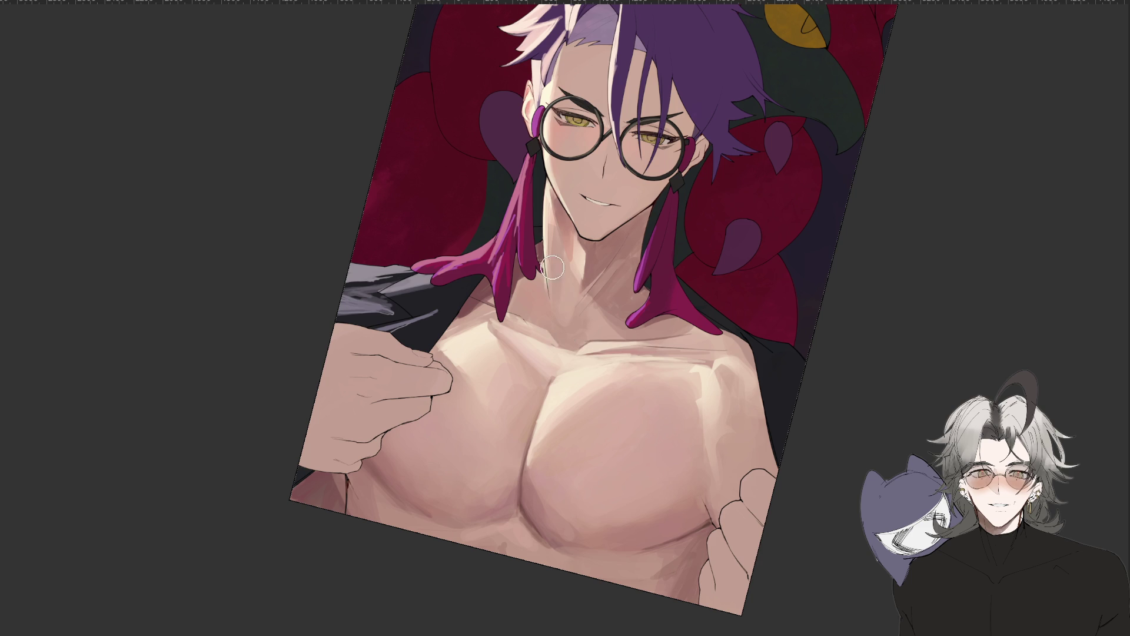
Extend the fingertip by the left chest in skin colour, then tilt the view about 20°.
{"action": "left_click_drag", "start_coordinate": [441, 362], "coordinate": [450, 394]}
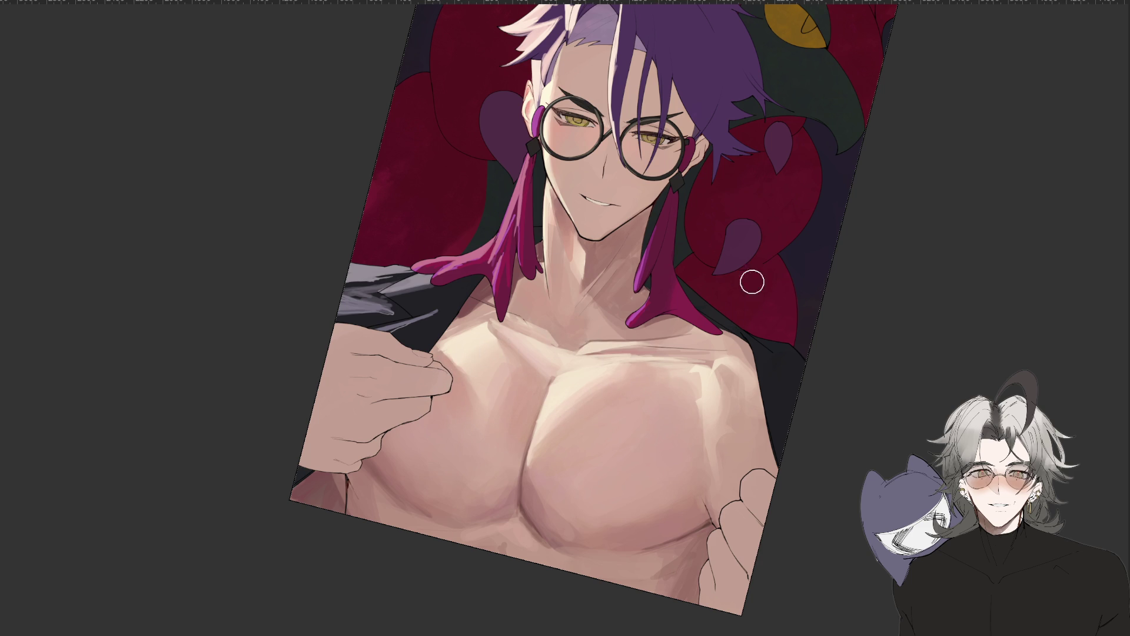
{"action": "left_click_drag", "start_coordinate": [868, 394], "coordinate": [881, 351]}
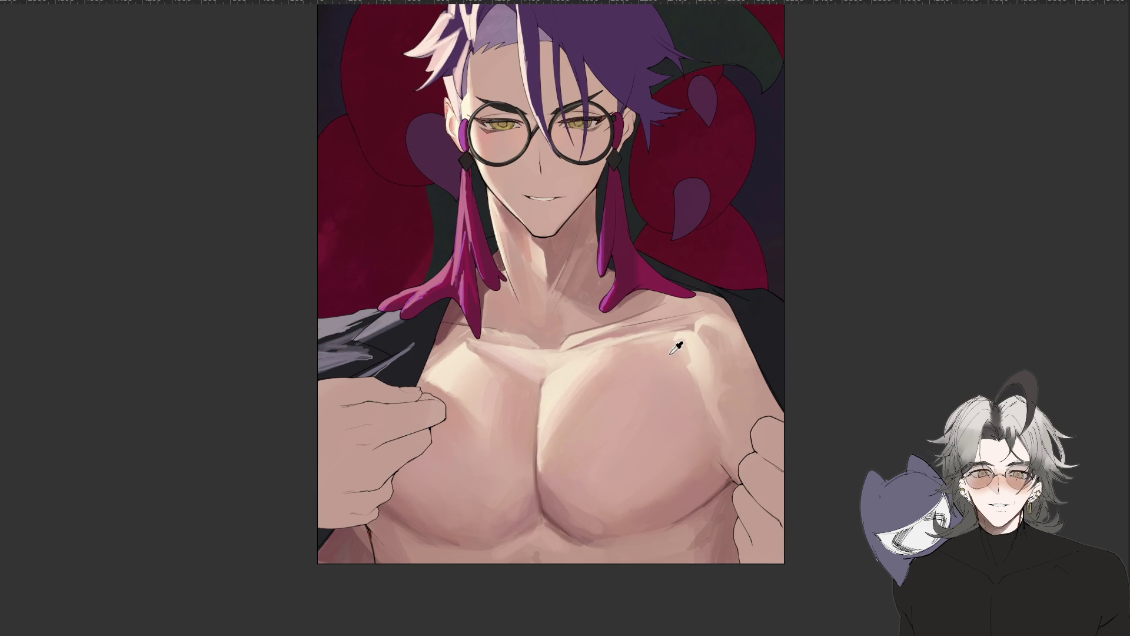
{"action": "key", "text": "ctrl+minus"}
{"action": "key", "text": "ctrl+plus"}
{"action": "mouse_move", "coordinate": [820, 386]}
{"action": "left_mouse_down"}
{"action": "mouse_move", "coordinate": [841, 238]}
{"action": "mouse_move", "coordinate": [844, 325]}
{"action": "left_mouse_up"}
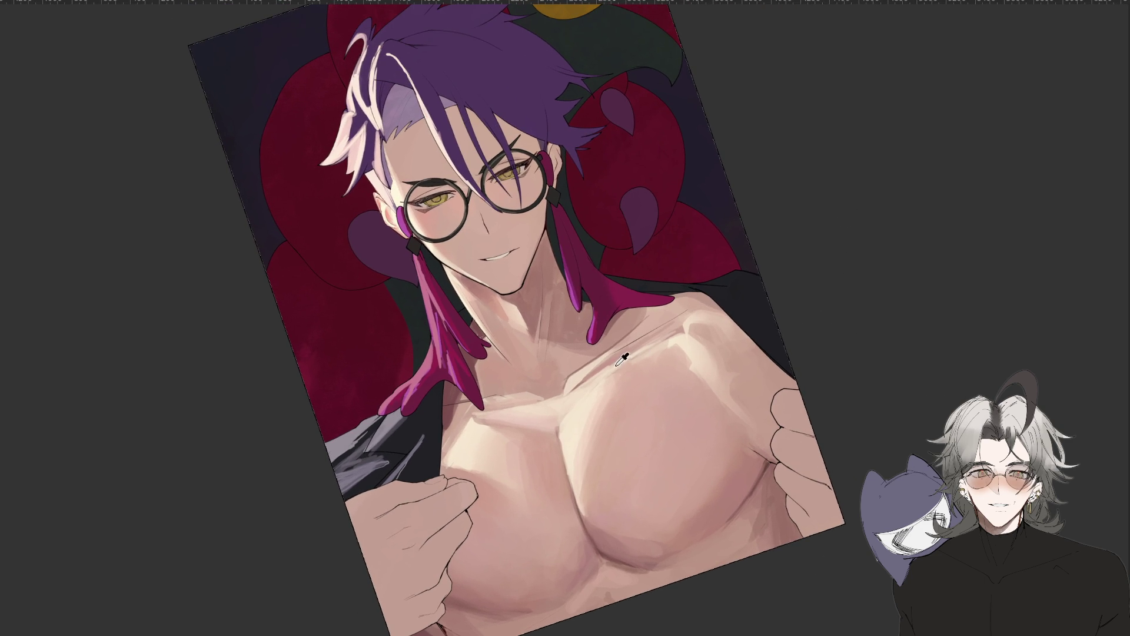
Outline the collarbone, try a thin line along it, then delete the stroke and deselect.
{"action": "mouse_move", "coordinate": [602, 369]}
{"action": "left_mouse_down"}
{"action": "mouse_move", "coordinate": [664, 346]}
{"action": "mouse_move", "coordinate": [677, 327]}
{"action": "mouse_move", "coordinate": [627, 369]}
{"action": "left_mouse_up"}
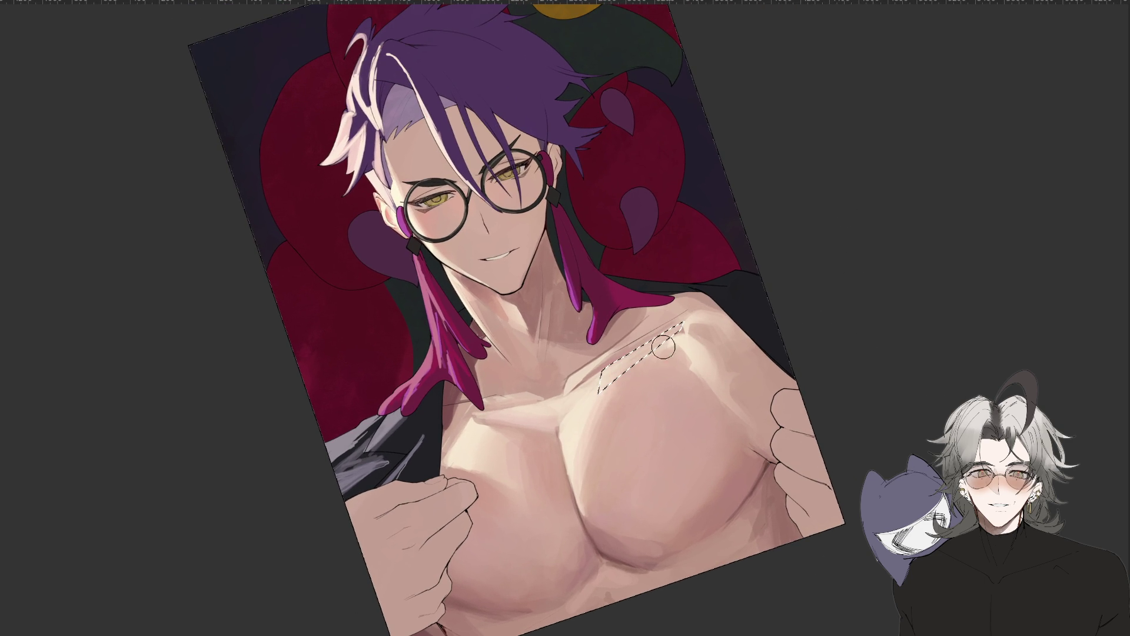
{"action": "scroll", "coordinate": [655, 373], "scroll_direction": "down", "scroll_amount": 2}
{"action": "key", "text": "ctrl+d"}
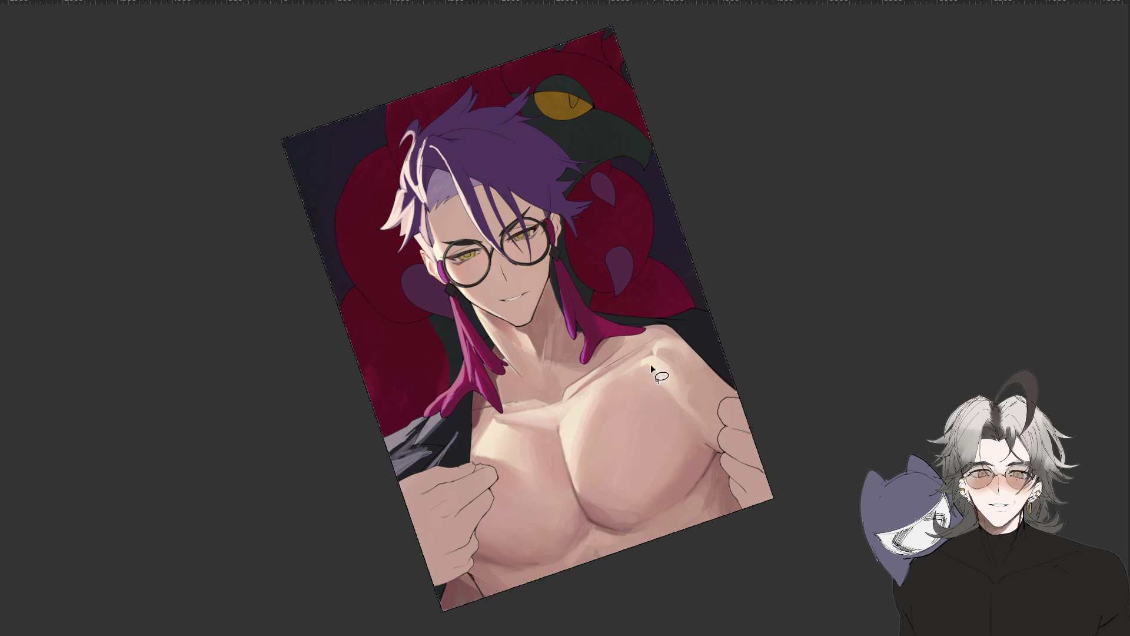
{"action": "scroll", "coordinate": [655, 363], "scroll_direction": "up", "scroll_amount": 3}
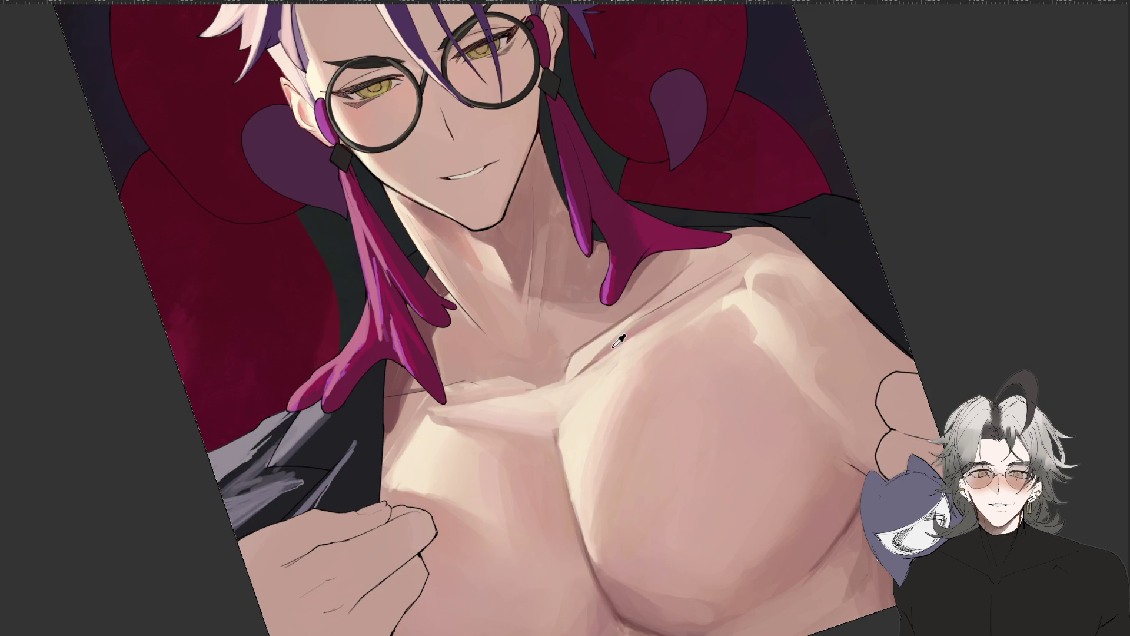
{"action": "mouse_move", "coordinate": [642, 319]}
{"action": "left_mouse_down"}
{"action": "mouse_move", "coordinate": [596, 351]}
{"action": "mouse_move", "coordinate": [647, 315]}
{"action": "left_mouse_up"}
{"action": "key", "text": "Delete"}
{"action": "key", "text": "ctrl+d"}
Zoom in and turn the canvas sideways for painting the collarbone.
{"action": "mouse_move", "coordinate": [585, 398]}
{"action": "left_mouse_down"}
{"action": "mouse_move", "coordinate": [630, 532]}
{"action": "mouse_move", "coordinate": [625, 325]}
{"action": "left_mouse_up"}
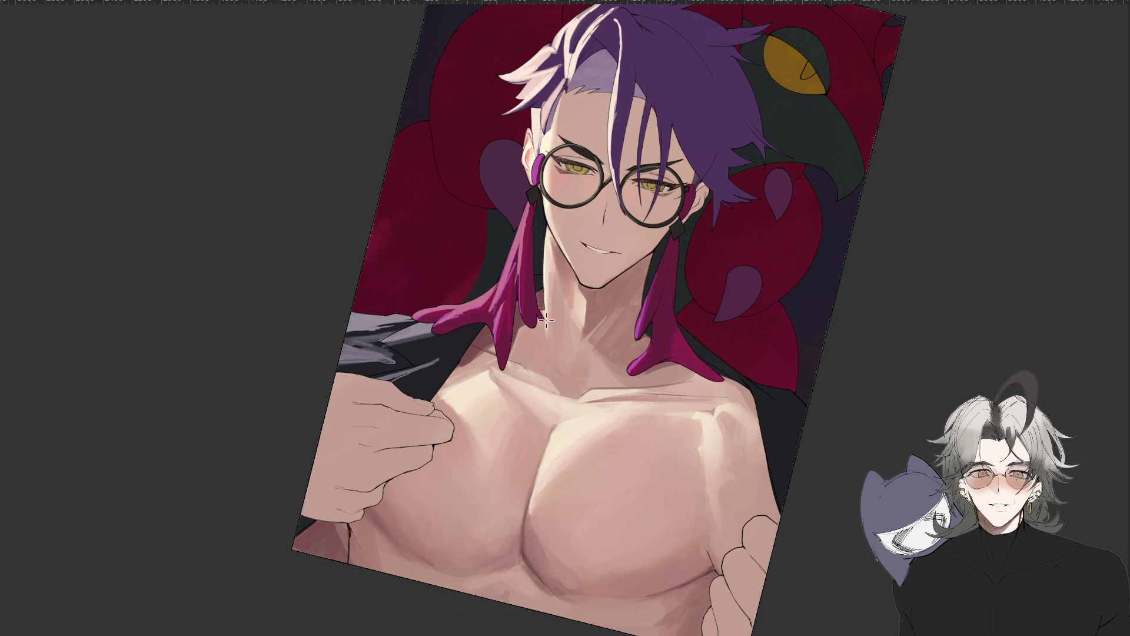
{"action": "scroll", "coordinate": [556, 331], "scroll_direction": "down", "scroll_amount": 5}
{"action": "scroll", "coordinate": [556, 331], "scroll_direction": "up", "scroll_amount": 4}
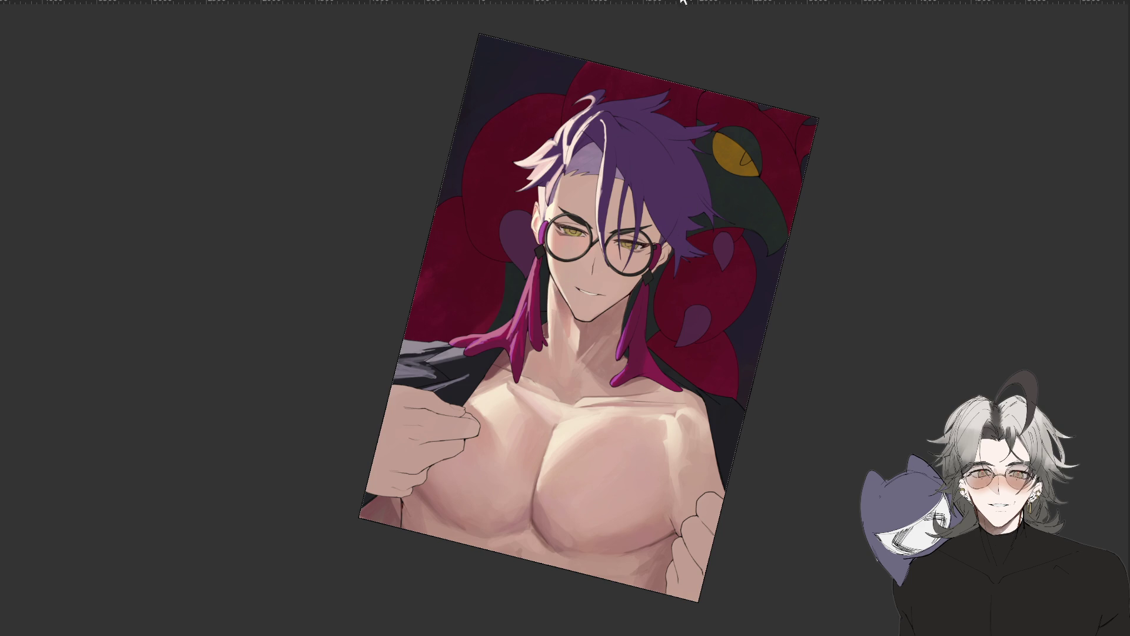
{"action": "scroll", "coordinate": [791, 189], "scroll_direction": "up", "scroll_amount": 2}
{"action": "left_click_drag", "start_coordinate": [790, 189], "coordinate": [811, 285]}
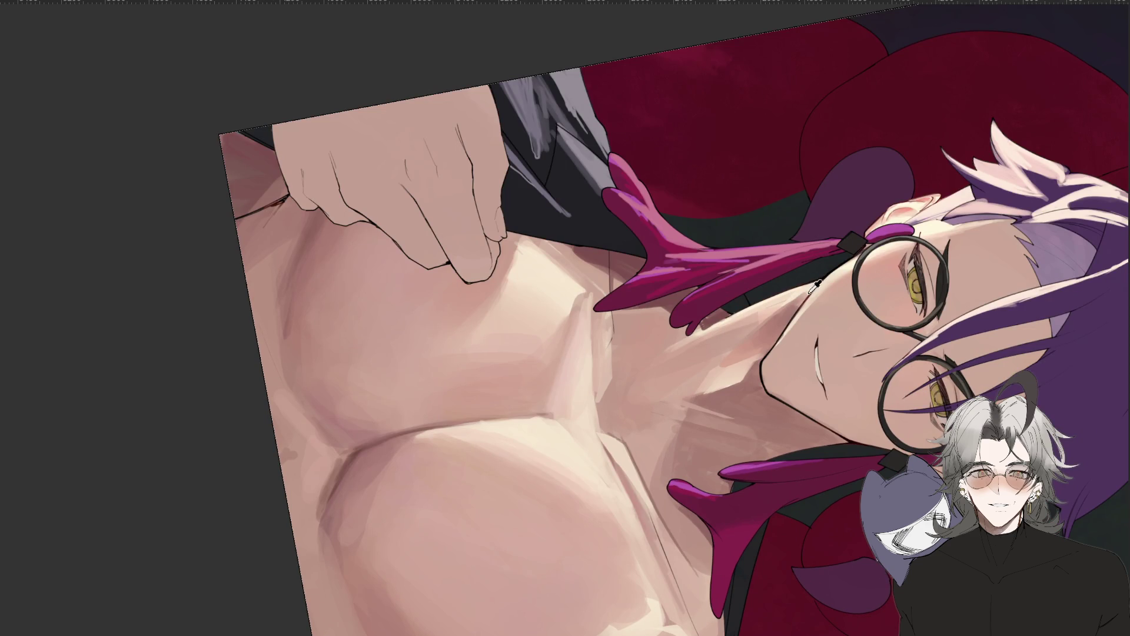
Paint a collarbone highlight under the pink strands, undo one stroke, and repaint with a sampled skin tone.
{"action": "left_click_drag", "start_coordinate": [665, 362], "coordinate": [737, 312]}
{"action": "key", "text": "ctrl+z"}
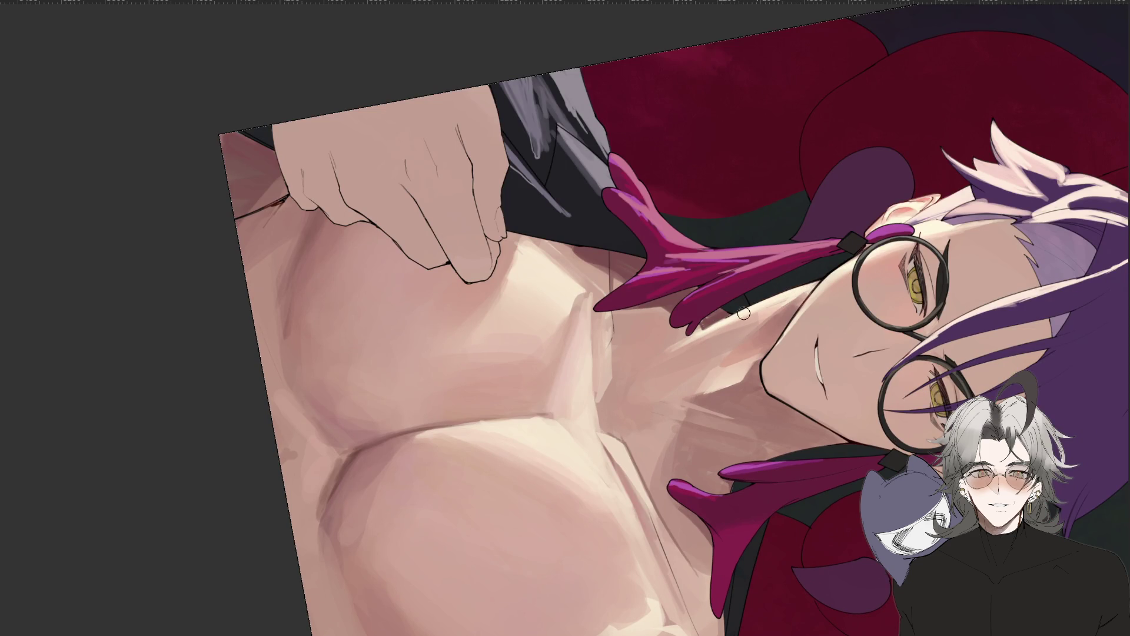
{"action": "left_click_drag", "start_coordinate": [654, 361], "coordinate": [802, 297]}
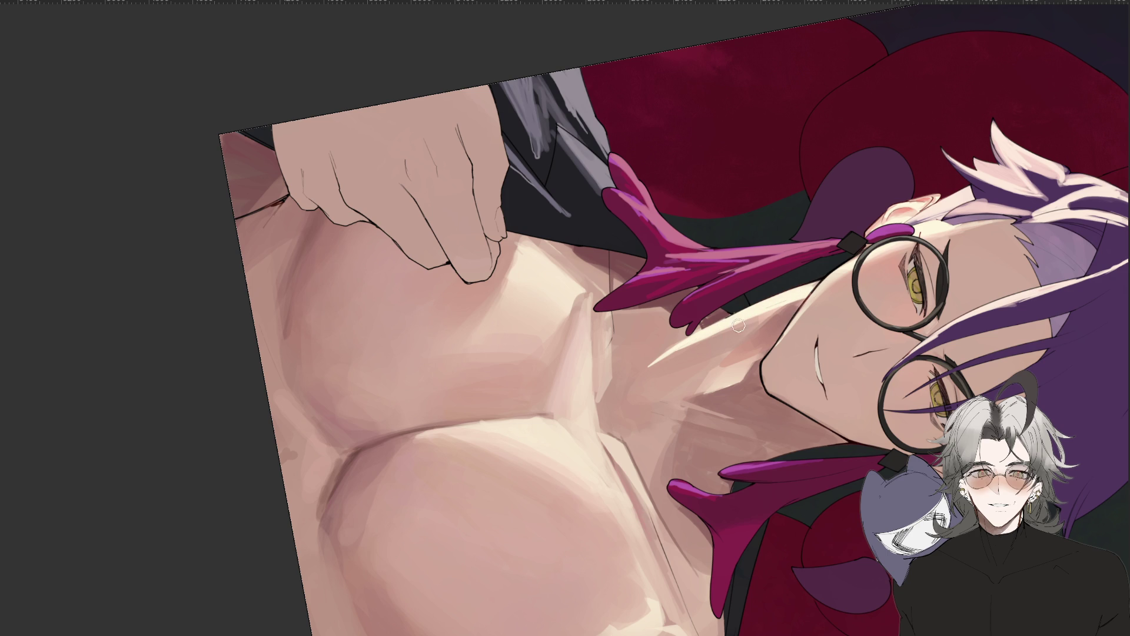
{"action": "left_click", "coordinate": [738, 356], "text": "alt"}
{"action": "mouse_move", "coordinate": [747, 327]}
{"action": "left_mouse_down"}
{"action": "mouse_move", "coordinate": [687, 356]}
{"action": "mouse_move", "coordinate": [615, 270]}
{"action": "left_mouse_up"}
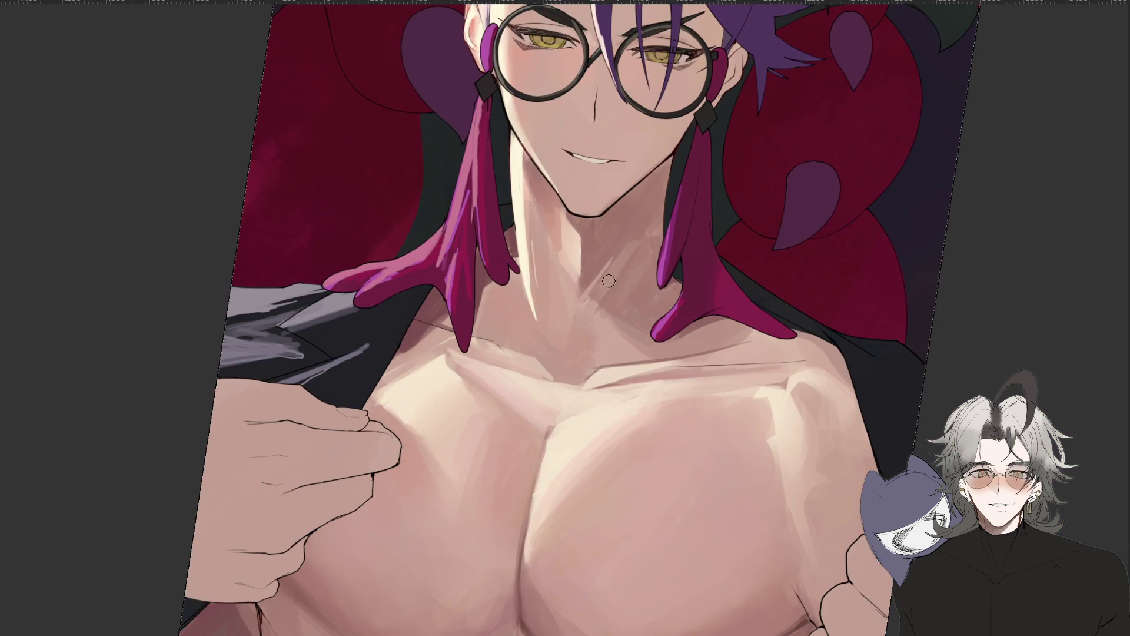
Lasso and paint a thin highlight strip up the neck, deselect, then reset the view upright.
{"action": "left_click_drag", "start_coordinate": [581, 339], "coordinate": [633, 252]}
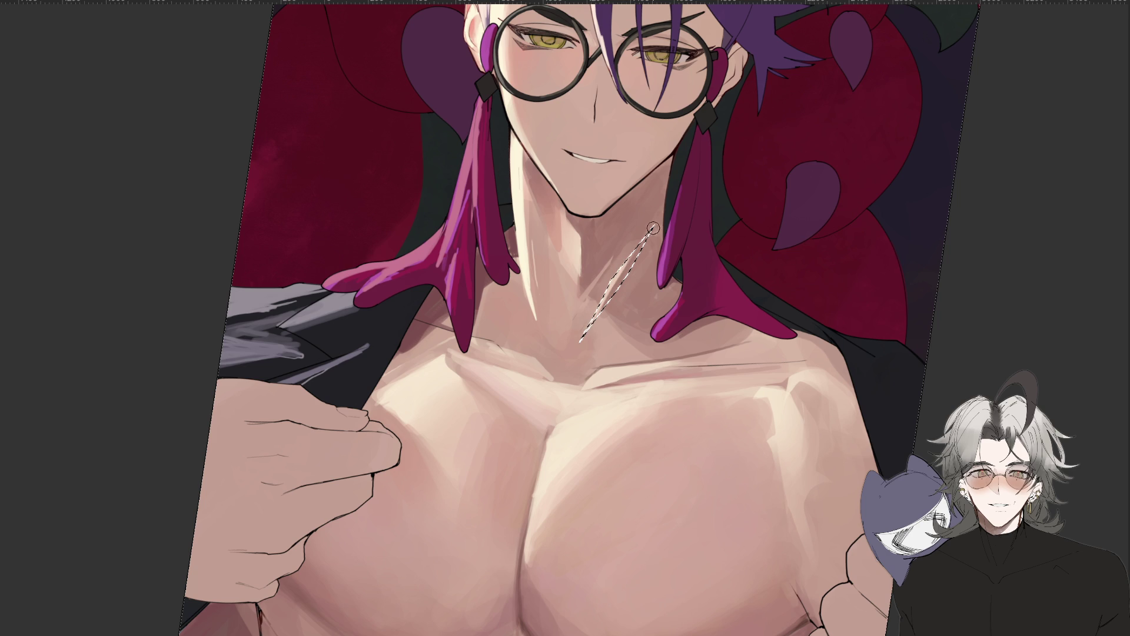
{"action": "key", "text": "ctrl+d"}
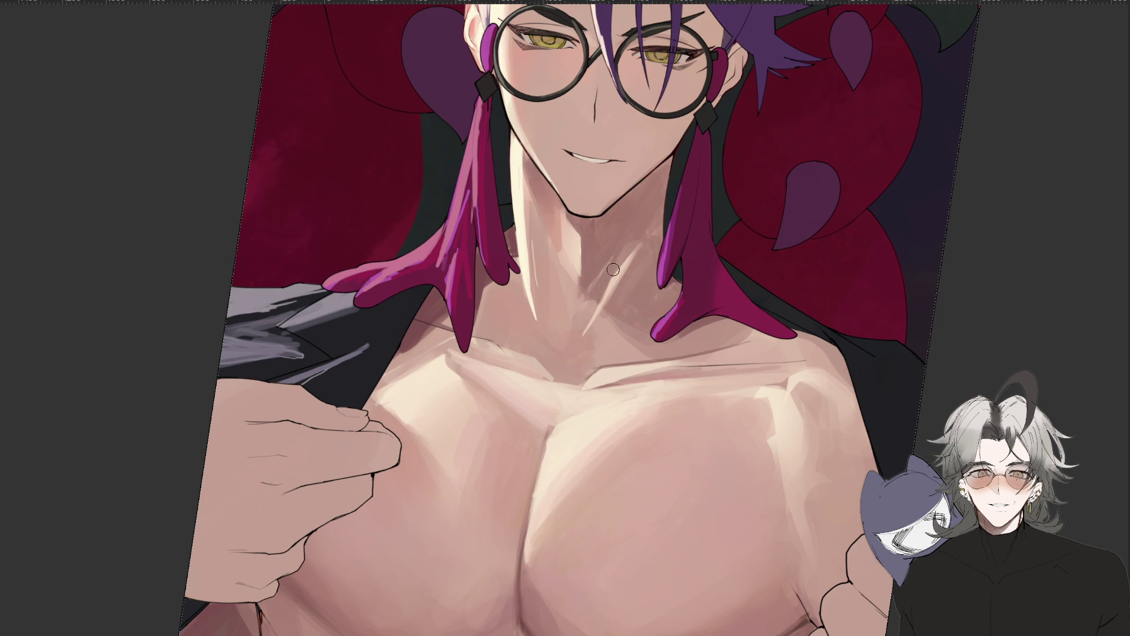
{"action": "key", "text": "ctrl+0"}
{"action": "key", "text": "Escape"}
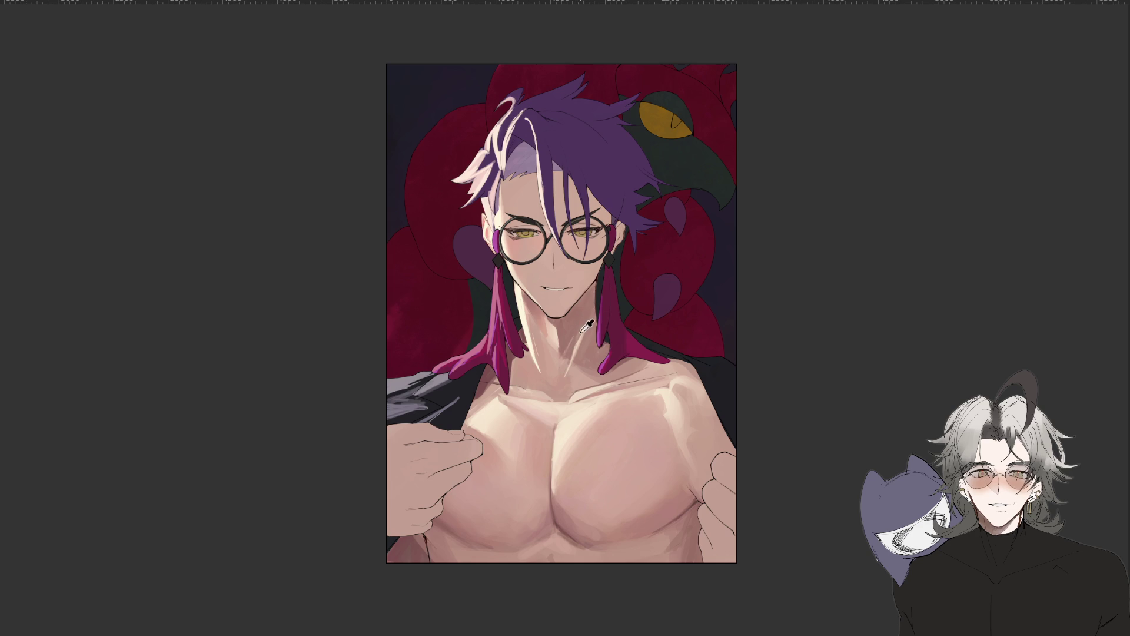
{"action": "key", "text": "alt"}
{"action": "scroll", "coordinate": [563, 361], "scroll_direction": "up", "scroll_amount": 1}
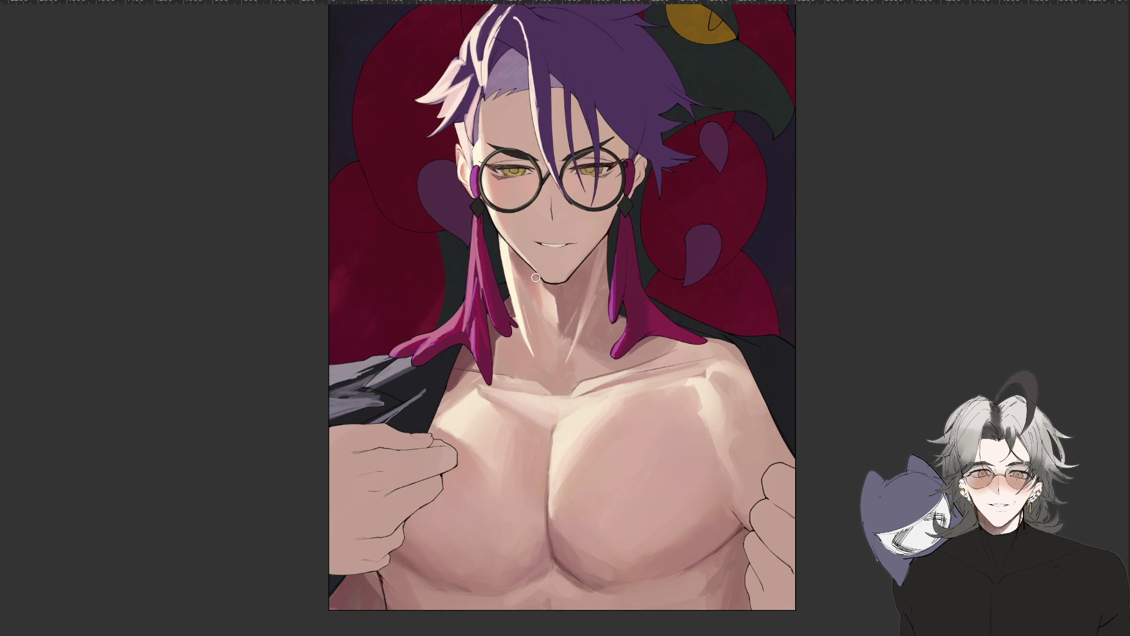
{"action": "scroll", "coordinate": [760, 346], "scroll_direction": "up", "scroll_amount": 2}
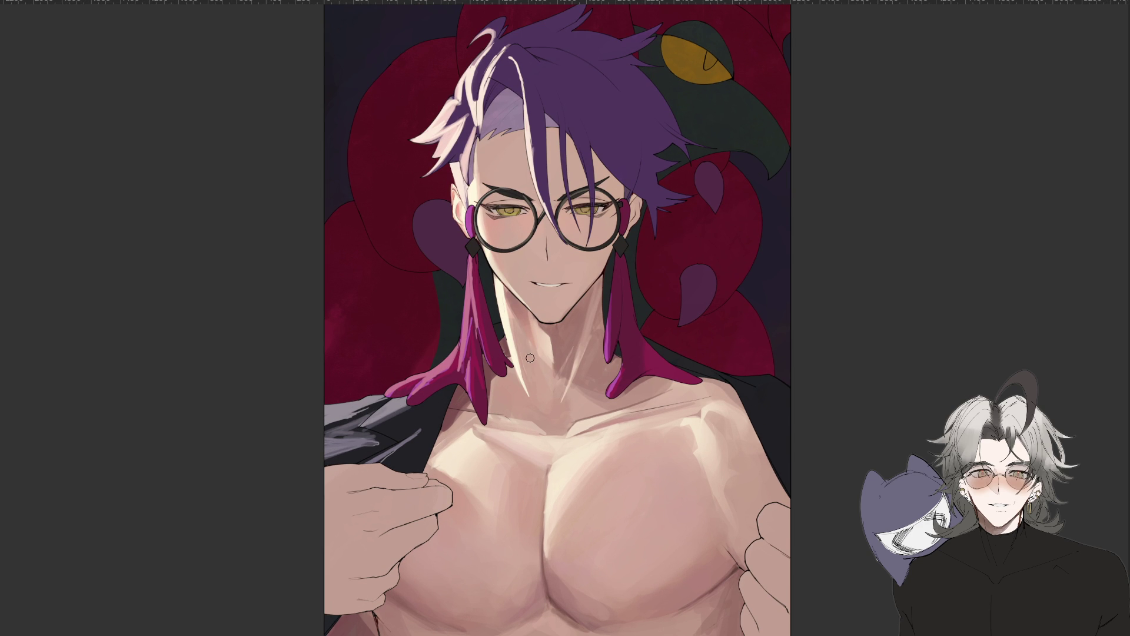
{"action": "scroll", "coordinate": [548, 405], "scroll_direction": "down", "scroll_amount": 5}
{"action": "scroll", "coordinate": [548, 405], "scroll_direction": "down", "scroll_amount": 2}
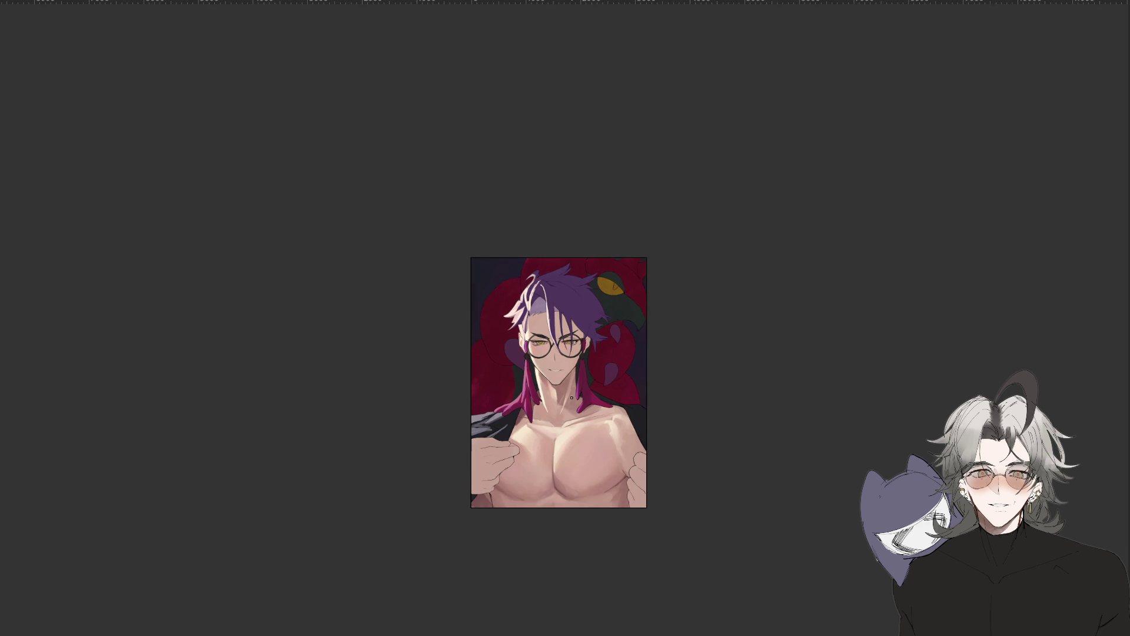
Tilt the canvas, paint a short dark stroke on the neck's left edge, then reset the view upright.
{"action": "scroll", "coordinate": [575, 399], "scroll_direction": "up", "scroll_amount": 5}
{"action": "left_click_drag", "start_coordinate": [820, 341], "coordinate": [562, 341]}
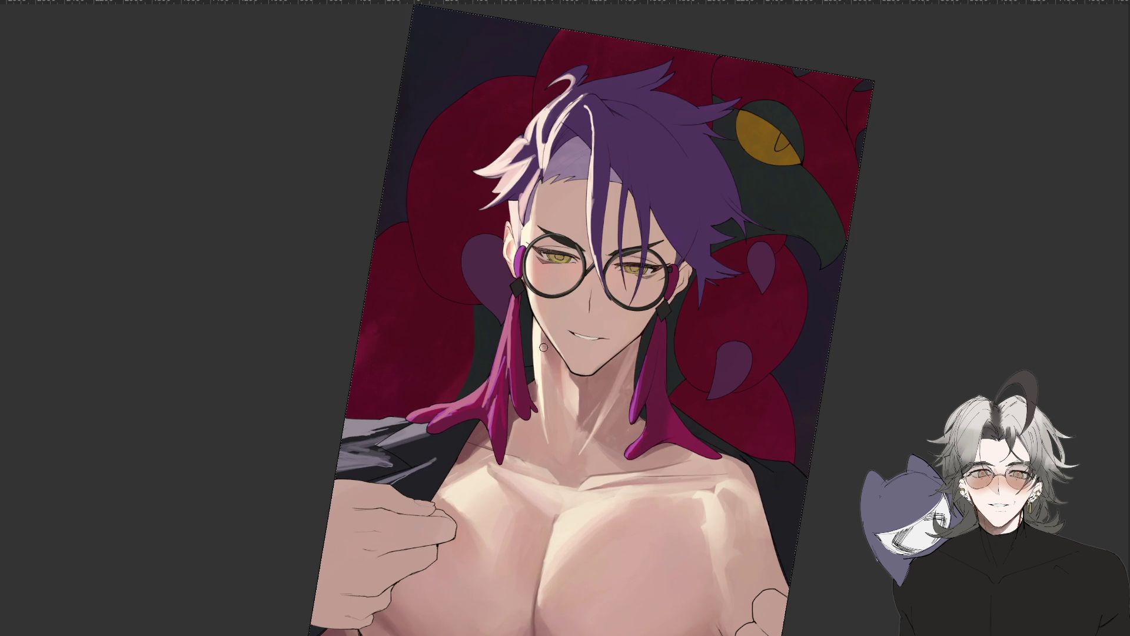
{"action": "left_click_drag", "start_coordinate": [543, 378], "coordinate": [542, 404]}
{"action": "left_click_drag", "start_coordinate": [635, 365], "coordinate": [645, 386]}
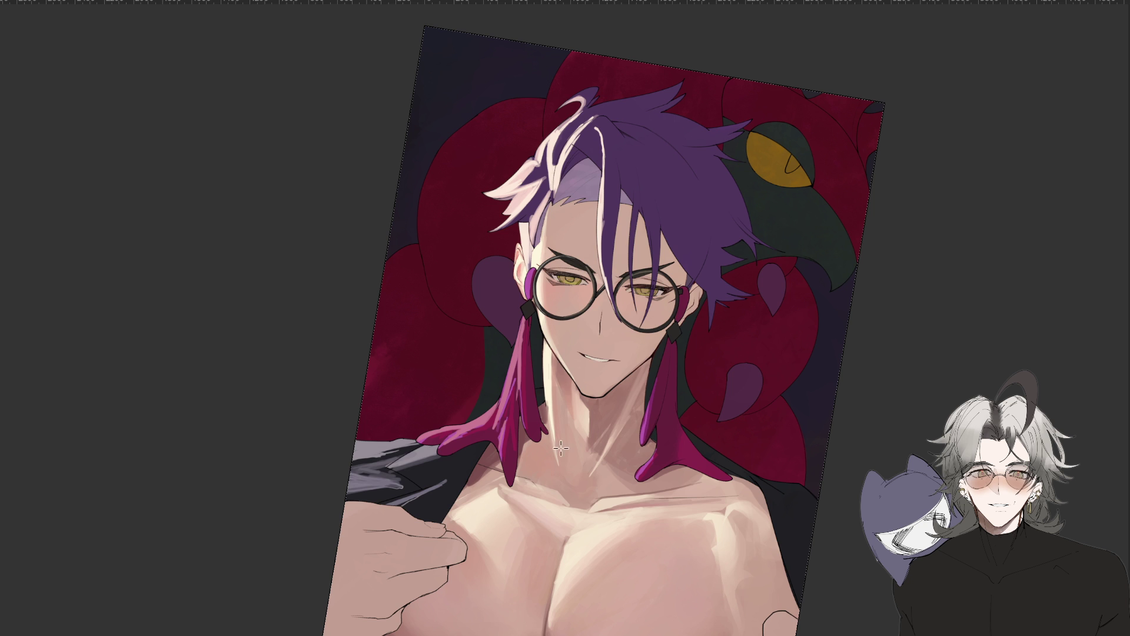
{"action": "key", "text": "minus"}
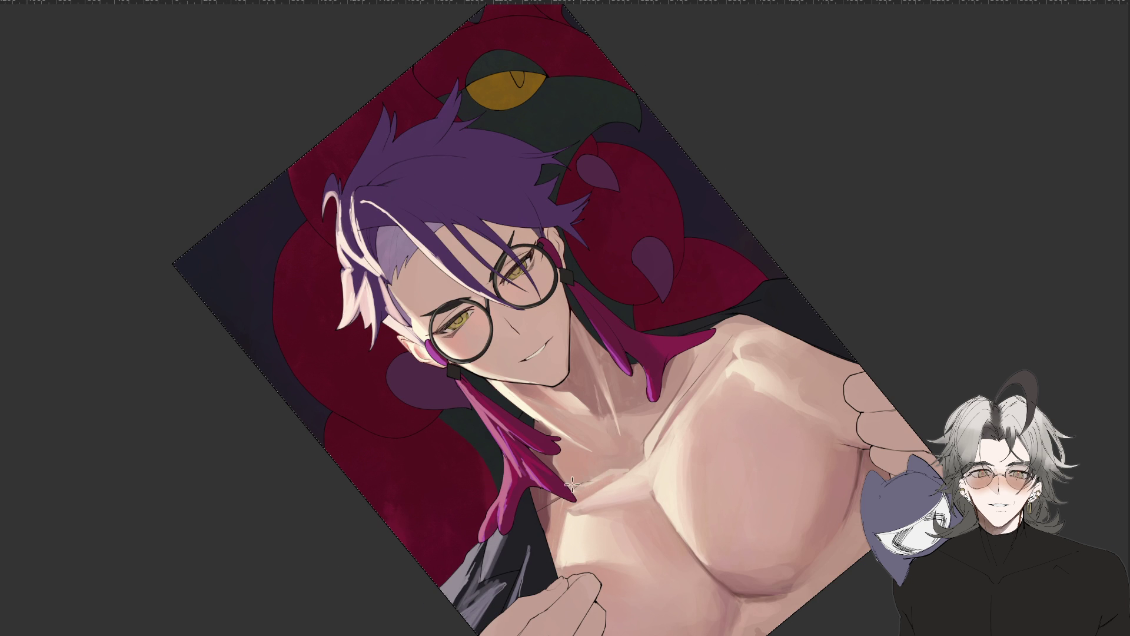
{"action": "key", "text": "minus"}
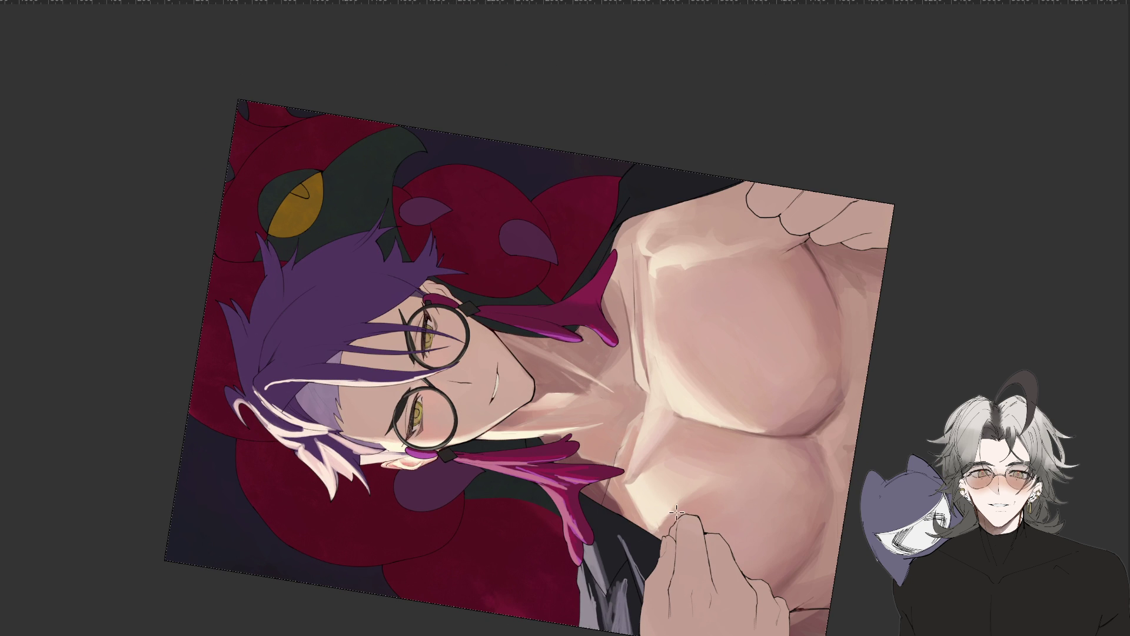
{"action": "key", "text": "minus"}
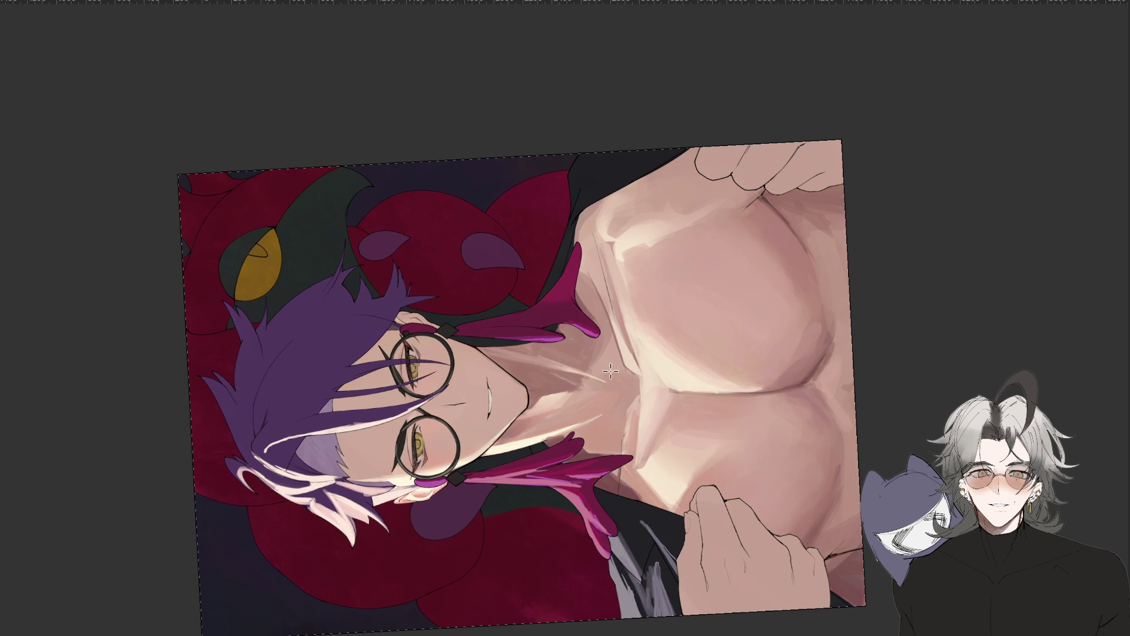
{"action": "key", "text": "Escape"}
{"action": "scroll", "coordinate": [821, 423], "scroll_direction": "down", "scroll_amount": 3}
{"action": "scroll", "coordinate": [821, 423], "scroll_direction": "up", "scroll_amount": 3}
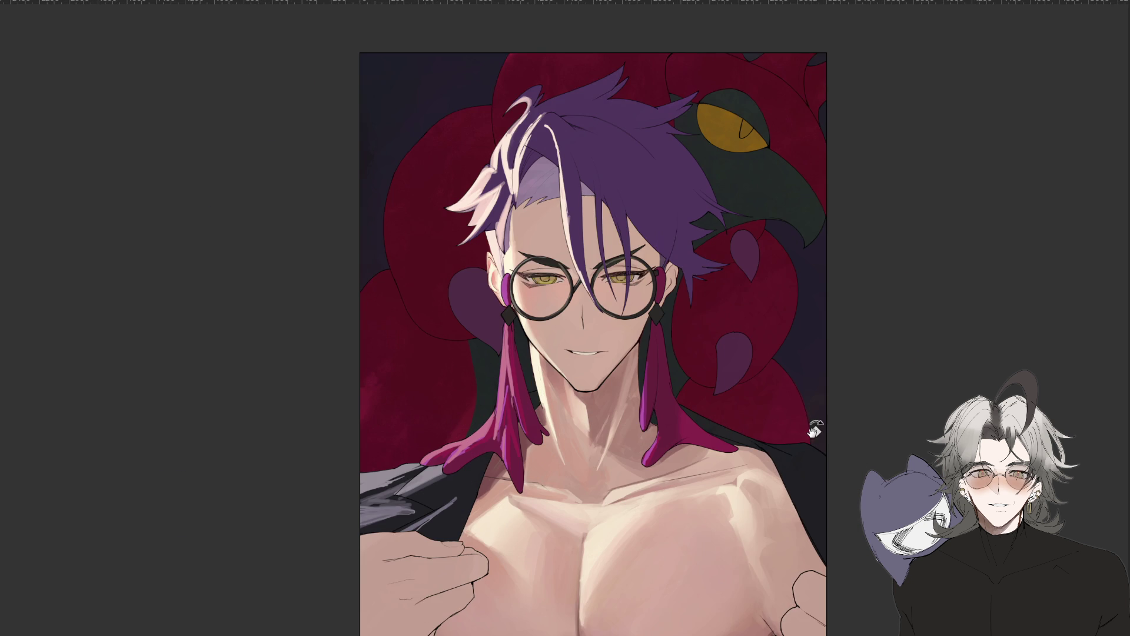
Paint a faint light stroke along the edge of the neck below the jaw.
{"action": "left_click_drag", "start_coordinate": [674, 448], "coordinate": [672, 487]}
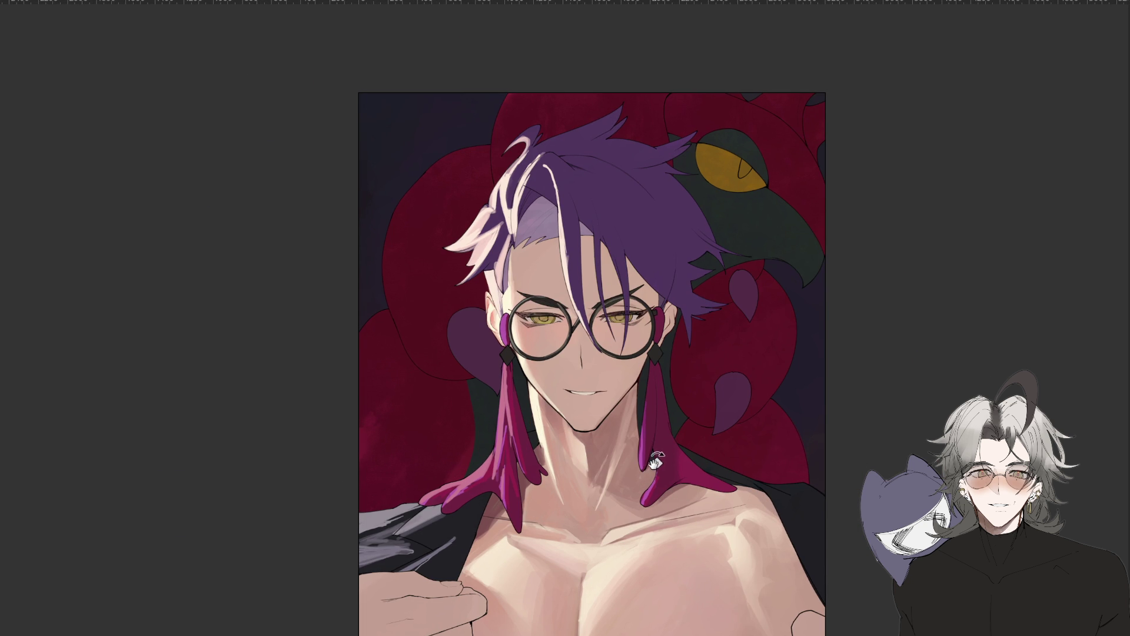
{"action": "scroll", "coordinate": [682, 469], "scroll_direction": "down", "scroll_amount": 1}
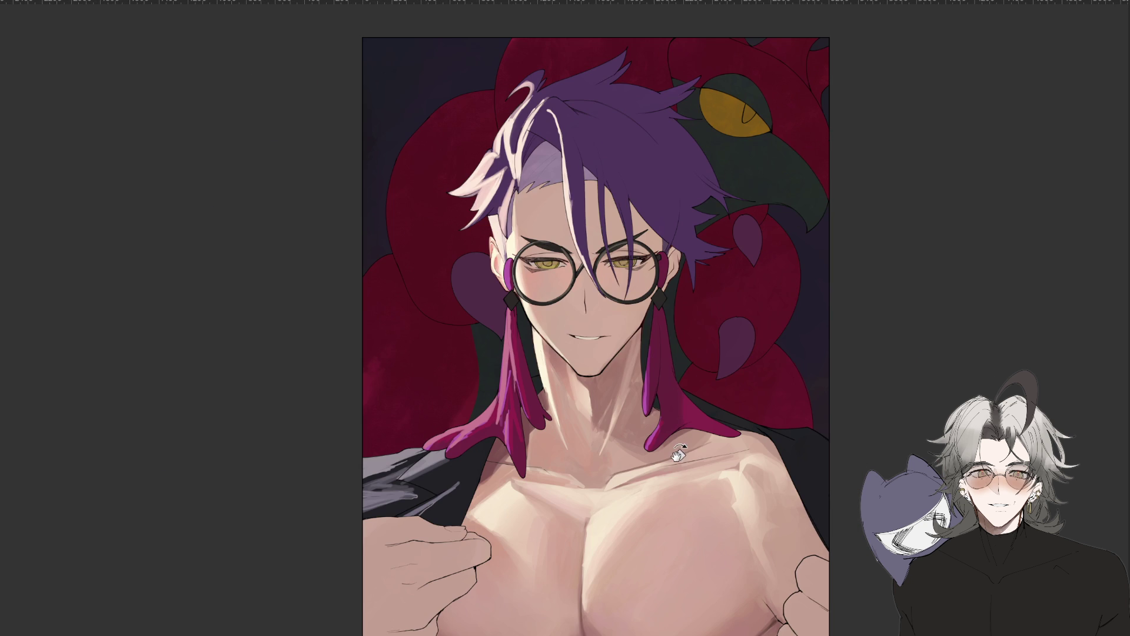
{"action": "scroll", "coordinate": [680, 453], "scroll_direction": "down", "scroll_amount": 1}
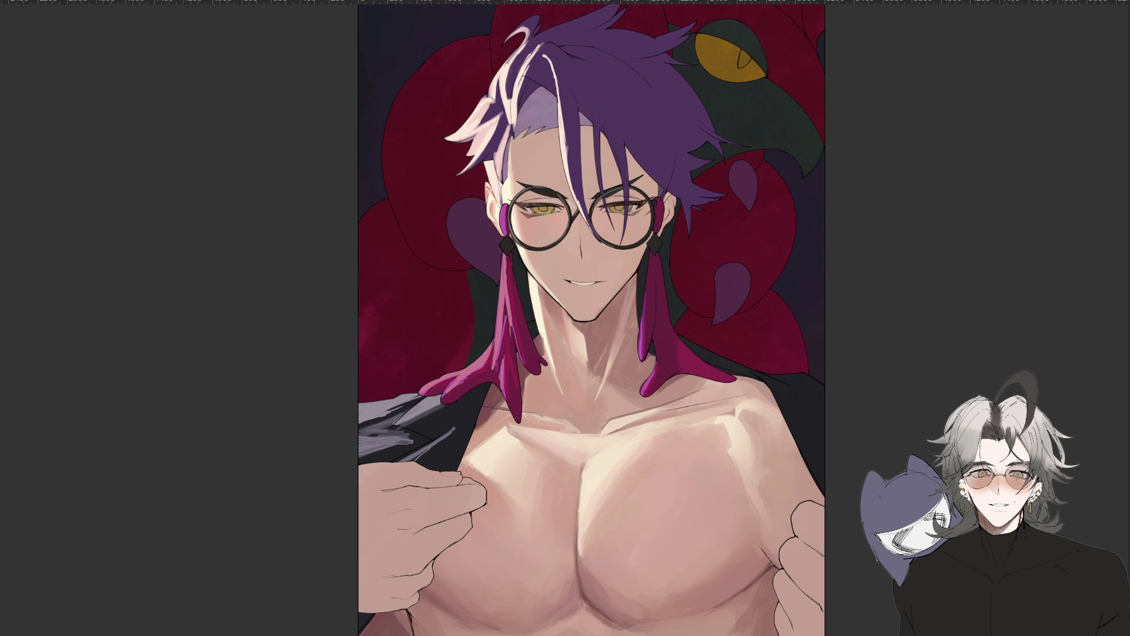
{"action": "left_click_drag", "start_coordinate": [539, 299], "coordinate": [547, 326]}
Zoom and pan in on the face and neck, then rotate the view around the face.
{"action": "key", "text": "ctrl+plus"}
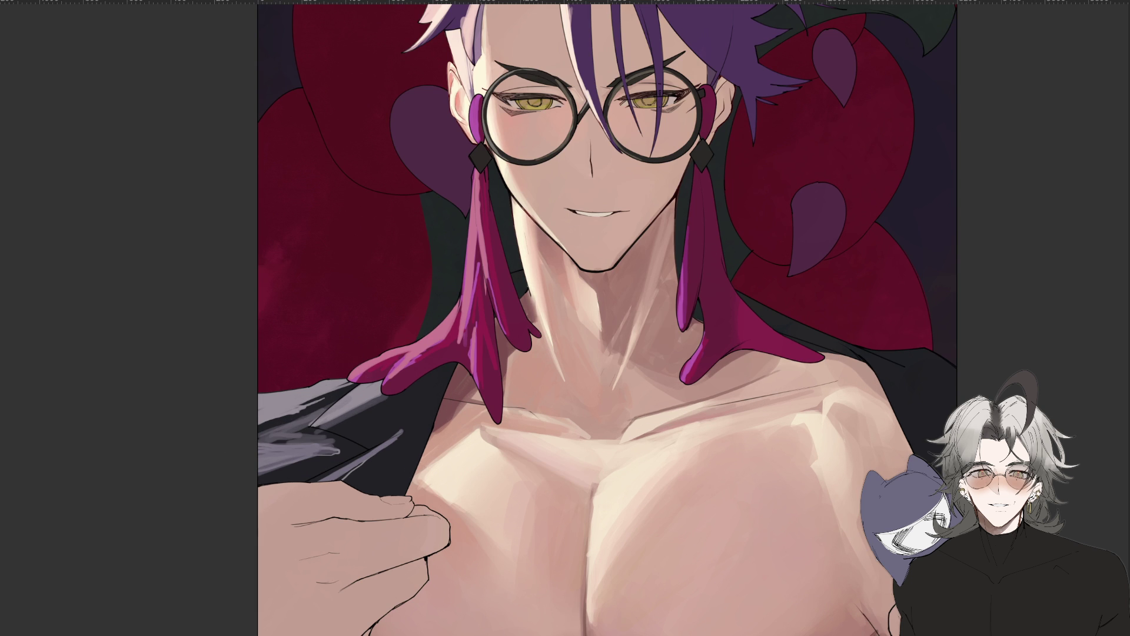
{"action": "scroll", "coordinate": [531, 259], "scroll_direction": "down", "scroll_amount": 5}
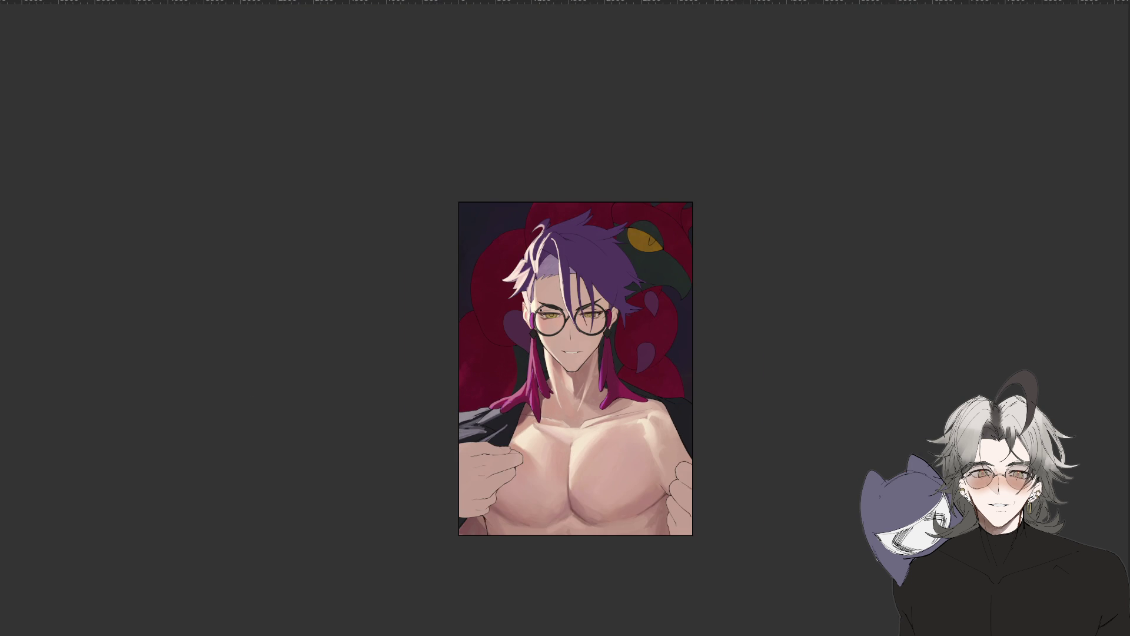
{"action": "scroll", "coordinate": [541, 309], "scroll_direction": "up", "scroll_amount": 2}
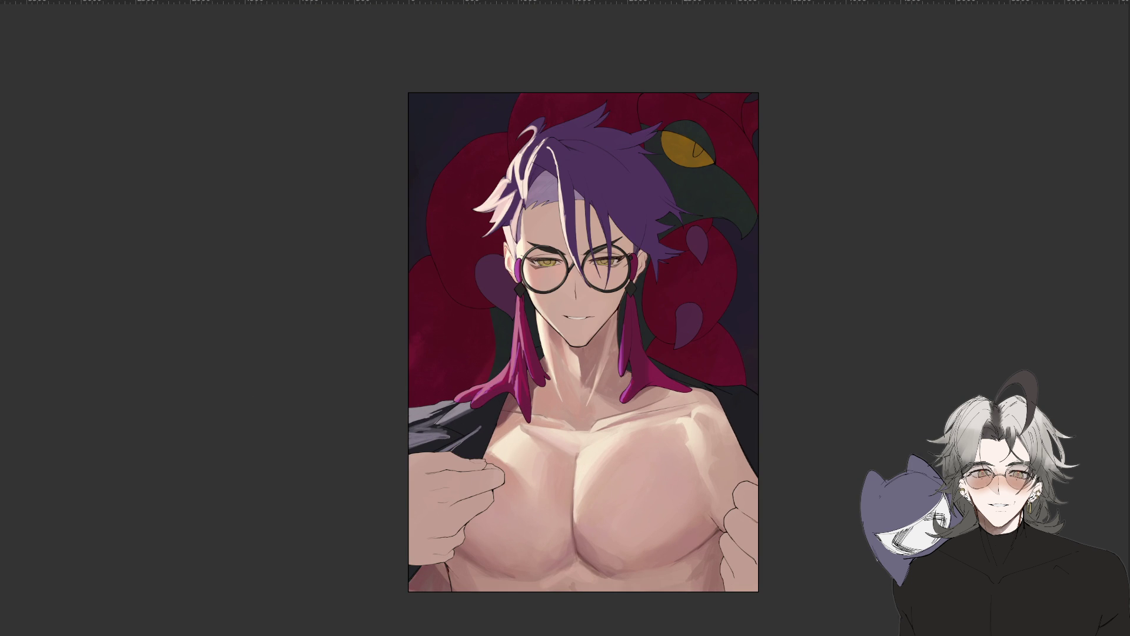
{"action": "scroll", "coordinate": [573, 398], "scroll_direction": "down", "scroll_amount": 2}
{"action": "scroll", "coordinate": [573, 397], "scroll_direction": "down", "scroll_amount": 1}
{"action": "scroll", "coordinate": [573, 398], "scroll_direction": "up", "scroll_amount": 1}
{"action": "scroll", "coordinate": [565, 412], "scroll_direction": "up", "scroll_amount": 3}
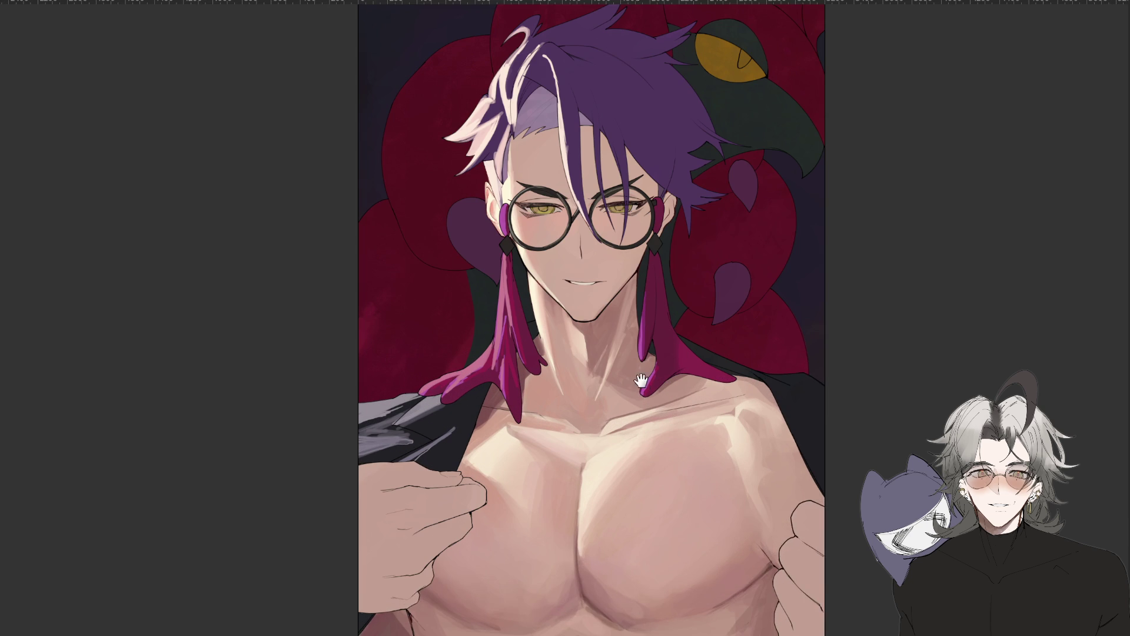
{"action": "left_click_drag", "start_coordinate": [640, 380], "coordinate": [627, 416]}
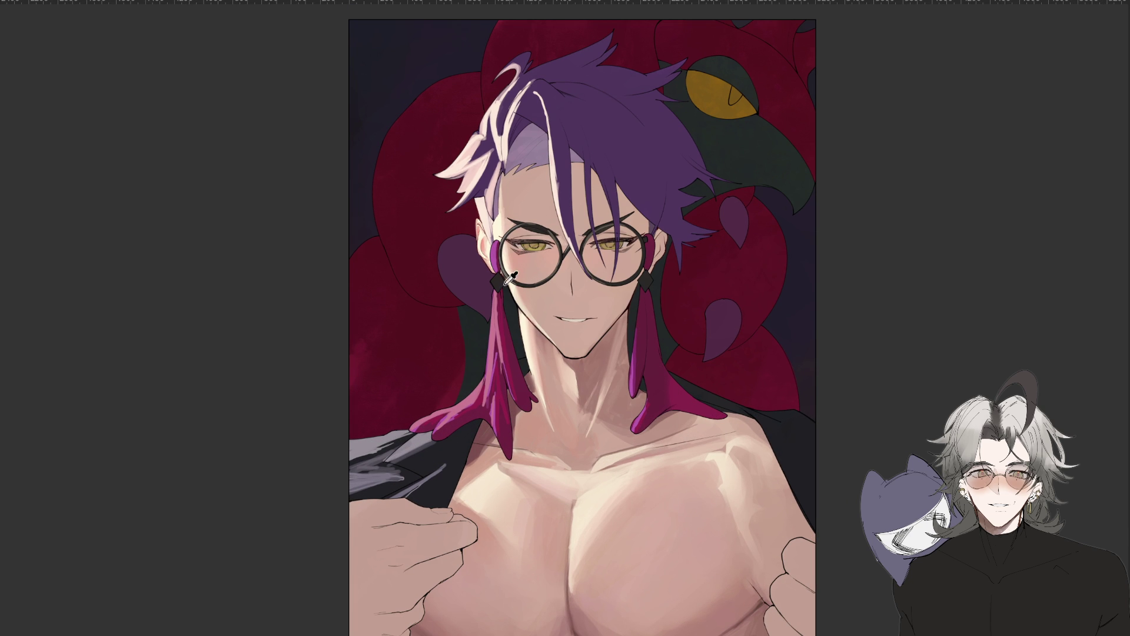
{"action": "scroll", "coordinate": [516, 290], "scroll_direction": "up", "scroll_amount": 1}
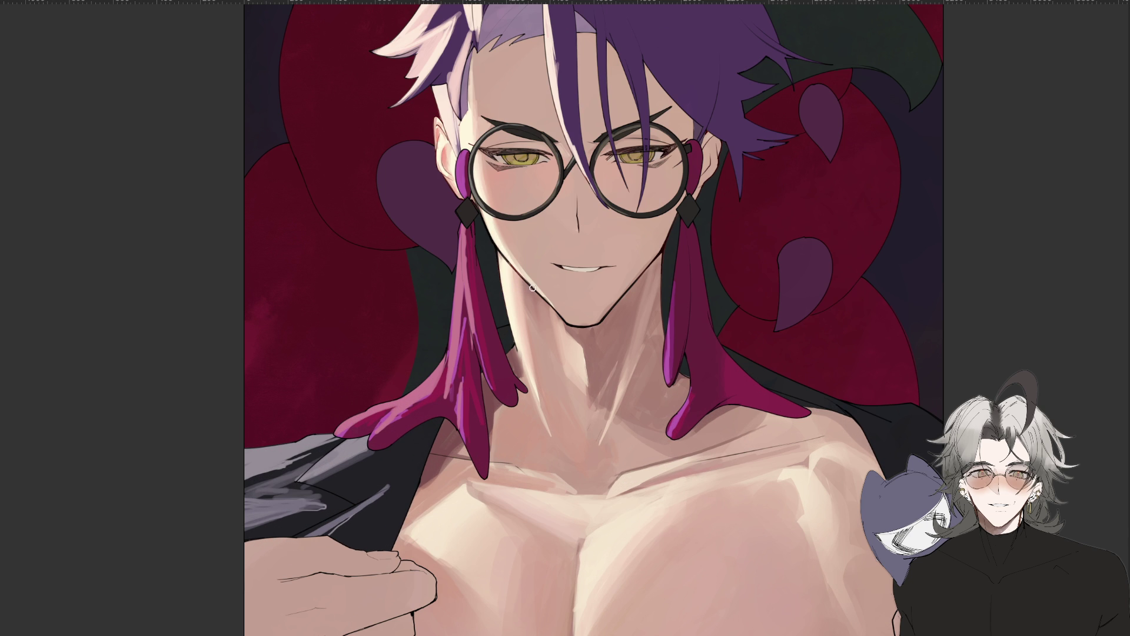
{"action": "scroll", "coordinate": [571, 331], "scroll_direction": "down", "scroll_amount": 2}
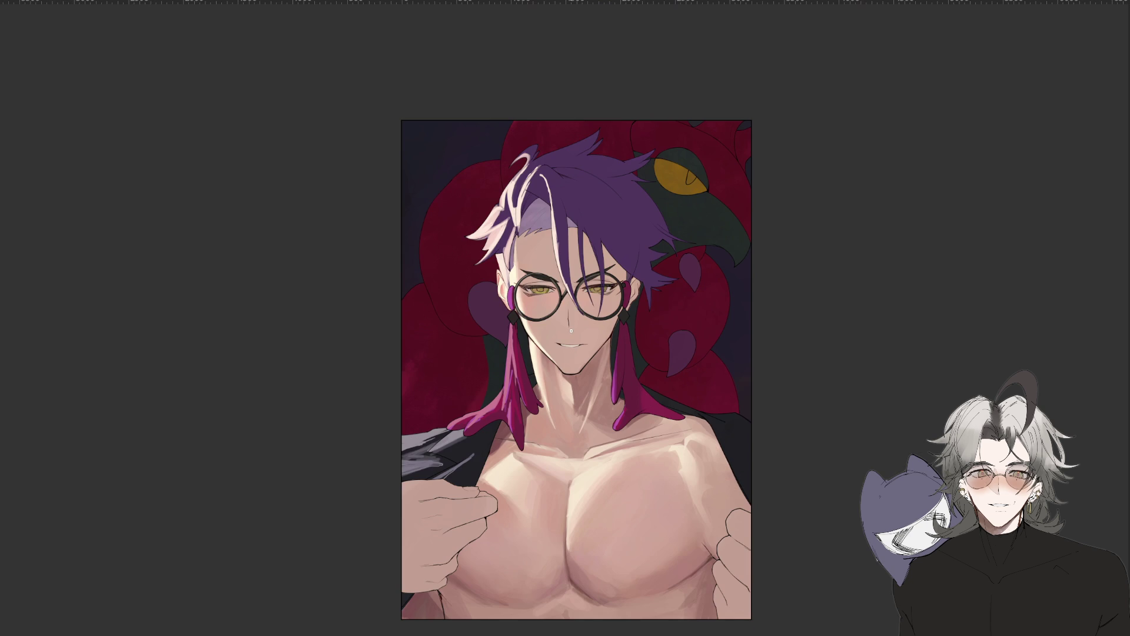
{"action": "scroll", "coordinate": [571, 331], "scroll_direction": "up", "scroll_amount": 1}
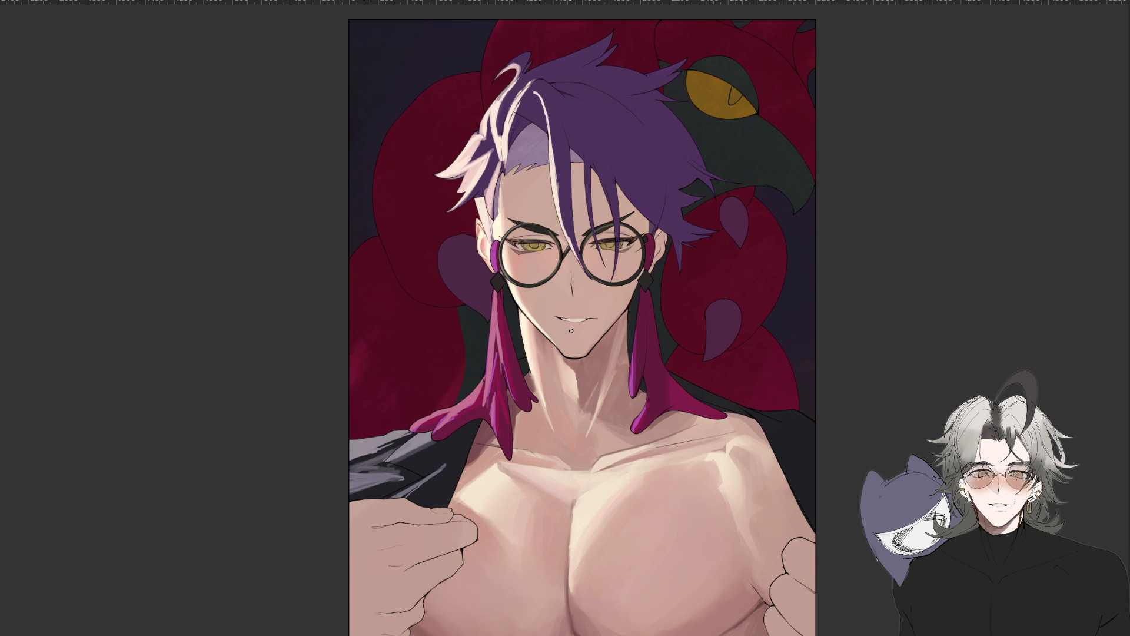
{"action": "scroll", "coordinate": [571, 331], "scroll_direction": "up", "scroll_amount": 2}
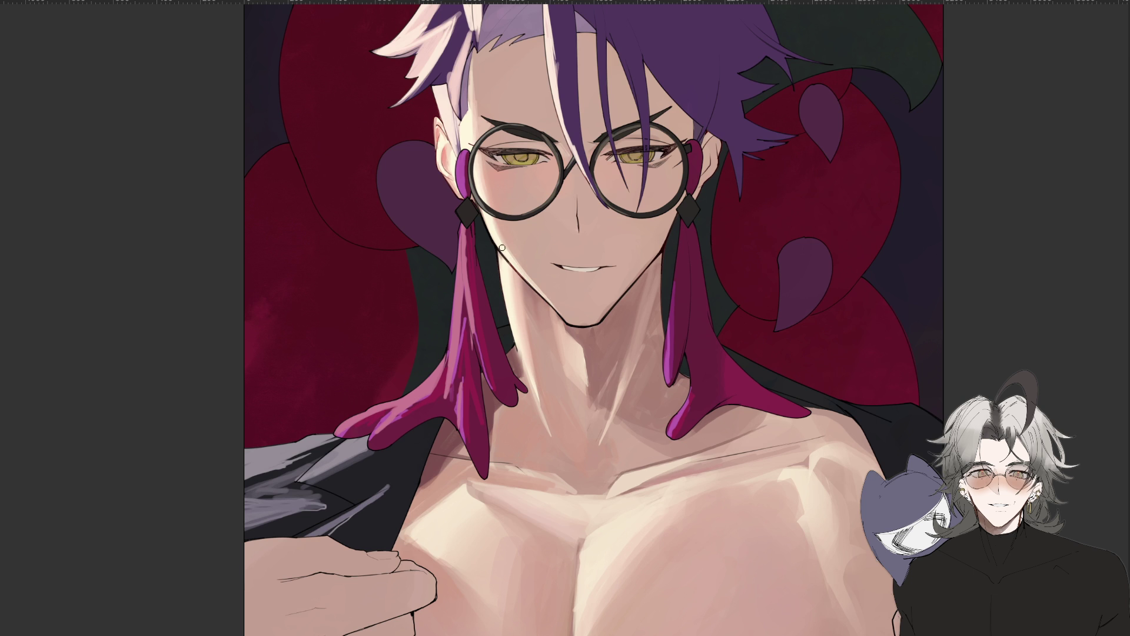
{"action": "key", "text": "ctrl+minus"}
{"action": "key", "text": "ctrl+plus"}
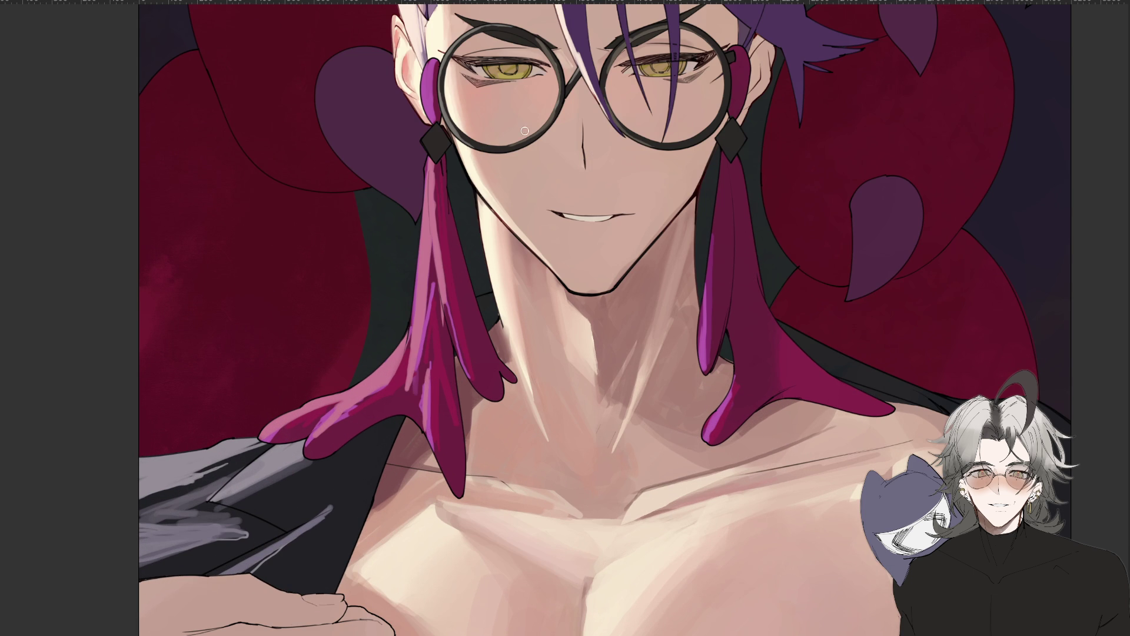
{"action": "scroll", "coordinate": [536, 266], "scroll_direction": "up", "scroll_amount": 3}
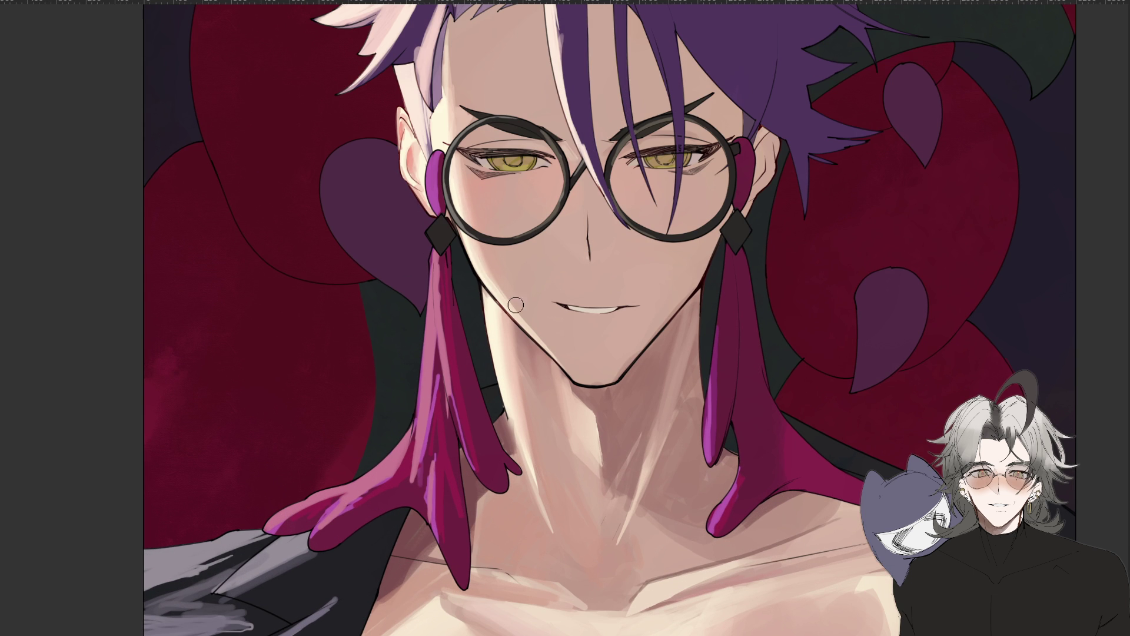
{"action": "left_click_drag", "start_coordinate": [475, 200], "coordinate": [437, 298]}
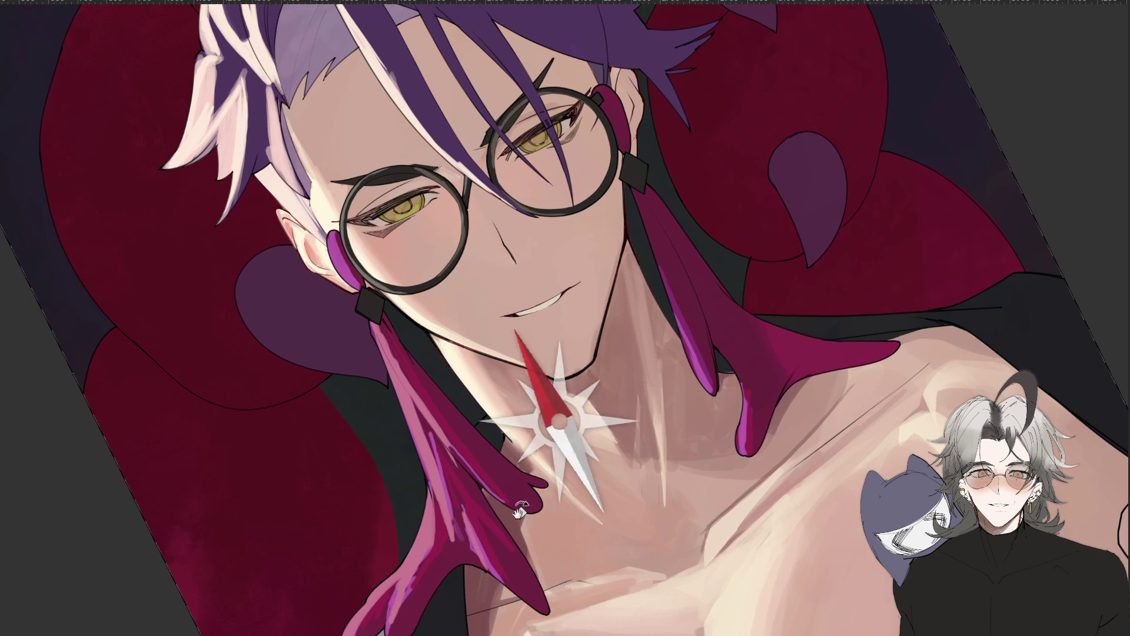
Rotate the upside-down portrait back to nearly upright and zoom out to the whole artwork.
{"action": "key", "text": "v"}
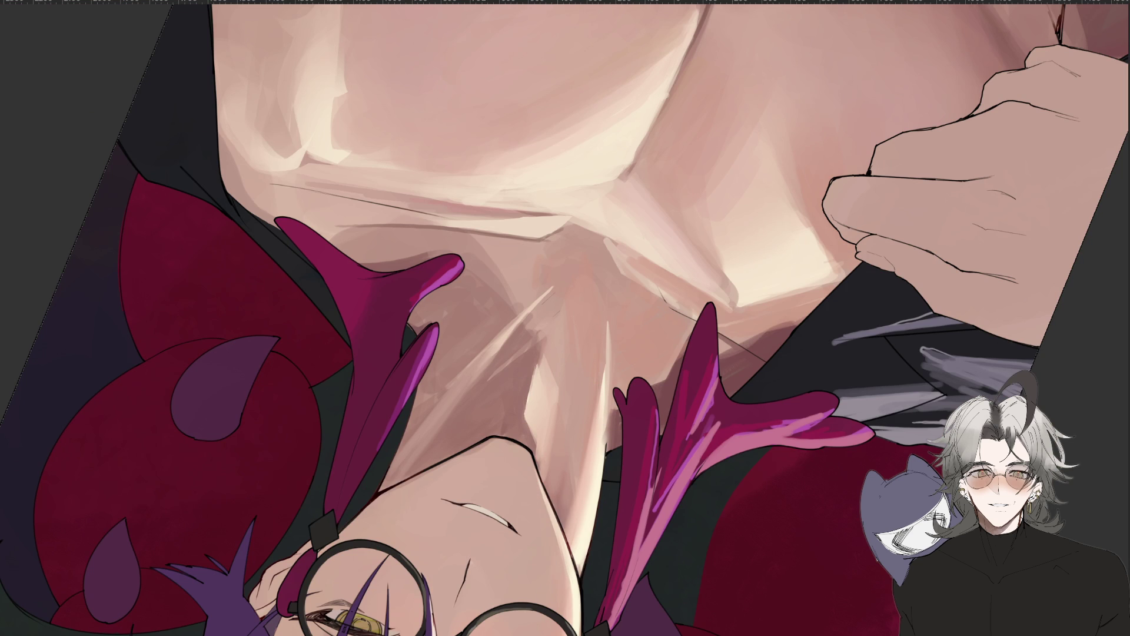
{"action": "left_click_drag", "start_coordinate": [677, 353], "coordinate": [699, 371]}
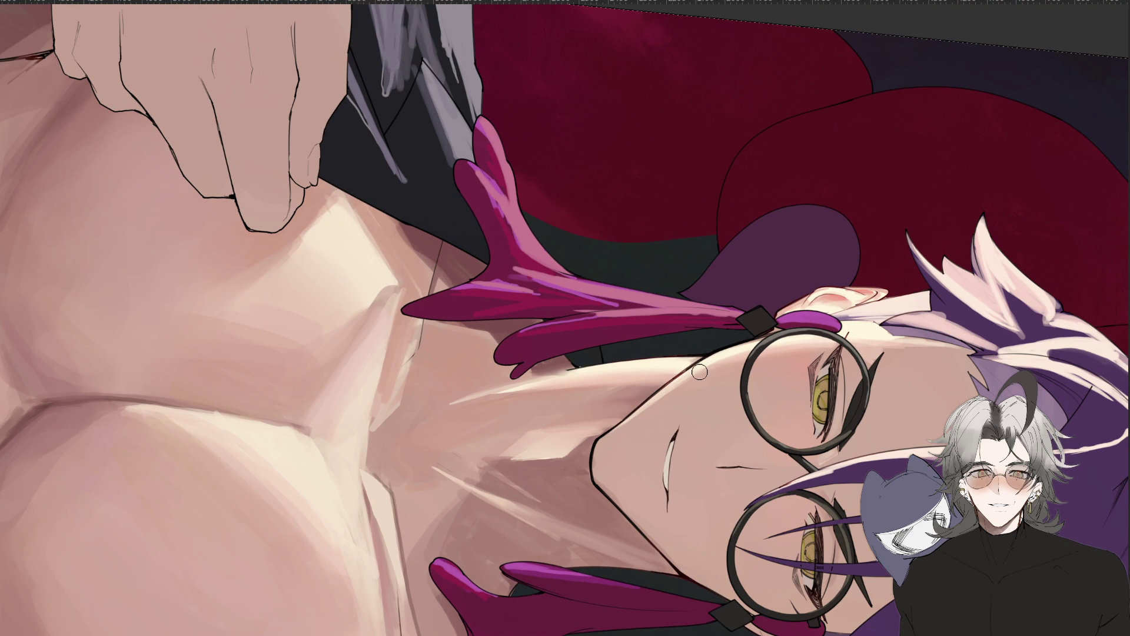
{"action": "left_click_drag", "start_coordinate": [675, 383], "coordinate": [680, 237]}
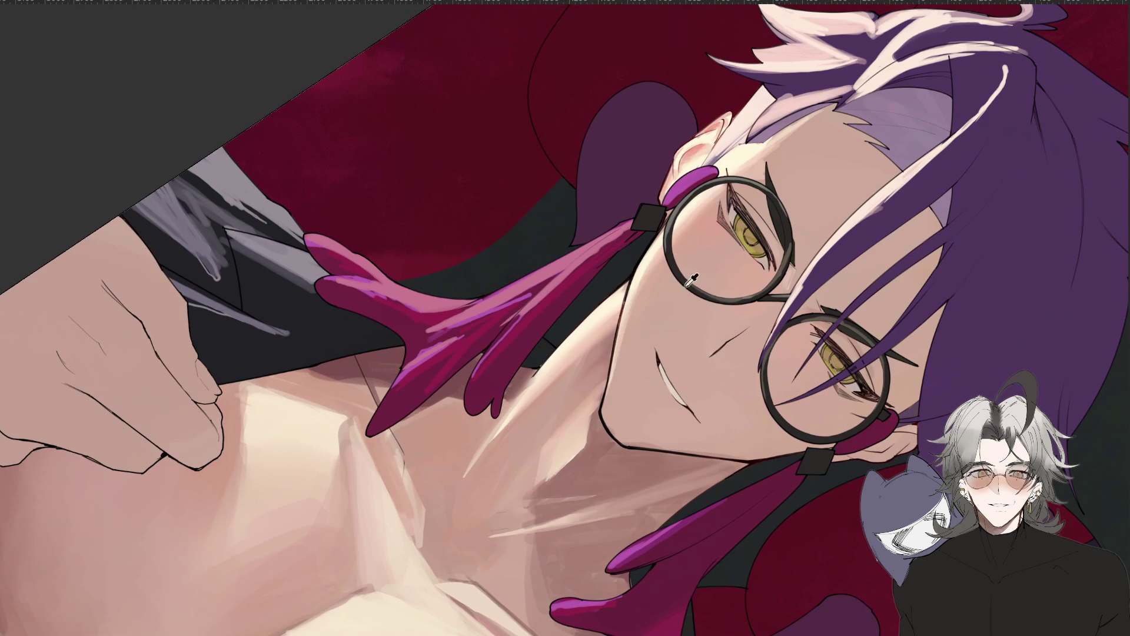
{"action": "left_click_drag", "start_coordinate": [484, 573], "coordinate": [550, 219]}
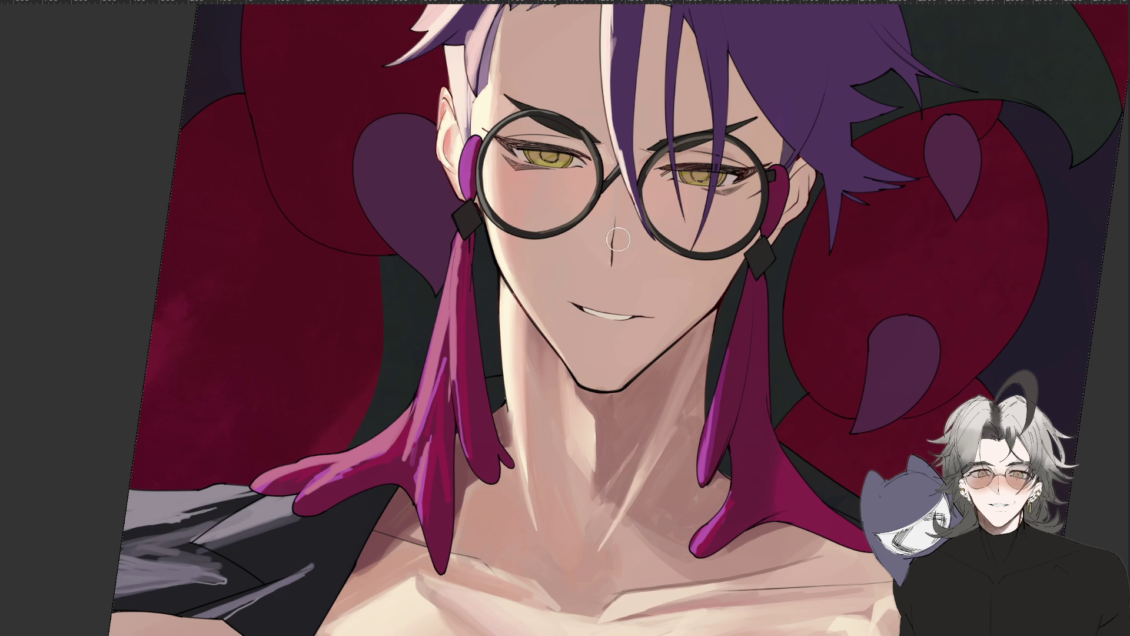
{"action": "key", "text": "ctrl+minus"}
{"action": "key", "text": "ctrl+minus"}
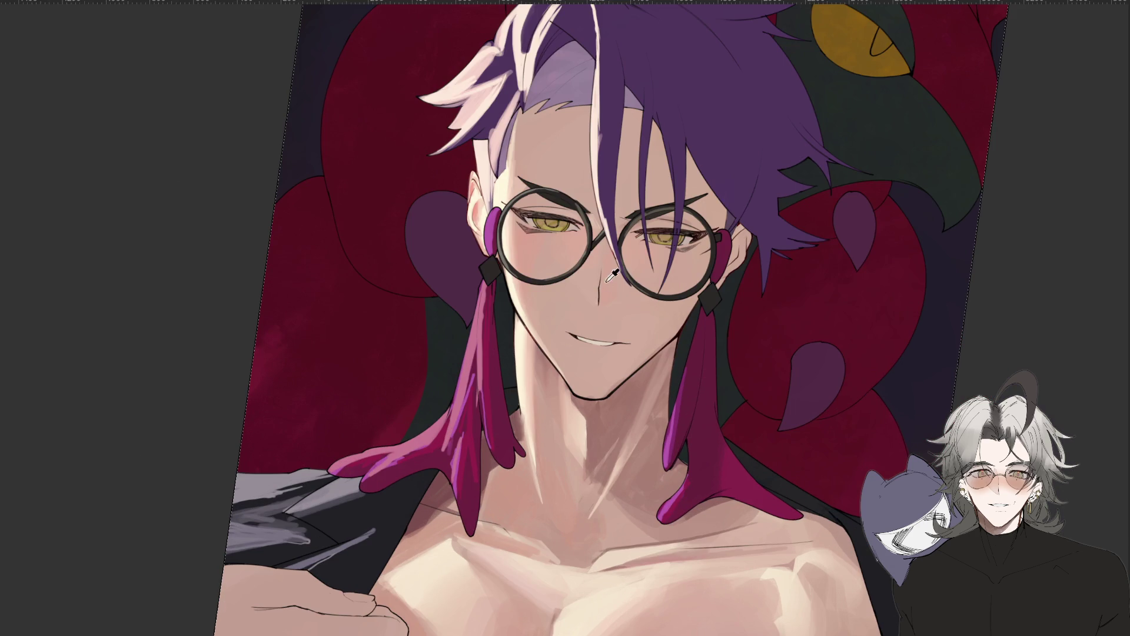
{"action": "key", "text": "ctrl+minus"}
Reset the view rotation, zoom in, and paint a darker, thicker chin line.
{"action": "key", "text": "Escape"}
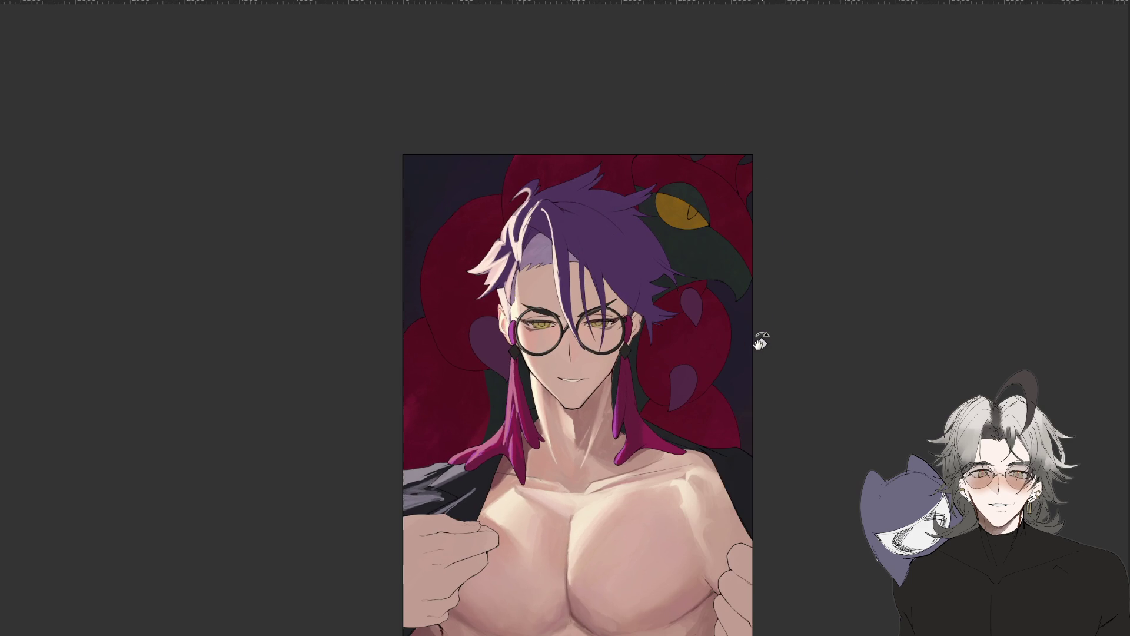
{"action": "key", "text": "ctrl+plus"}
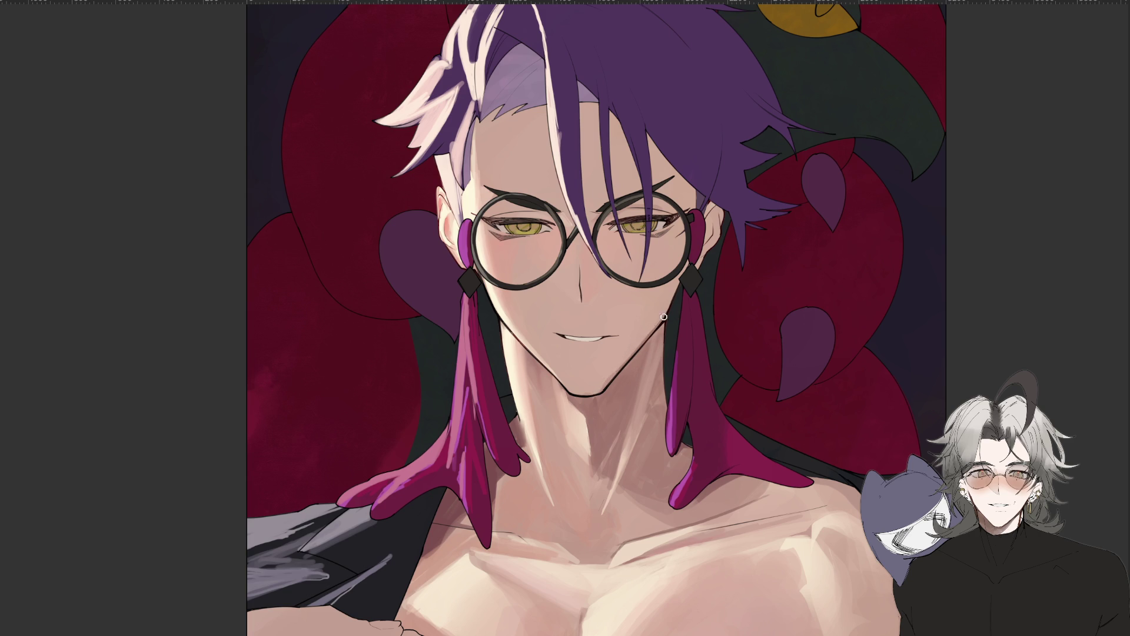
{"action": "left_click_drag", "start_coordinate": [585, 393], "coordinate": [568, 389]}
{"action": "key", "text": "ctrl+plus"}
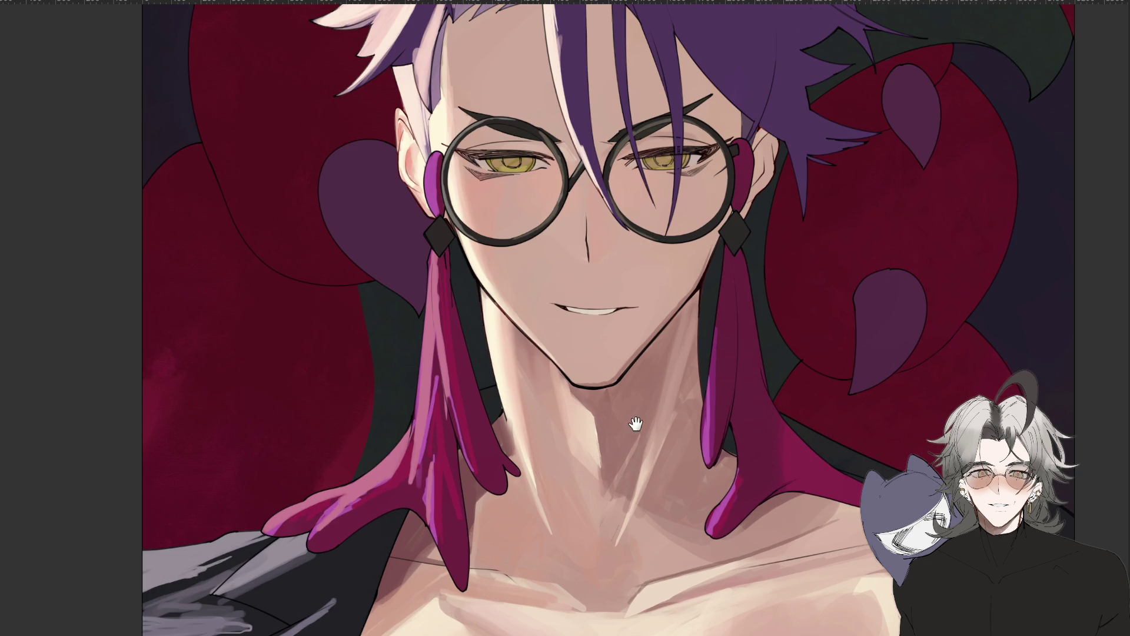
{"action": "left_click_drag", "start_coordinate": [626, 424], "coordinate": [621, 428]}
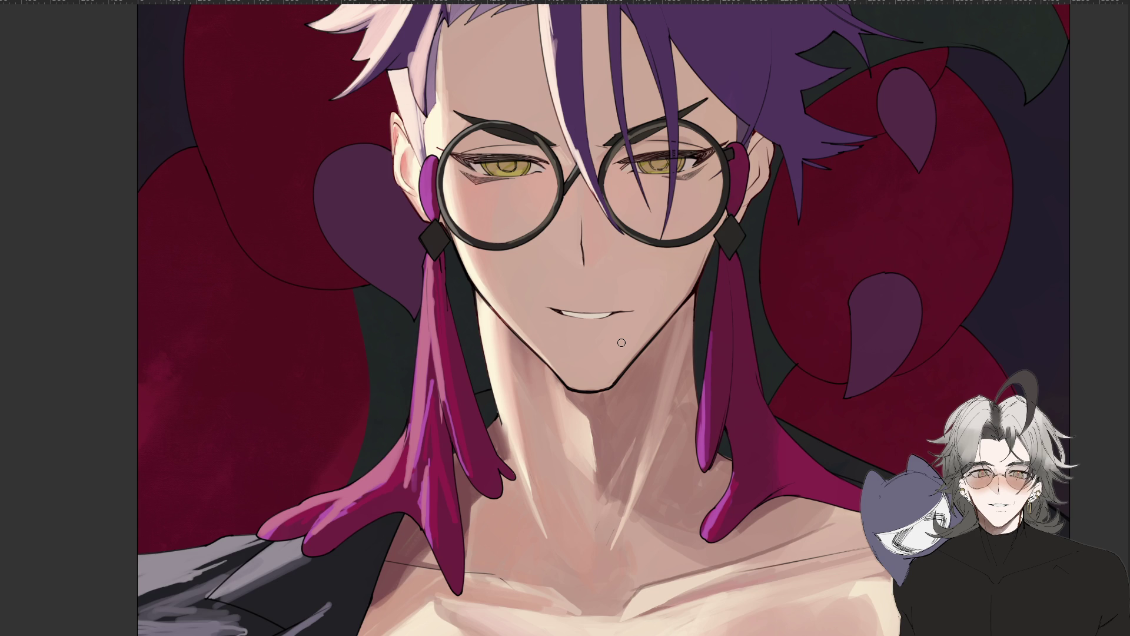
Check the chin by mirroring the view, fitting the artwork, and turning the head sideways.
{"action": "scroll", "coordinate": [621, 342], "scroll_direction": "down", "scroll_amount": 1}
{"action": "scroll", "coordinate": [670, 326], "scroll_direction": "up", "scroll_amount": 2}
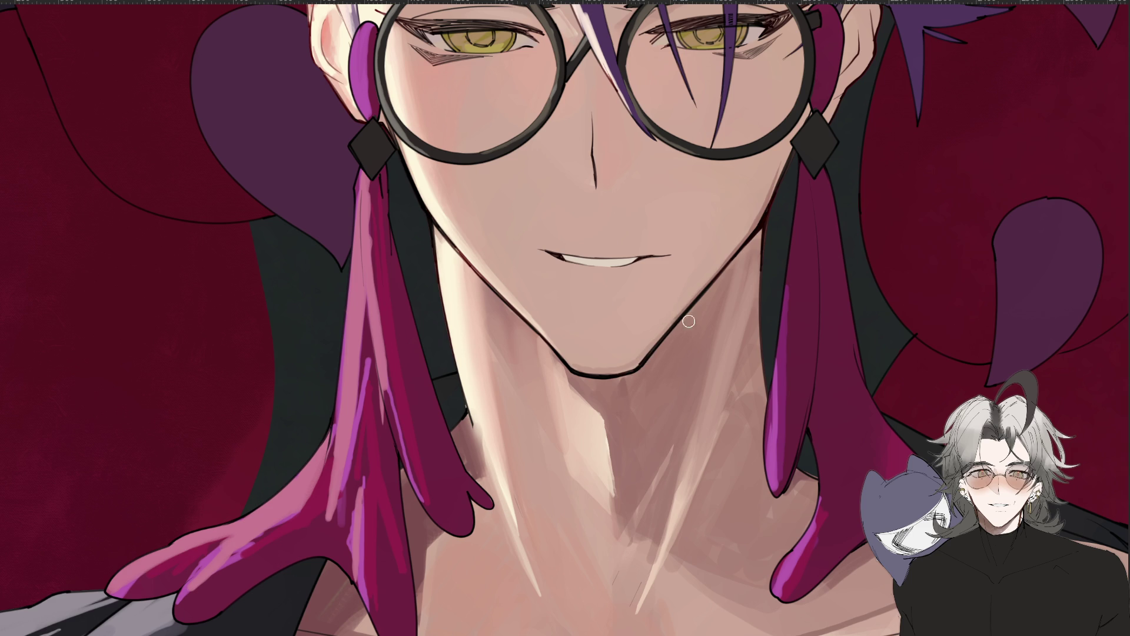
{"action": "key", "text": "m"}
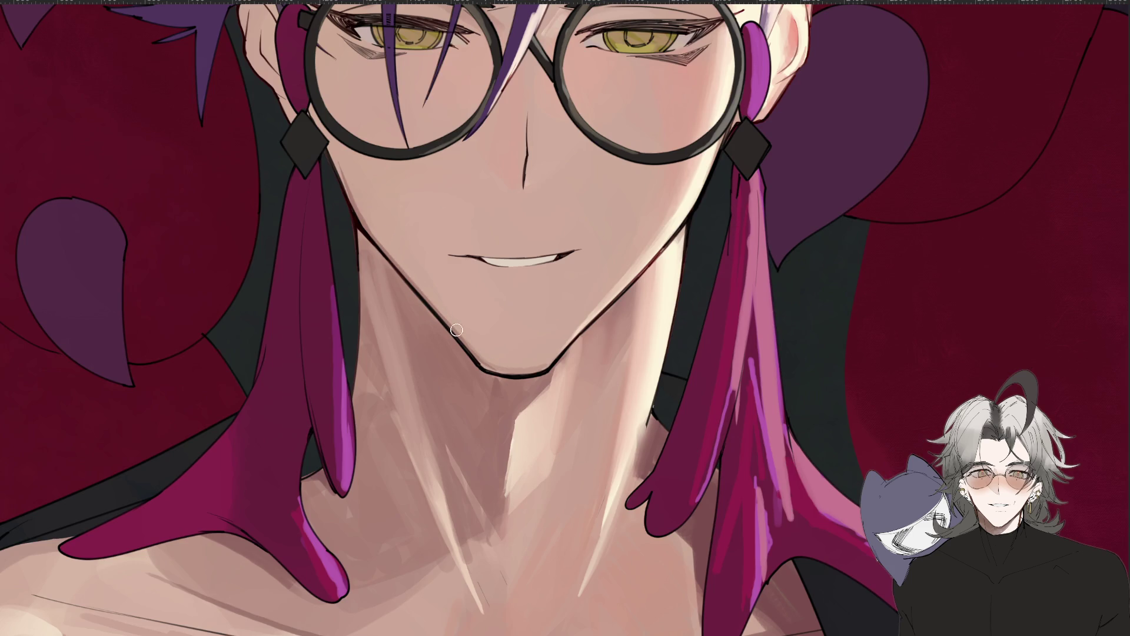
{"action": "key", "text": "ctrl+0"}
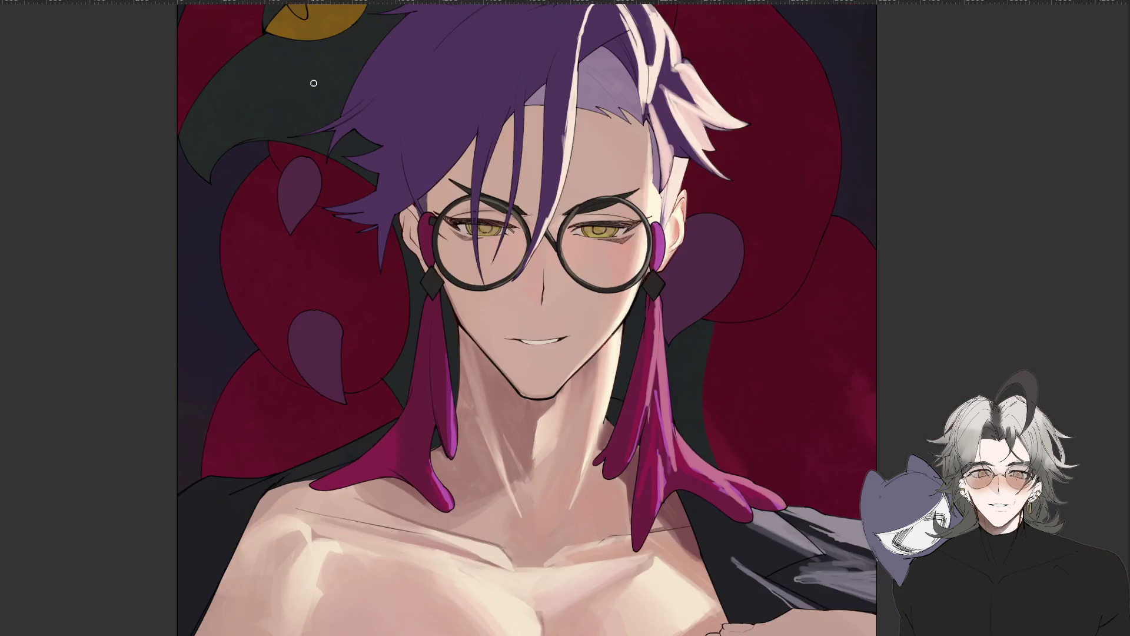
{"action": "key", "text": "m"}
{"action": "scroll", "coordinate": [736, 288], "scroll_direction": "up", "scroll_amount": 5}
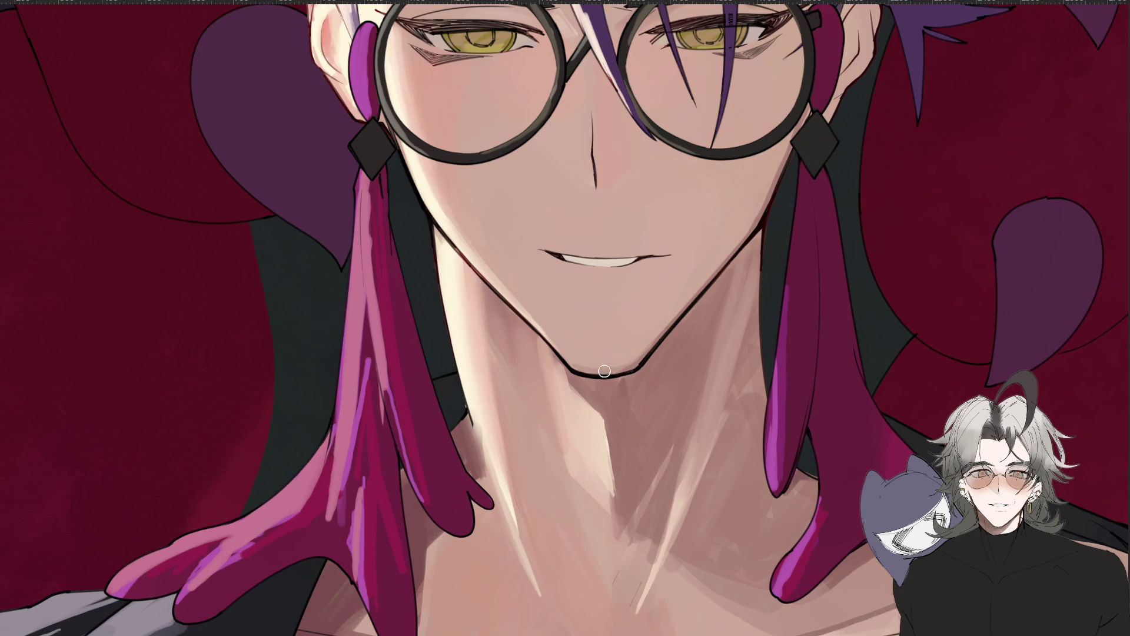
{"action": "key", "text": "-"}
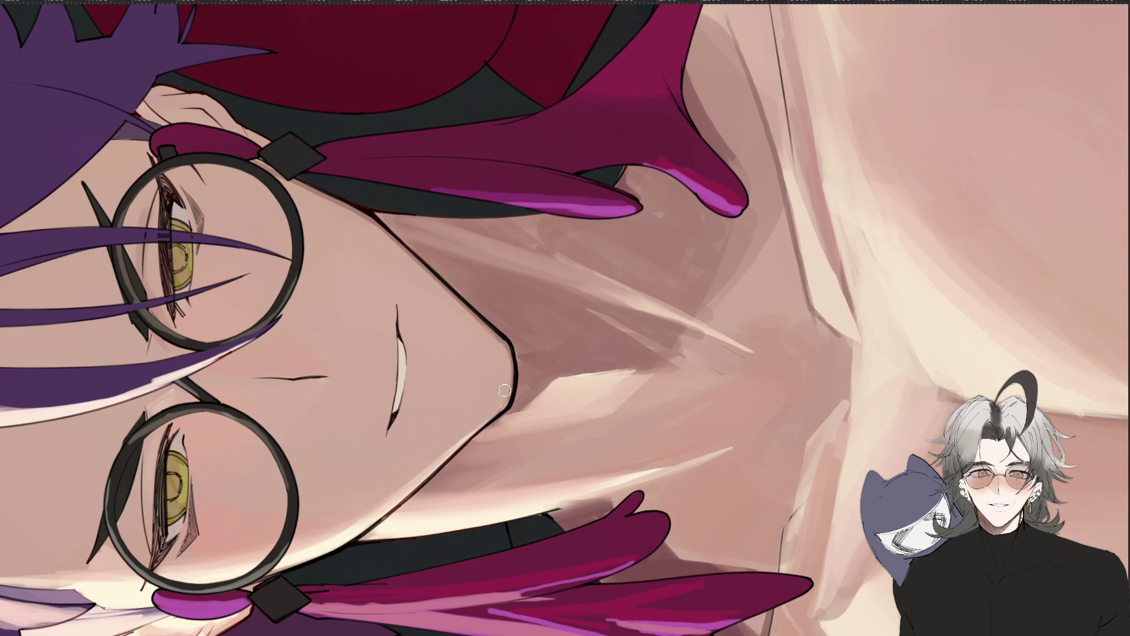
{"action": "mouse_move", "coordinate": [398, 627]}
{"action": "left_mouse_down"}
{"action": "mouse_move", "coordinate": [577, 620]}
{"action": "mouse_move", "coordinate": [648, 549]}
{"action": "left_mouse_up"}
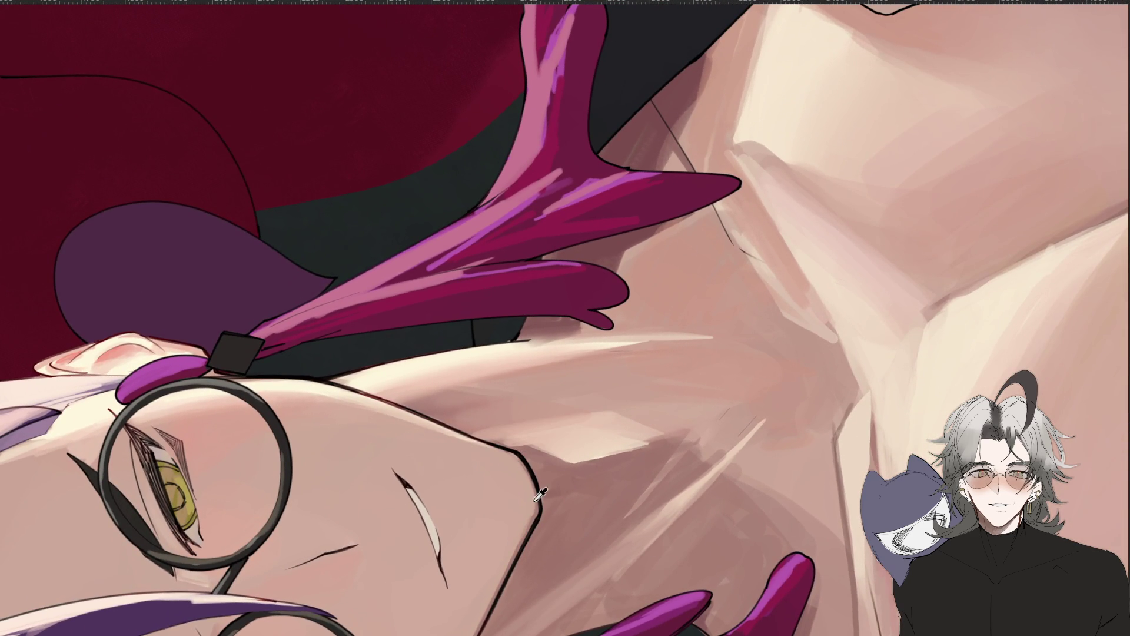
{"action": "left_click_drag", "start_coordinate": [537, 495], "coordinate": [570, 517]}
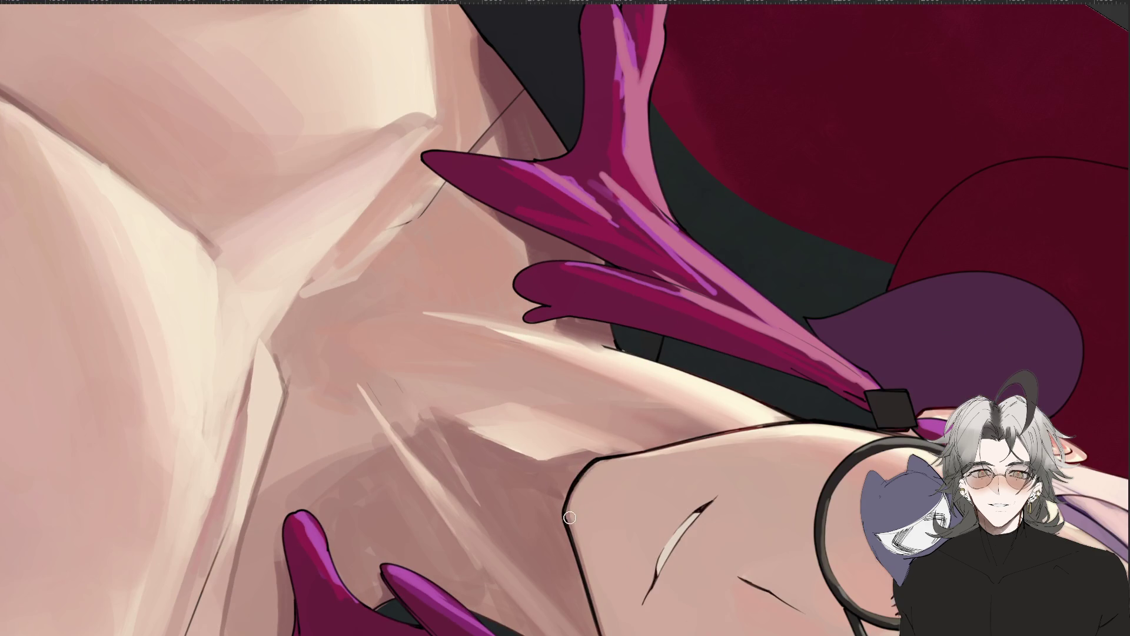
{"action": "left_click_drag", "start_coordinate": [573, 492], "coordinate": [725, 465]}
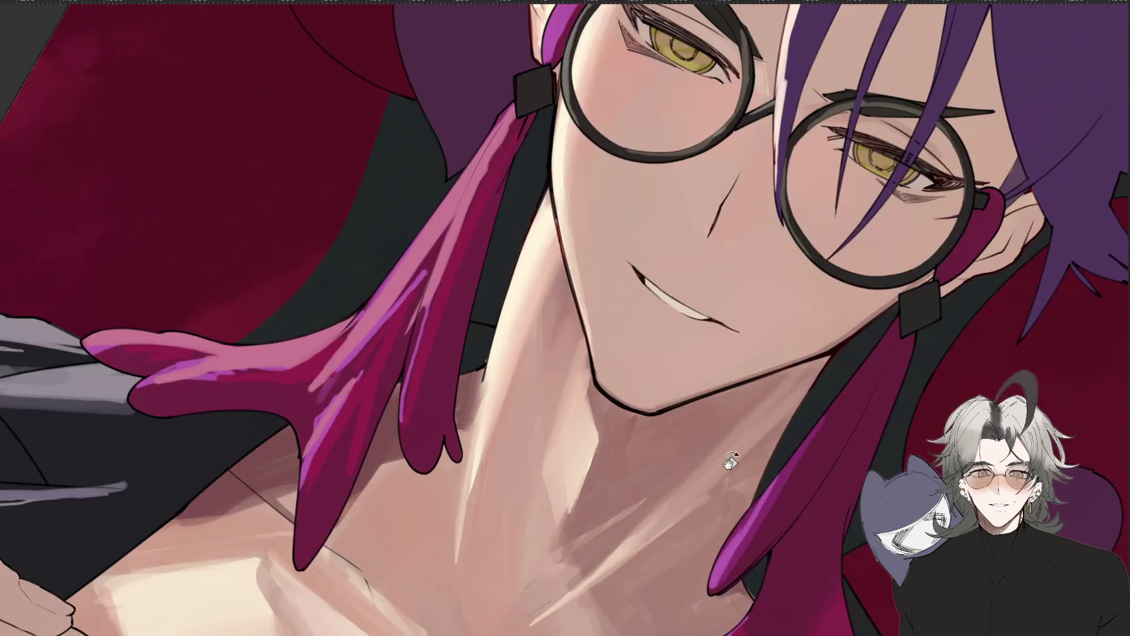
{"action": "key", "text": "ctrl+0"}
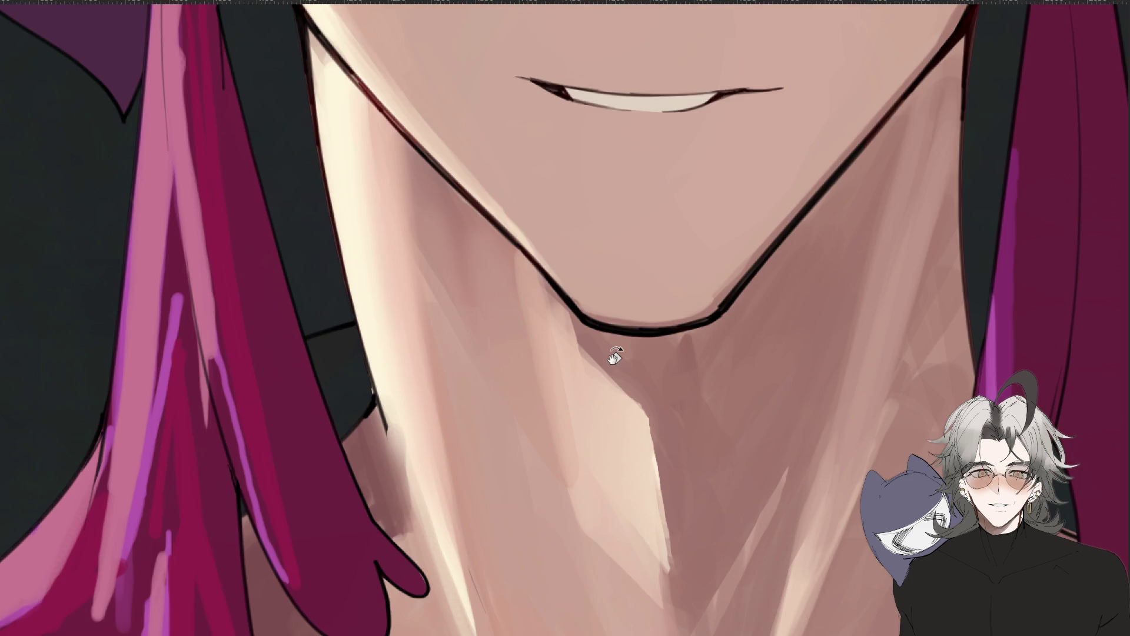
{"action": "scroll", "coordinate": [614, 356], "scroll_direction": "down", "scroll_amount": 5}
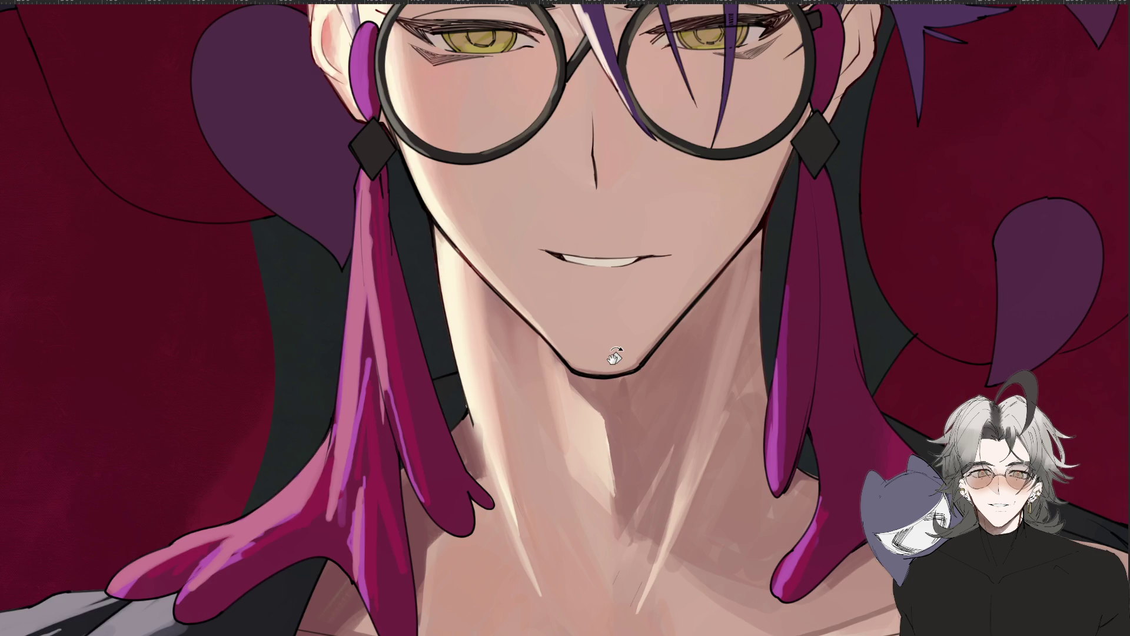
Paint a faint soft shadow just below the lower lip, viewing the face at a slight tilt.
{"action": "left_click_drag", "start_coordinate": [618, 353], "coordinate": [606, 467]}
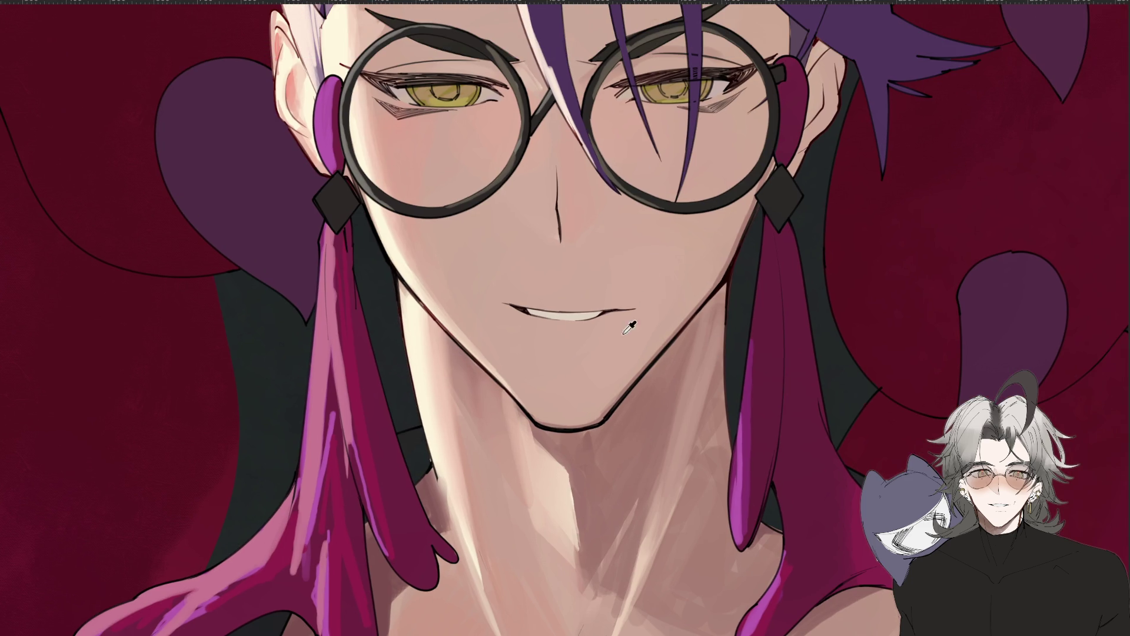
{"action": "mouse_move", "coordinate": [581, 347]}
{"action": "left_mouse_down"}
{"action": "mouse_move", "coordinate": [546, 346]}
{"action": "mouse_move", "coordinate": [577, 350]}
{"action": "left_mouse_up"}
{"action": "key", "text": "ctrl+0"}
{"action": "scroll", "coordinate": [528, 398], "scroll_direction": "up", "scroll_amount": 5}
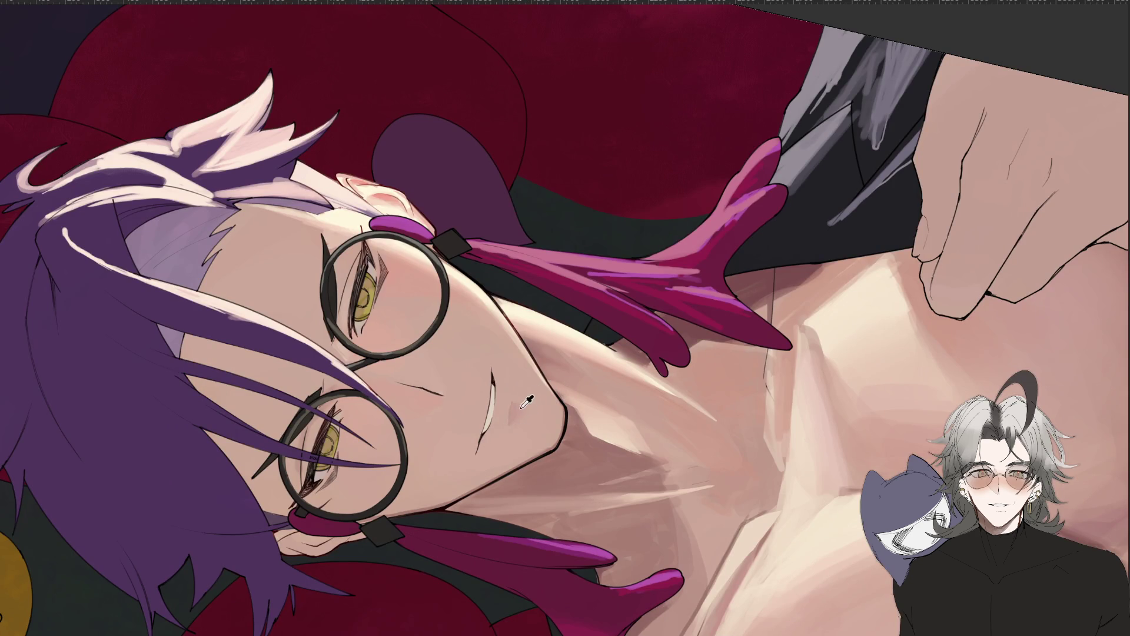
{"action": "key", "text": "ctrl+0"}
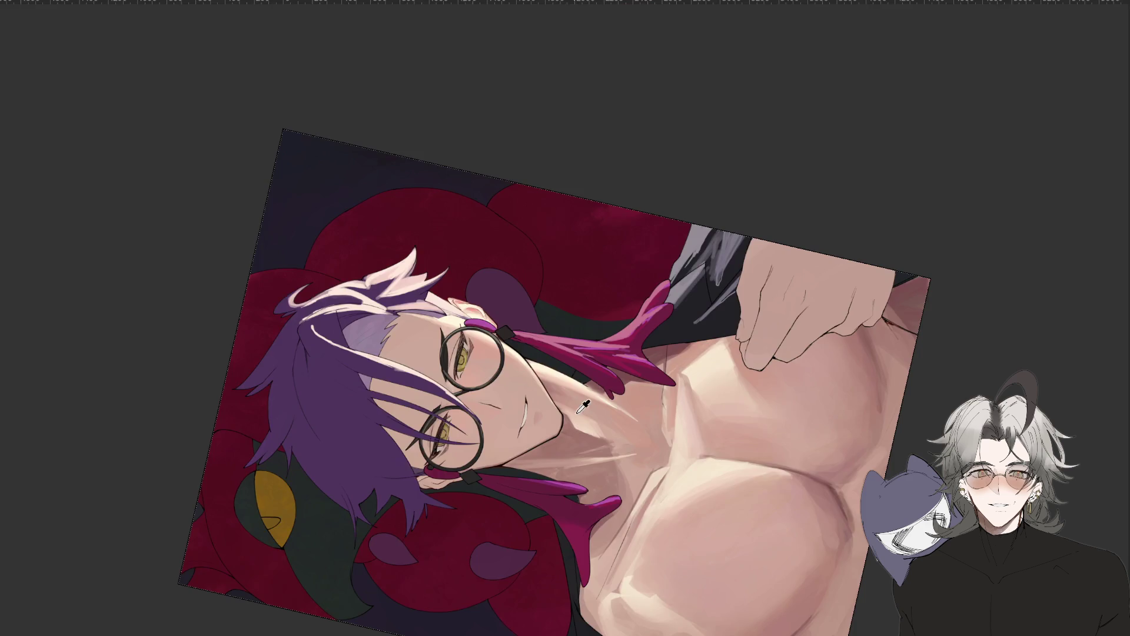
Check the lip shadow by rotating the view both ways, mirroring it, and turning it upright.
{"action": "left_click_drag", "start_coordinate": [606, 435], "coordinate": [539, 380]}
{"action": "scroll", "coordinate": [539, 380], "scroll_direction": "up", "scroll_amount": 5}
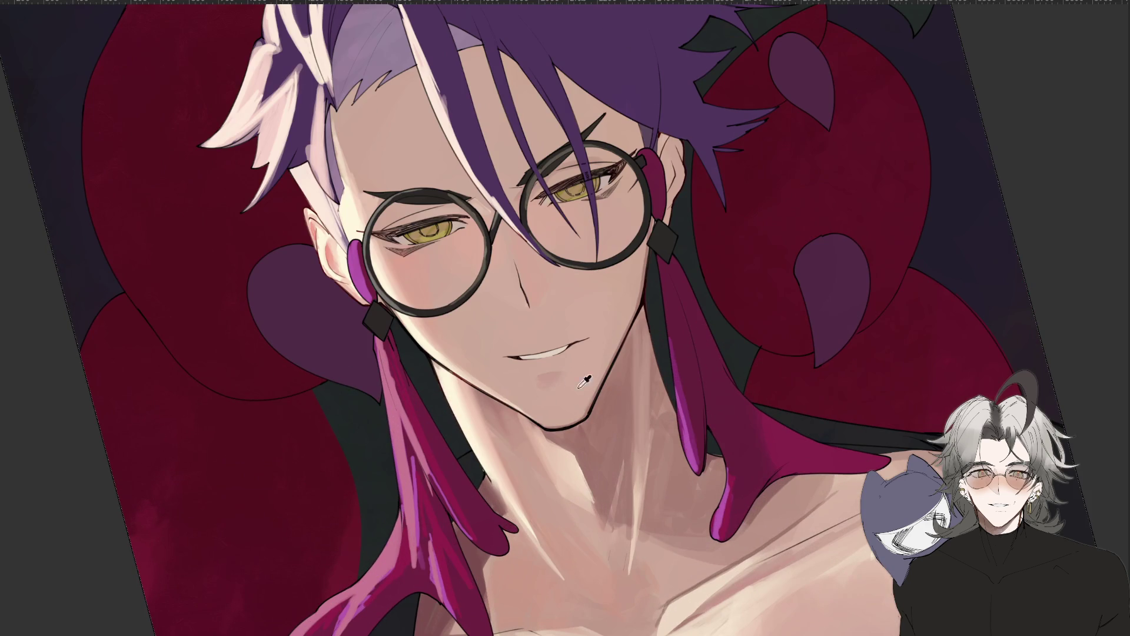
{"action": "scroll", "coordinate": [589, 389], "scroll_direction": "down", "scroll_amount": 3}
{"action": "left_click_drag", "start_coordinate": [589, 386], "coordinate": [596, 368]}
{"action": "scroll", "coordinate": [596, 365], "scroll_direction": "up", "scroll_amount": 4}
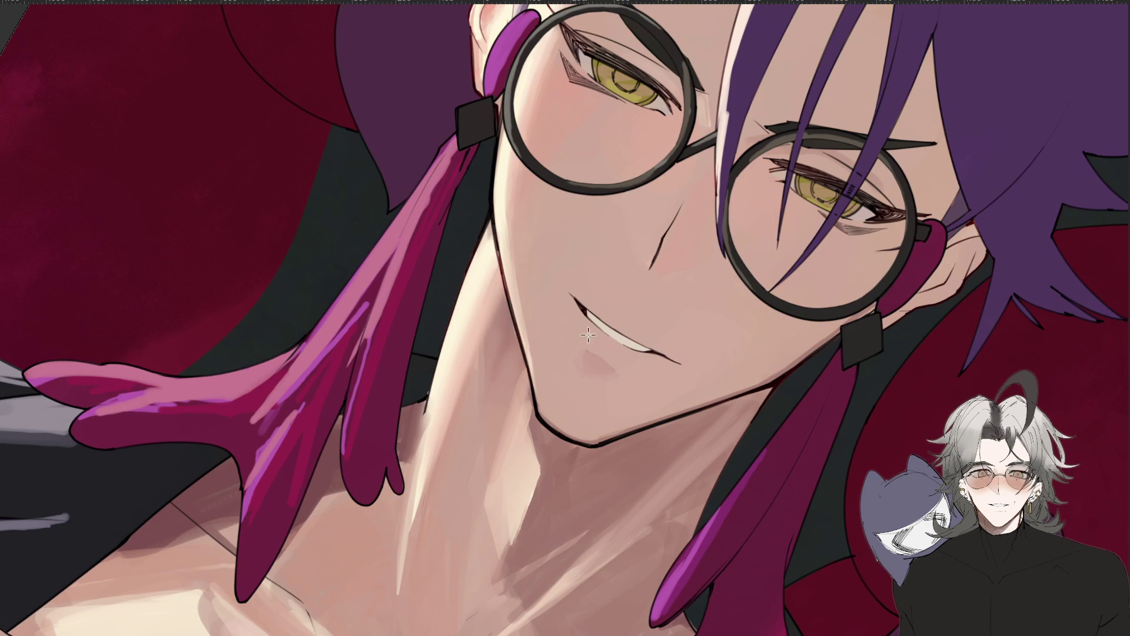
{"action": "key", "text": "h"}
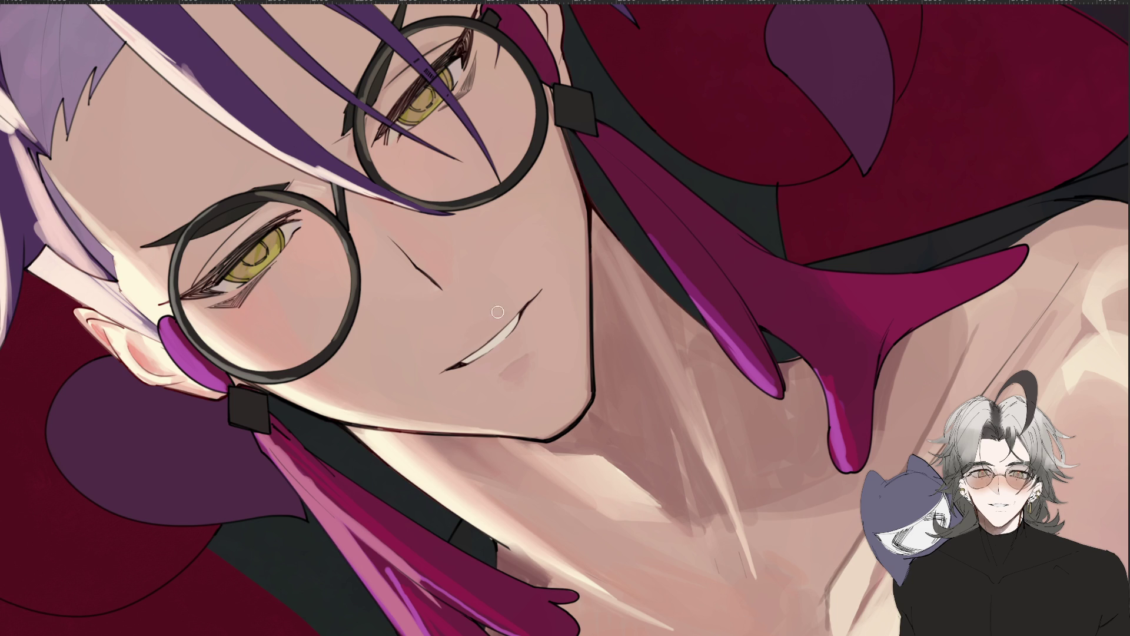
{"action": "left_click_drag", "start_coordinate": [477, 329], "coordinate": [539, 273]}
{"action": "scroll", "coordinate": [527, 504], "scroll_direction": "up", "scroll_amount": 3}
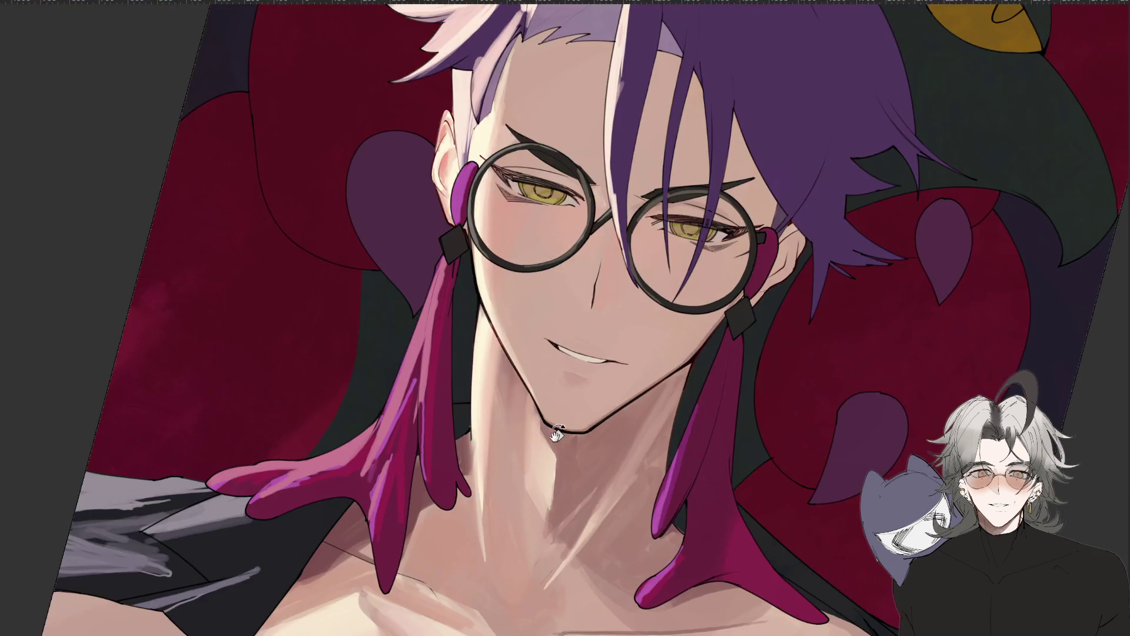
{"action": "scroll", "coordinate": [598, 444], "scroll_direction": "up", "scroll_amount": 5}
{"action": "mouse_move", "coordinate": [601, 459]}
{"action": "left_mouse_down"}
{"action": "mouse_move", "coordinate": [605, 172]}
{"action": "mouse_move", "coordinate": [454, 462]}
{"action": "left_mouse_up"}
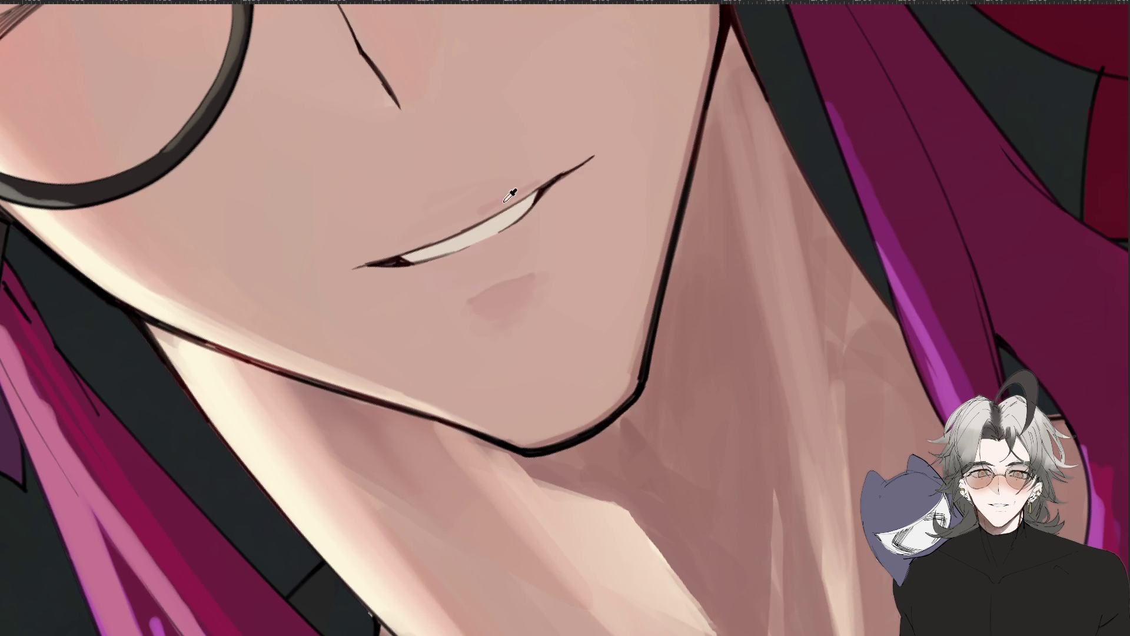
{"action": "left_click_drag", "start_coordinate": [495, 199], "coordinate": [535, 180]}
{"action": "scroll", "coordinate": [478, 200], "scroll_direction": "down", "scroll_amount": 5}
{"action": "left_click_drag", "start_coordinate": [479, 200], "coordinate": [513, 351]}
{"action": "scroll", "coordinate": [513, 352], "scroll_direction": "up", "scroll_amount": 3}
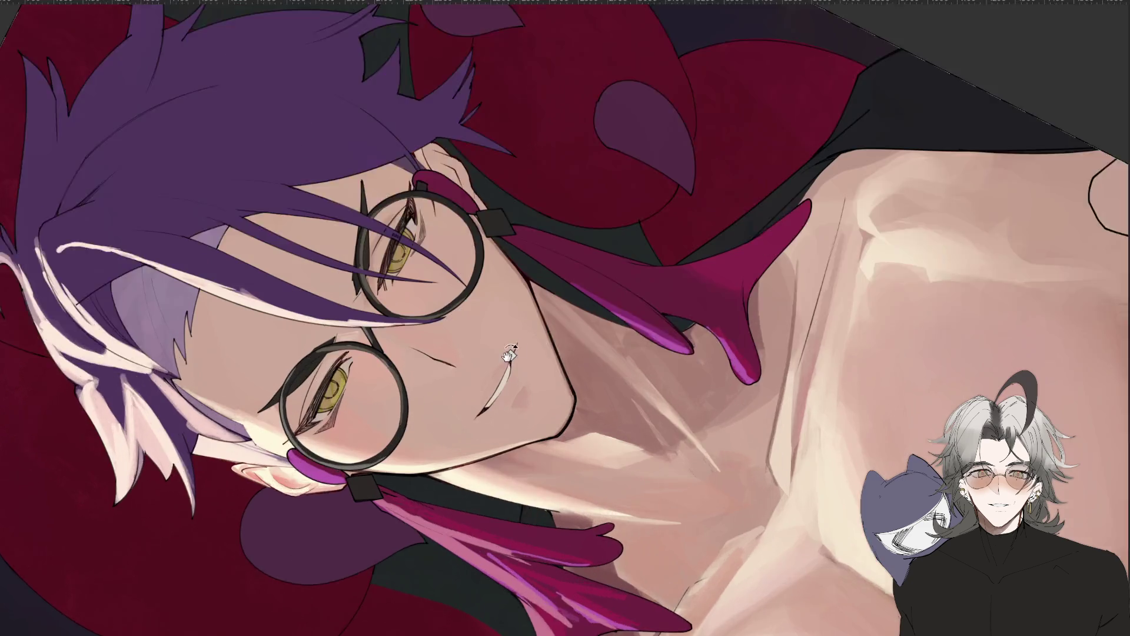
{"action": "scroll", "coordinate": [513, 352], "scroll_direction": "up", "scroll_amount": 2}
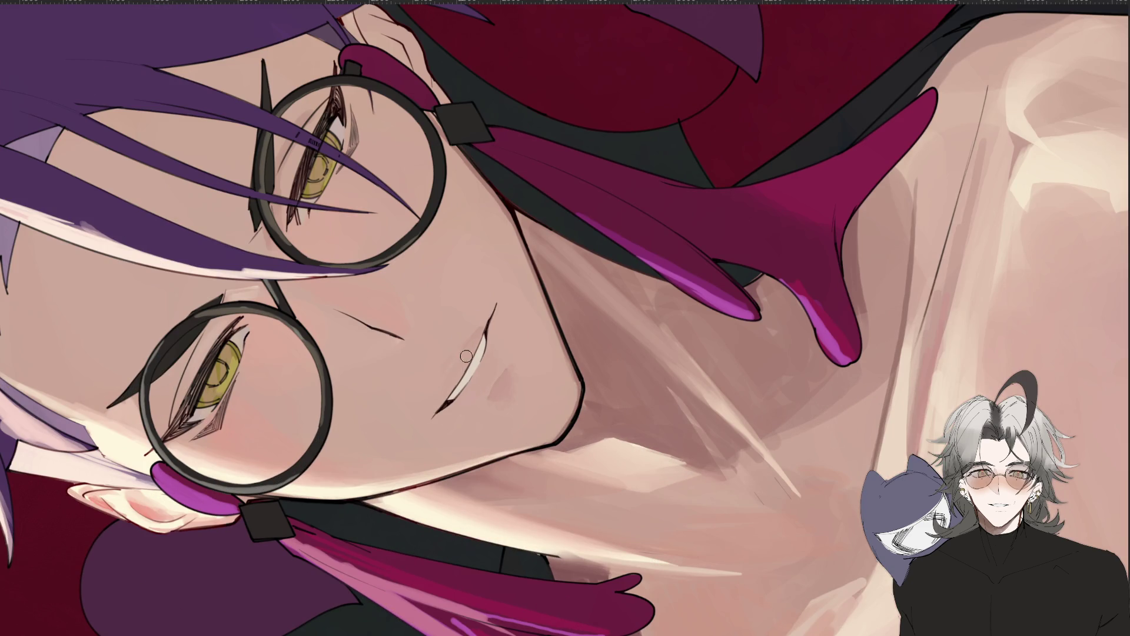
{"action": "mouse_move", "coordinate": [445, 397]}
{"action": "left_mouse_down"}
{"action": "mouse_move", "coordinate": [484, 323]}
{"action": "mouse_move", "coordinate": [520, 416]}
{"action": "left_mouse_up"}
{"action": "scroll", "coordinate": [520, 416], "scroll_direction": "down", "scroll_amount": 2}
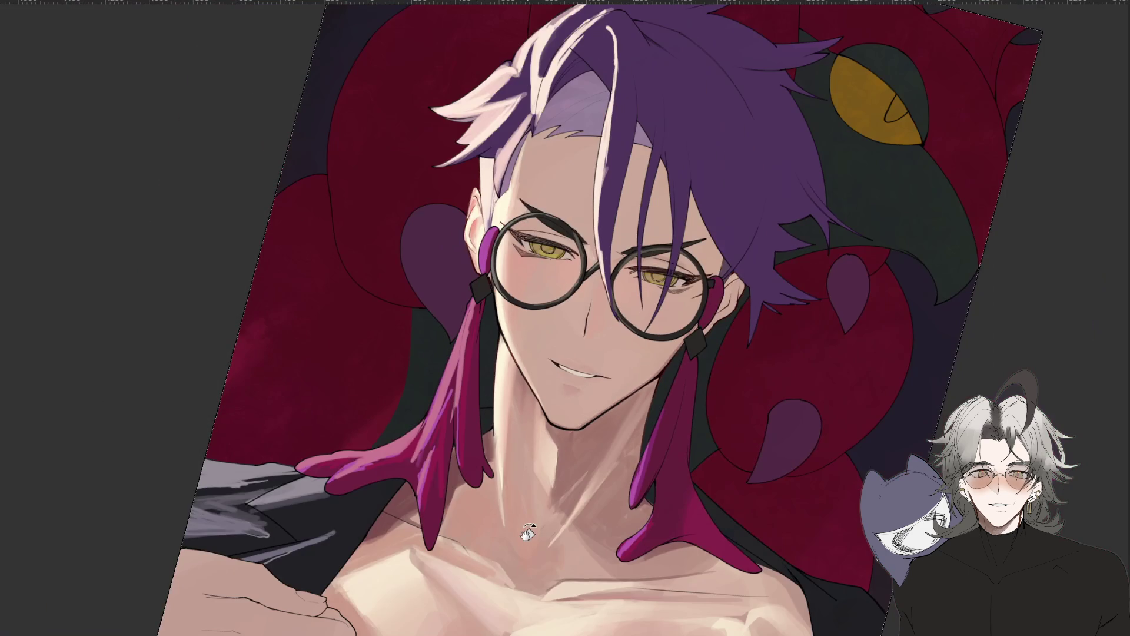
{"action": "scroll", "coordinate": [527, 532], "scroll_direction": "up", "scroll_amount": 2}
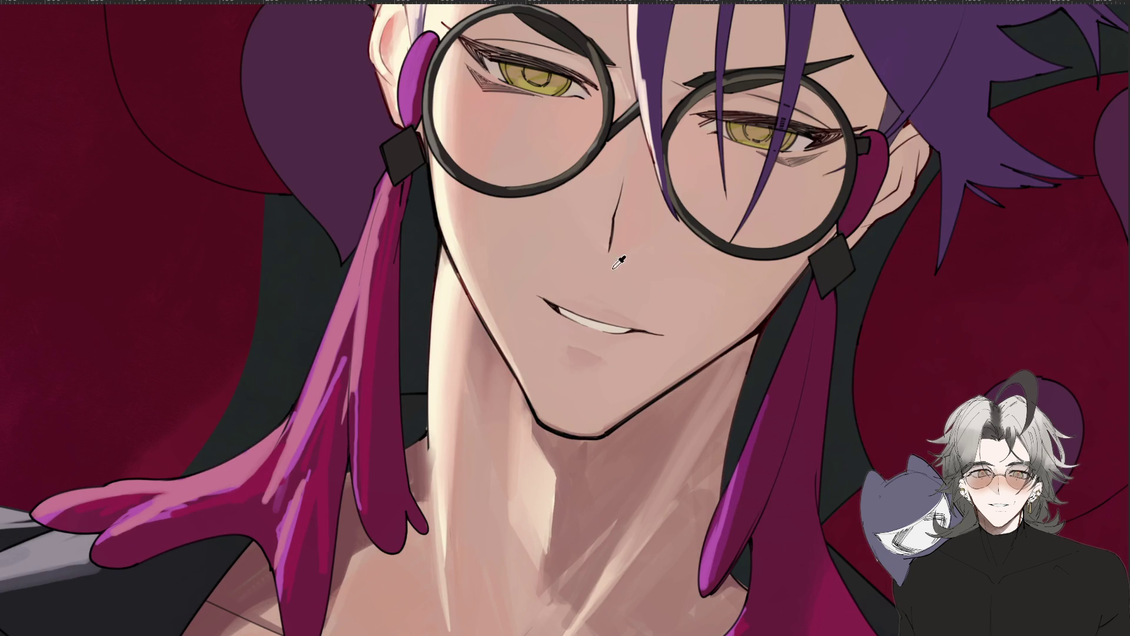
{"action": "scroll", "coordinate": [706, 436], "scroll_direction": "down", "scroll_amount": 2}
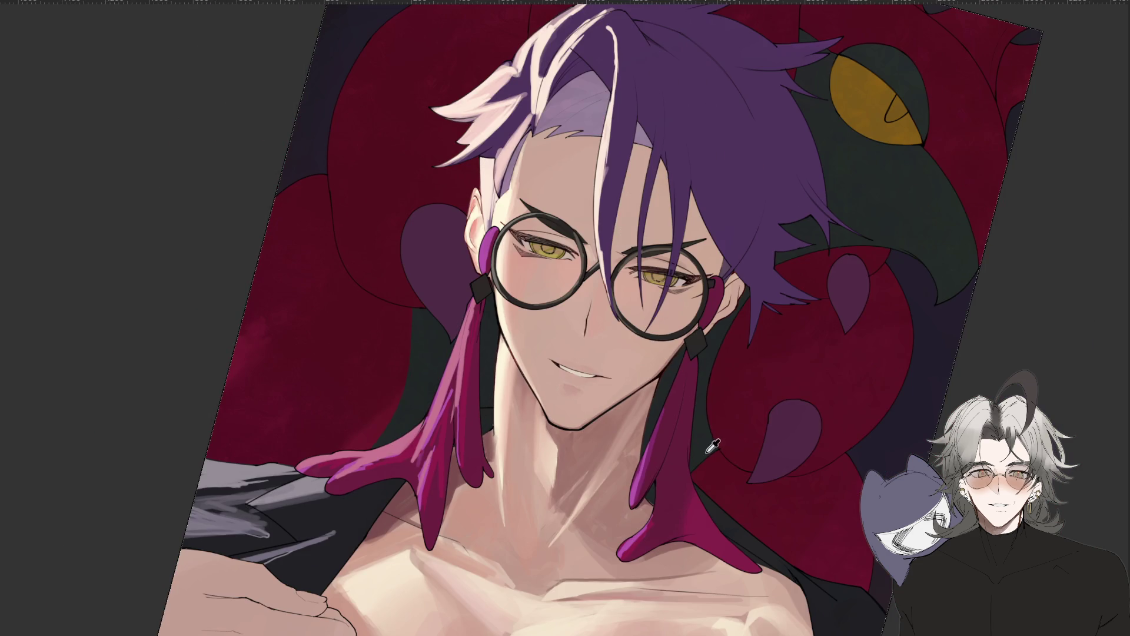
{"action": "scroll", "coordinate": [712, 442], "scroll_direction": "down", "scroll_amount": 2}
{"action": "left_click_drag", "start_coordinate": [729, 432], "coordinate": [714, 404]}
{"action": "scroll", "coordinate": [714, 404], "scroll_direction": "up", "scroll_amount": 3}
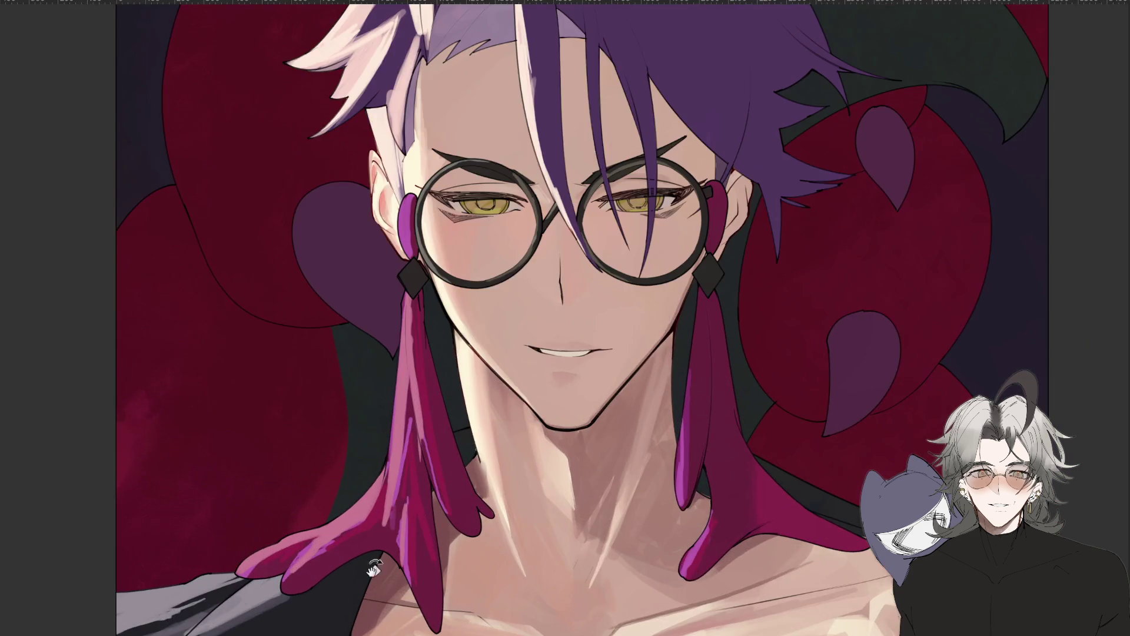
{"action": "scroll", "coordinate": [530, 353], "scroll_direction": "up", "scroll_amount": 2}
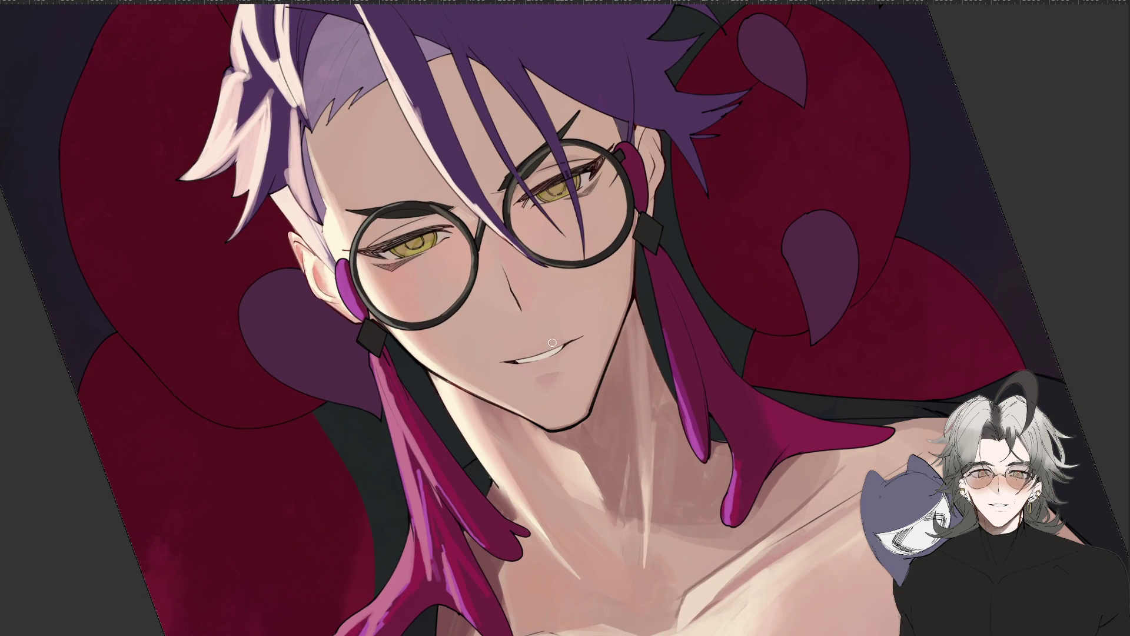
{"action": "scroll", "coordinate": [632, 309], "scroll_direction": "down", "scroll_amount": 3}
{"action": "mouse_move", "coordinate": [718, 428]}
{"action": "left_mouse_down"}
{"action": "mouse_move", "coordinate": [677, 433]}
{"action": "mouse_move", "coordinate": [736, 484]}
{"action": "mouse_move", "coordinate": [726, 434]}
{"action": "left_mouse_up"}
{"action": "scroll", "coordinate": [675, 427], "scroll_direction": "down", "scroll_amount": 2}
{"action": "scroll", "coordinate": [727, 434], "scroll_direction": "up", "scroll_amount": 3}
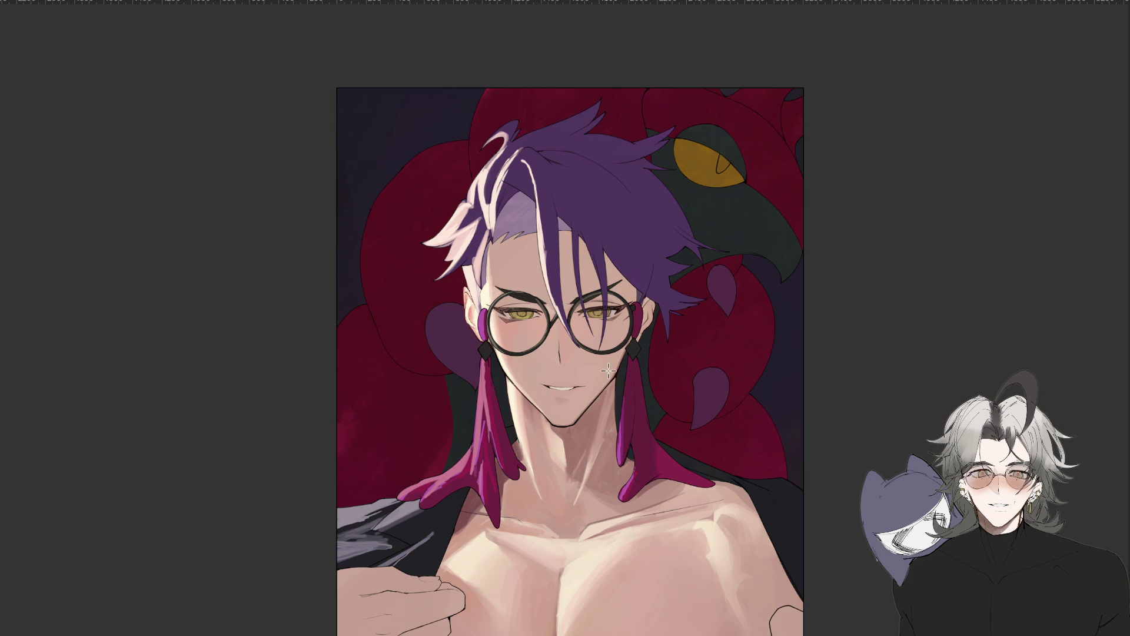
Mirror the canvas view horizontally and tilt it counter-clockwise around the face.
{"action": "key", "text": "h"}
{"action": "scroll", "coordinate": [623, 338], "scroll_direction": "up", "scroll_amount": 3}
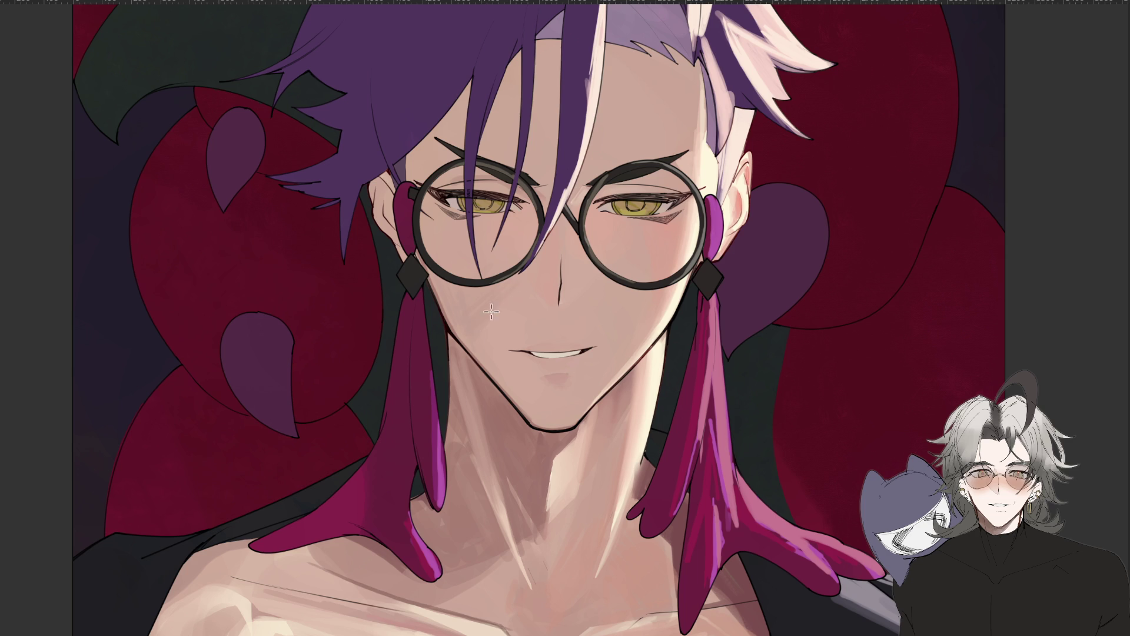
{"action": "mouse_move", "coordinate": [512, 304]}
{"action": "left_mouse_down"}
{"action": "mouse_move", "coordinate": [457, 333]}
{"action": "mouse_move", "coordinate": [479, 312]}
{"action": "left_mouse_up"}
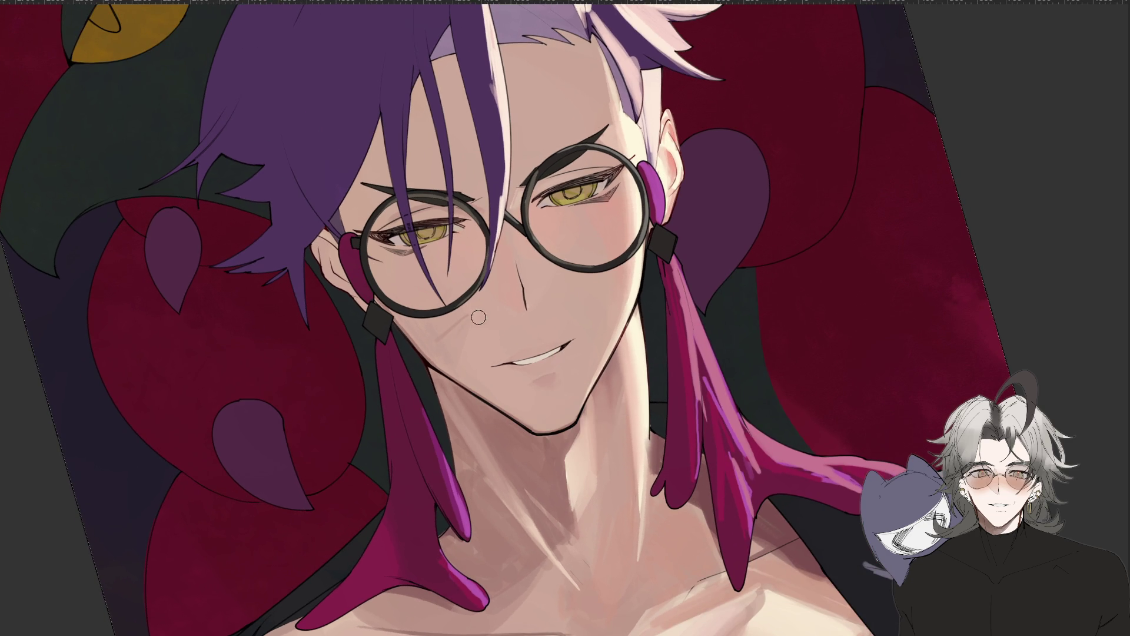
Rotate the portrait through several angles and flip the view back to unmirrored.
{"action": "left_click_drag", "start_coordinate": [318, 401], "coordinate": [524, 397]}
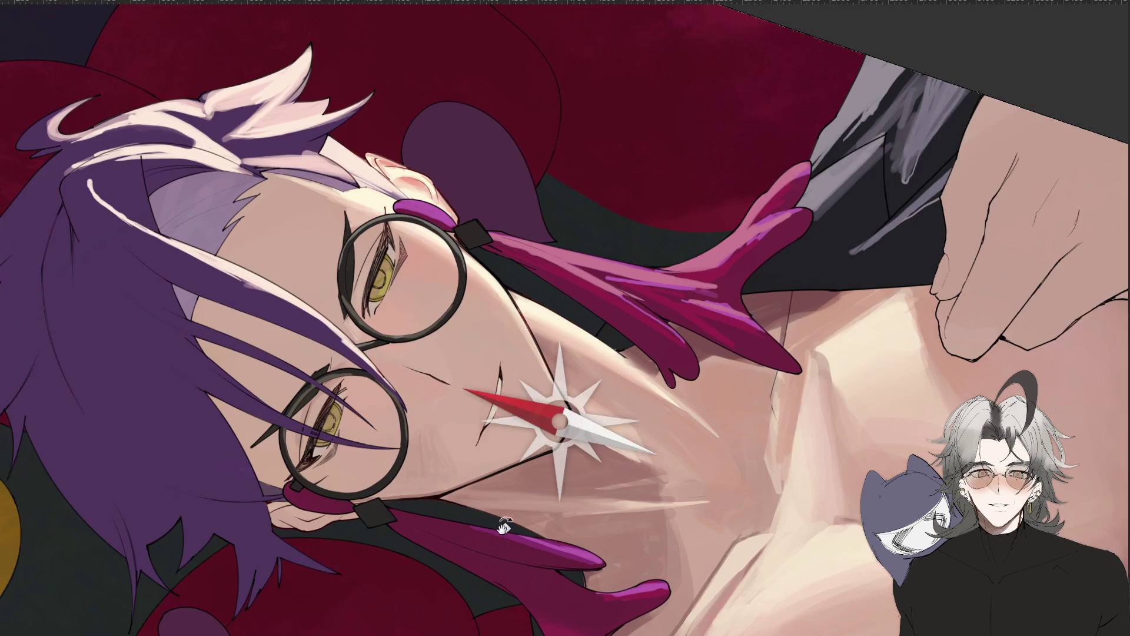
{"action": "mouse_move", "coordinate": [268, 630]}
{"action": "left_mouse_down"}
{"action": "mouse_move", "coordinate": [460, 461]}
{"action": "mouse_move", "coordinate": [601, 496]}
{"action": "mouse_move", "coordinate": [636, 529]}
{"action": "left_mouse_up"}
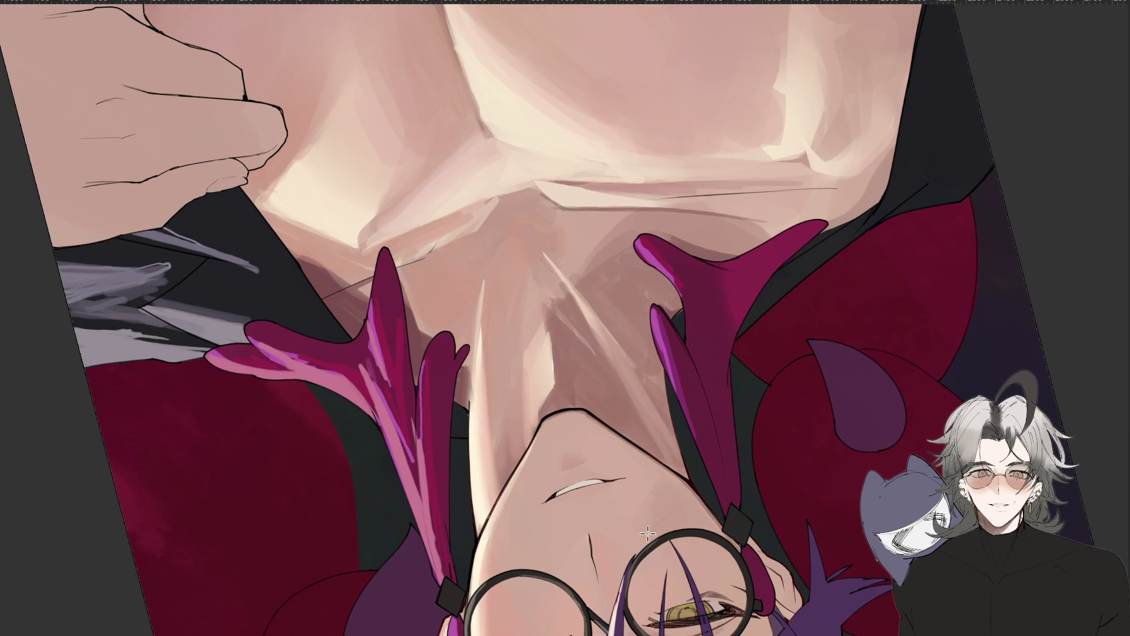
{"action": "mouse_move", "coordinate": [644, 469]}
{"action": "left_mouse_down"}
{"action": "mouse_move", "coordinate": [677, 347]}
{"action": "mouse_move", "coordinate": [527, 294]}
{"action": "left_mouse_up"}
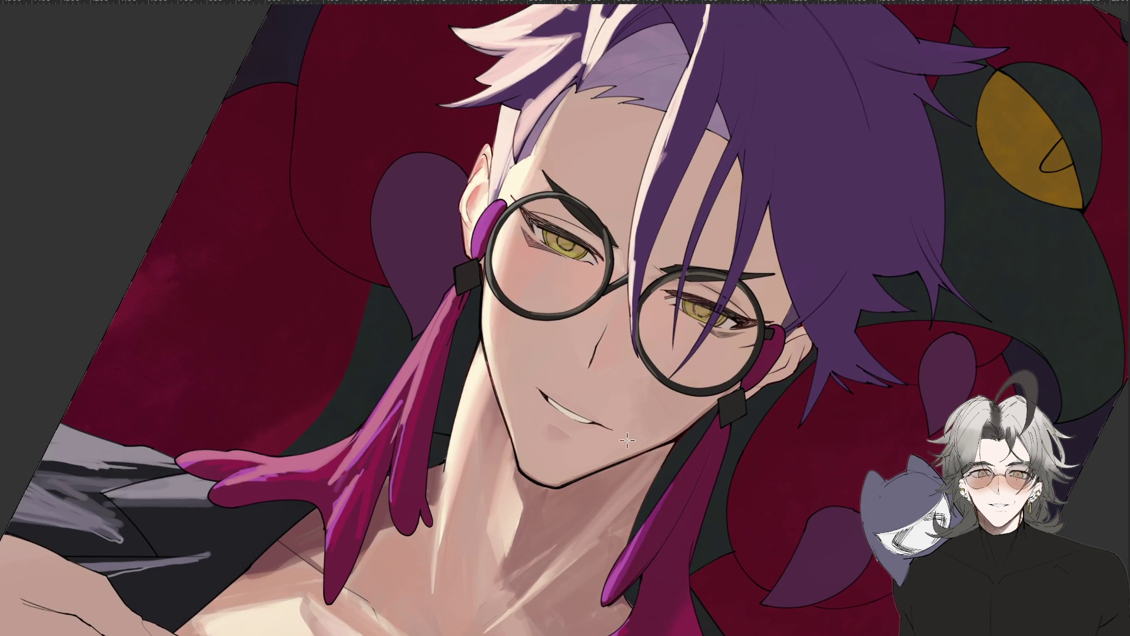
{"action": "key", "text": "m"}
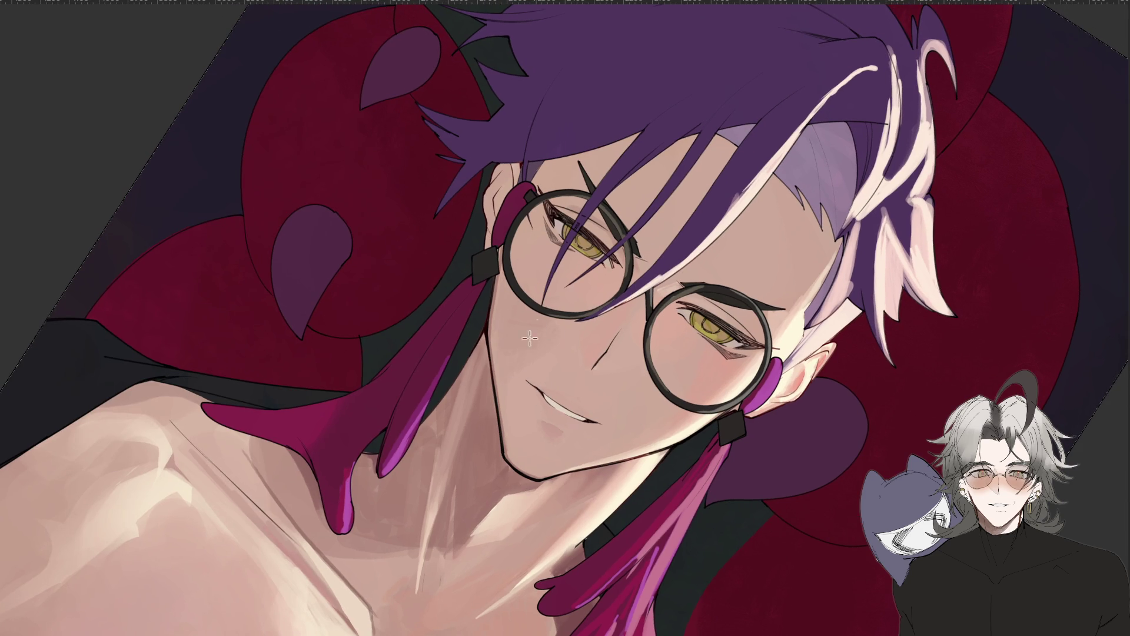
Tilt and zoom the view through several angles, ending with the portrait upright.
{"action": "left_click_drag", "start_coordinate": [525, 226], "coordinate": [509, 341]}
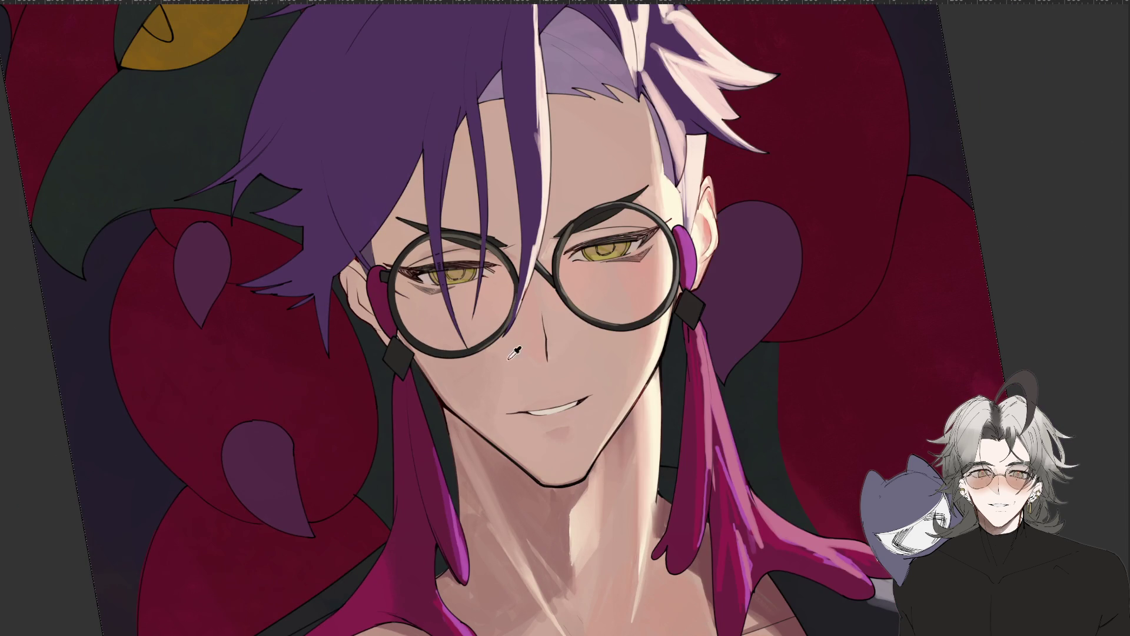
{"action": "scroll", "coordinate": [506, 393], "scroll_direction": "down", "scroll_amount": 5}
{"action": "scroll", "coordinate": [533, 375], "scroll_direction": "up", "scroll_amount": 7}
{"action": "mouse_move", "coordinate": [608, 355]}
{"action": "left_mouse_down"}
{"action": "mouse_move", "coordinate": [607, 582]}
{"action": "mouse_move", "coordinate": [616, 344]}
{"action": "left_mouse_up"}
{"action": "scroll", "coordinate": [606, 582], "scroll_direction": "up", "scroll_amount": 3}
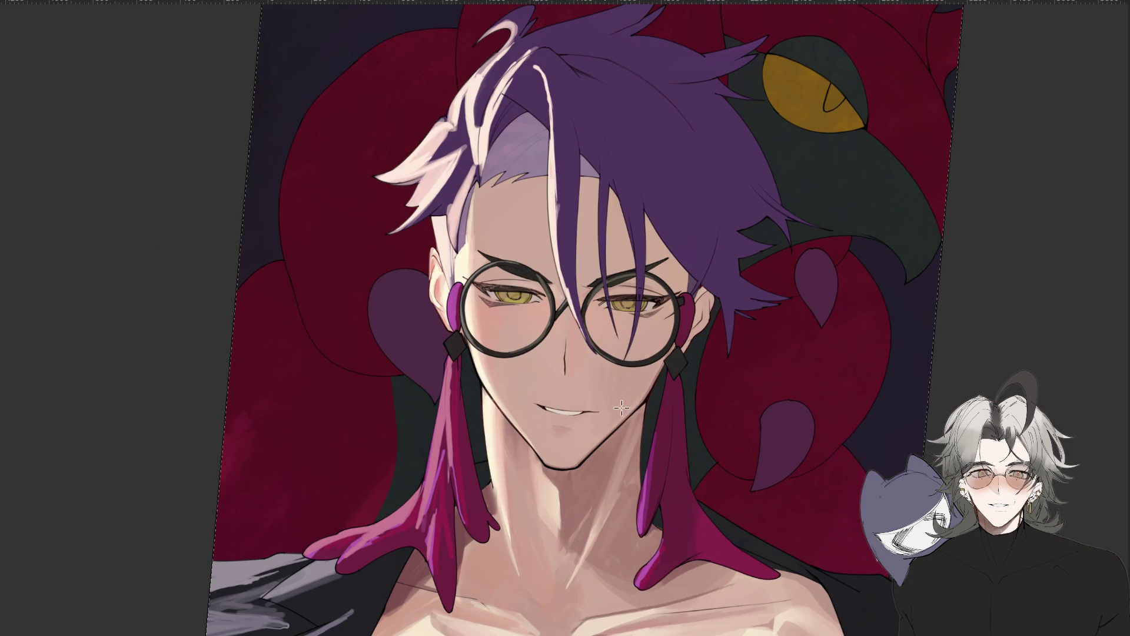
{"action": "left_click_drag", "start_coordinate": [586, 412], "coordinate": [656, 301]}
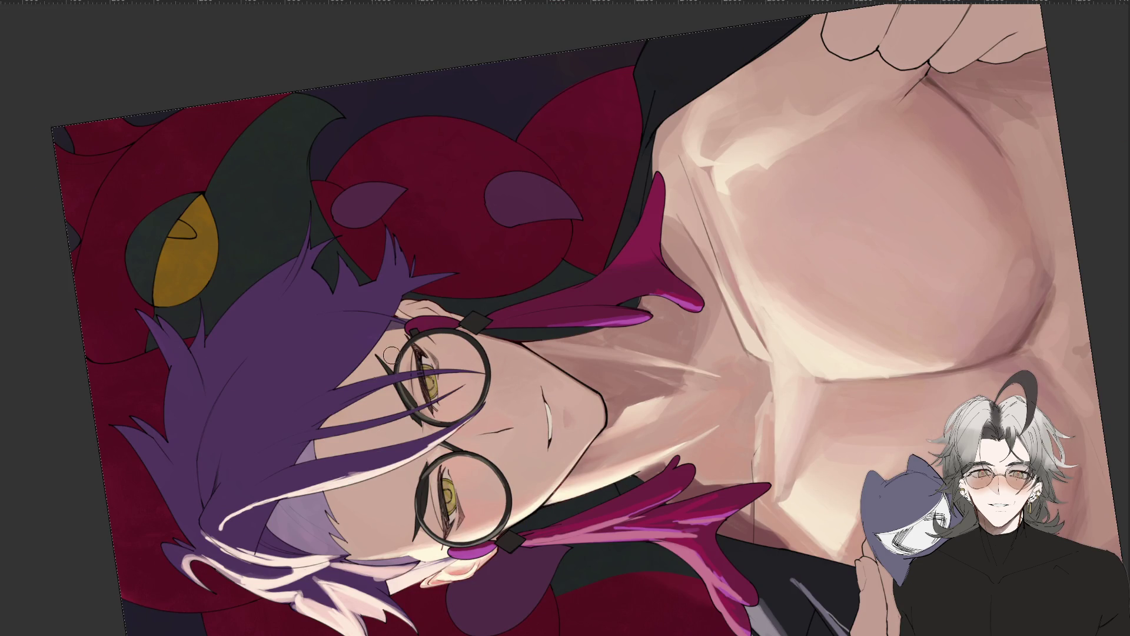
{"action": "key", "text": "ctrl+minus"}
{"action": "mouse_move", "coordinate": [420, 402]}
{"action": "left_mouse_down"}
{"action": "mouse_move", "coordinate": [669, 325]}
{"action": "mouse_move", "coordinate": [613, 441]}
{"action": "mouse_move", "coordinate": [659, 369]}
{"action": "mouse_move", "coordinate": [610, 389]}
{"action": "left_mouse_up"}
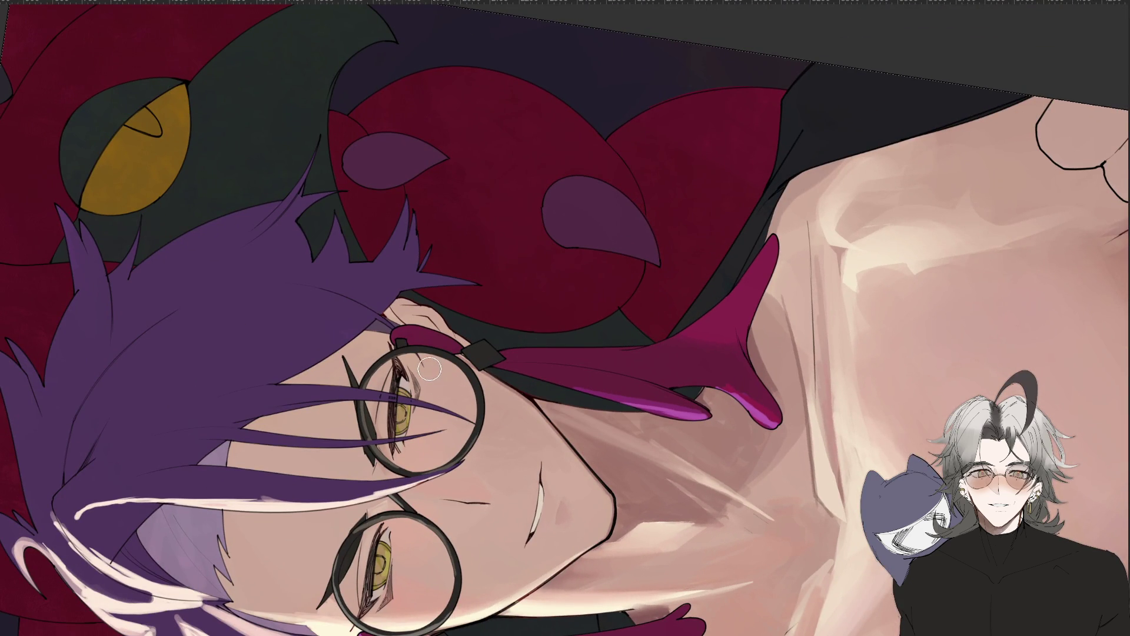
{"action": "mouse_move", "coordinate": [424, 377]}
{"action": "left_mouse_down"}
{"action": "mouse_move", "coordinate": [505, 553]}
{"action": "mouse_move", "coordinate": [377, 438]}
{"action": "left_mouse_up"}
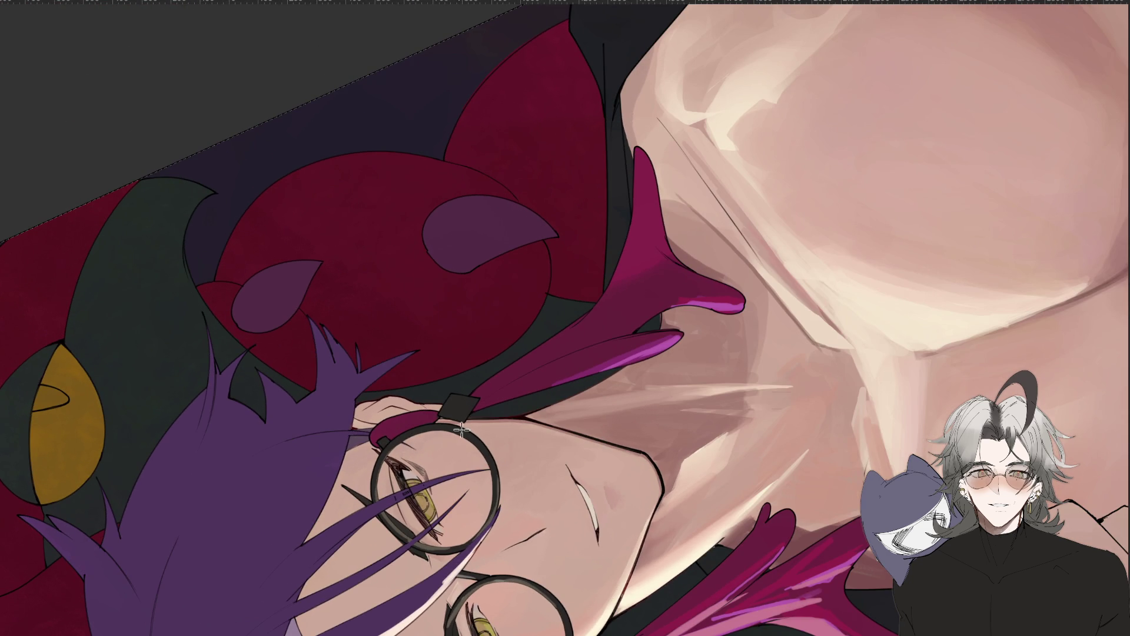
{"action": "left_click_drag", "start_coordinate": [501, 438], "coordinate": [636, 442]}
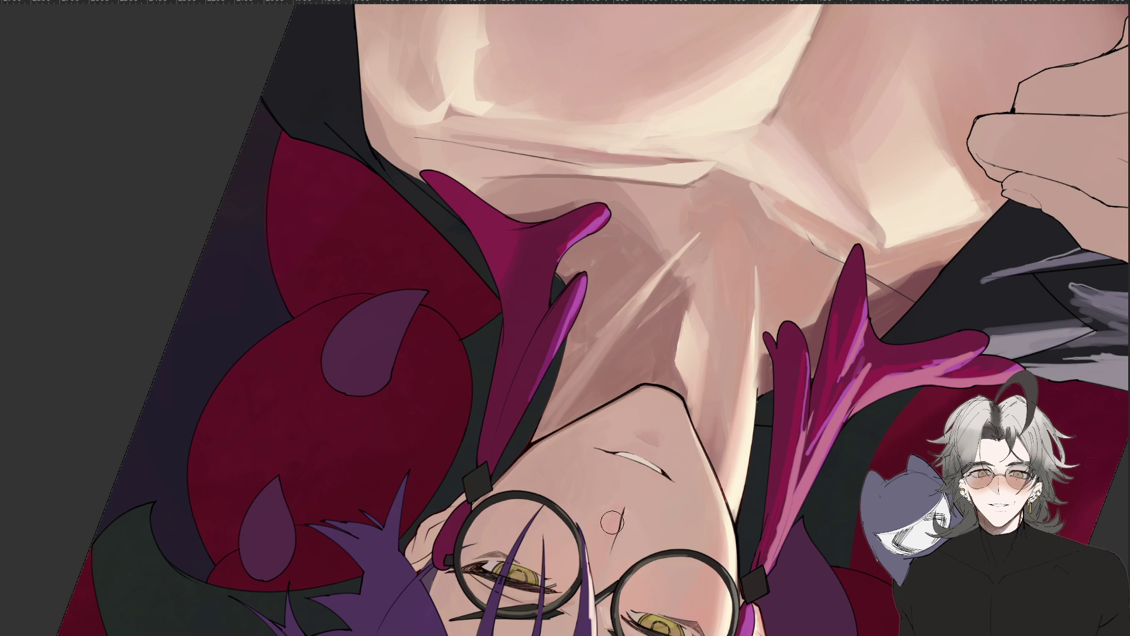
{"action": "scroll", "coordinate": [606, 542], "scroll_direction": "down", "scroll_amount": 3}
{"action": "left_click_drag", "start_coordinate": [605, 543], "coordinate": [568, 306]}
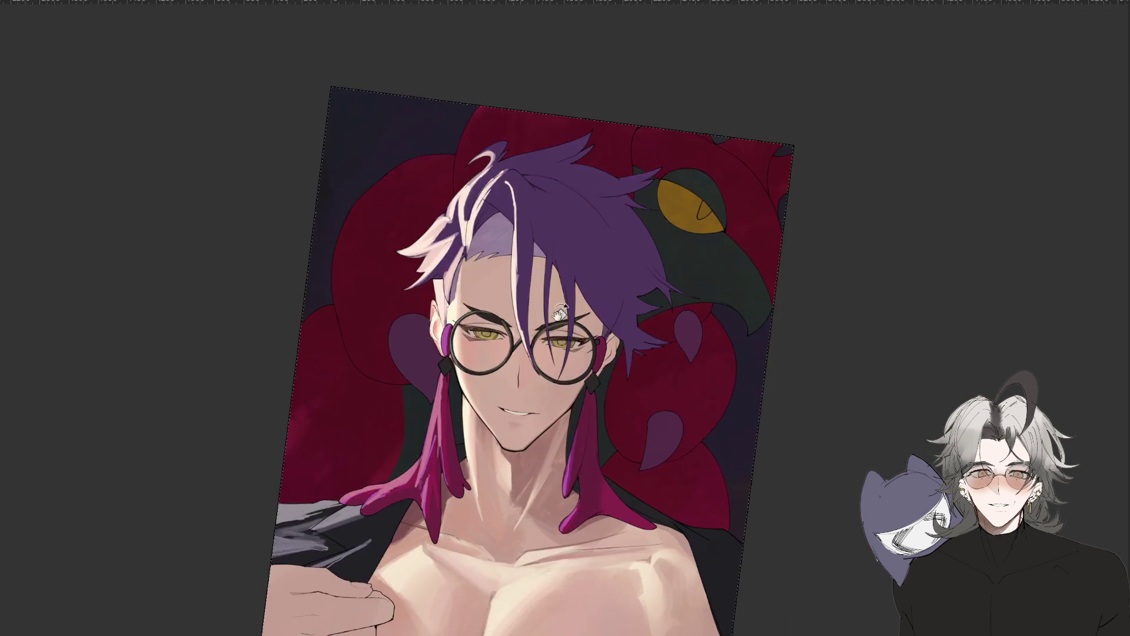
Rotate the view and paint small dark lashes at the left eye's inner corner.
{"action": "scroll", "coordinate": [569, 306], "scroll_direction": "up", "scroll_amount": 5}
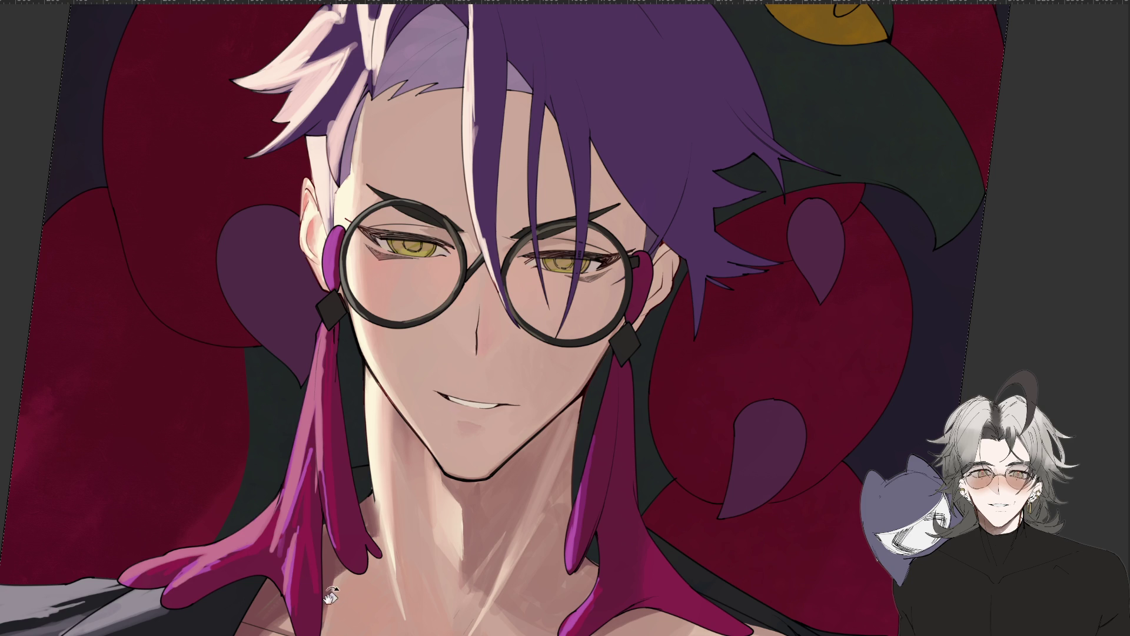
{"action": "left_click_drag", "start_coordinate": [307, 579], "coordinate": [591, 376]}
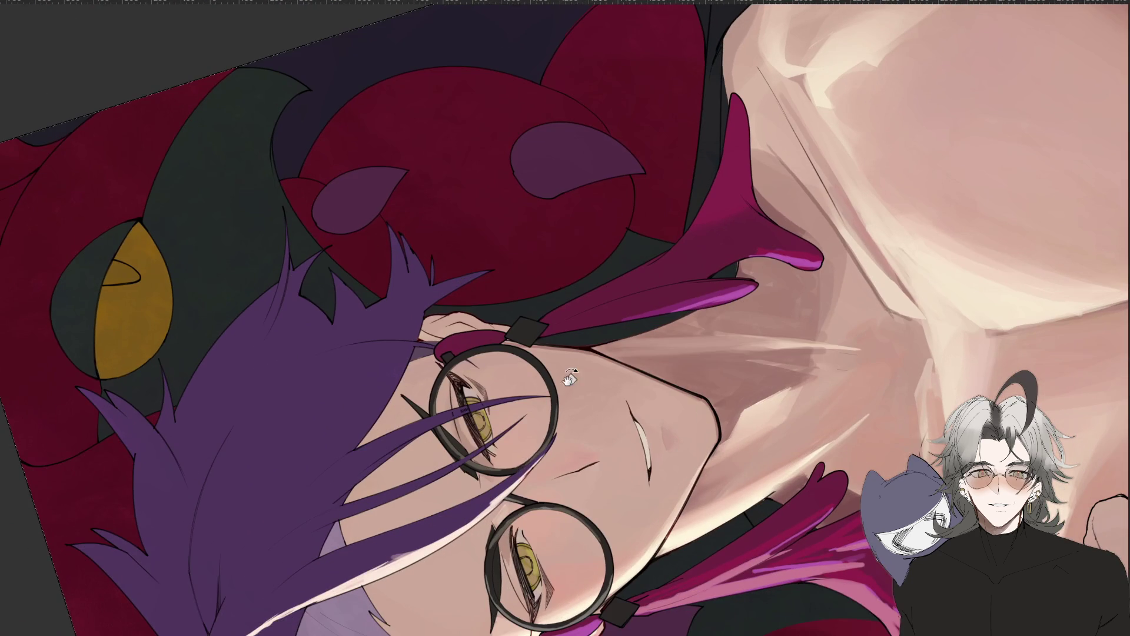
{"action": "left_click_drag", "start_coordinate": [506, 531], "coordinate": [507, 576]}
Rotate the view through several angles, then reset to an upright view of the whole page.
{"action": "key", "text": "asciicircum"}
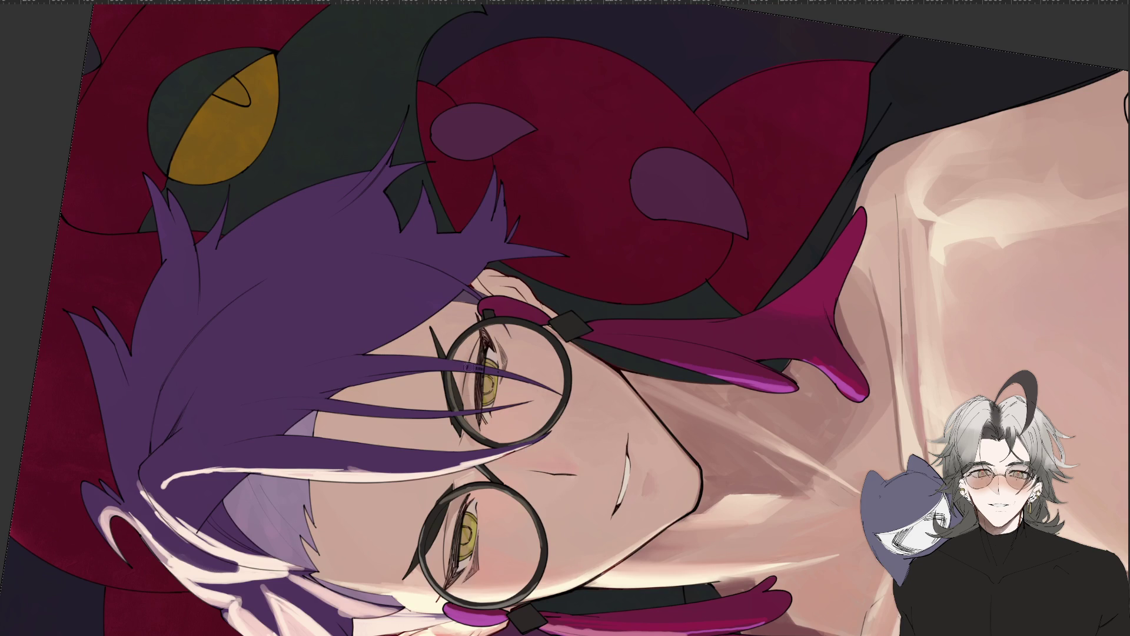
{"action": "key", "text": "ctrl+minus"}
{"action": "left_click_drag", "start_coordinate": [480, 403], "coordinate": [518, 408]}
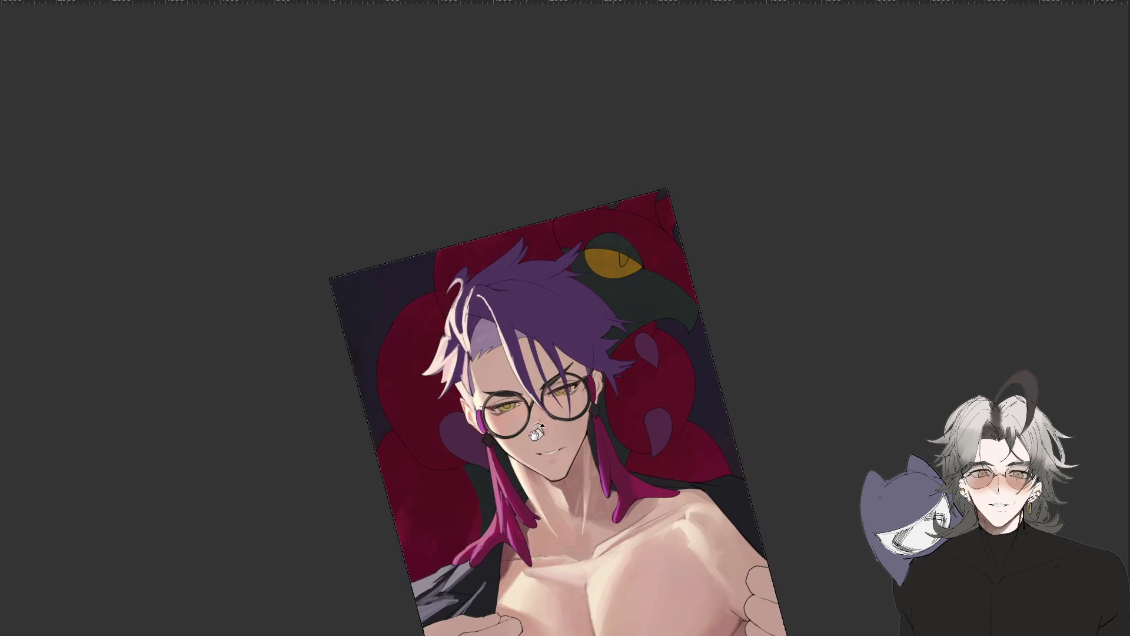
{"action": "key", "text": "ctrl+plus"}
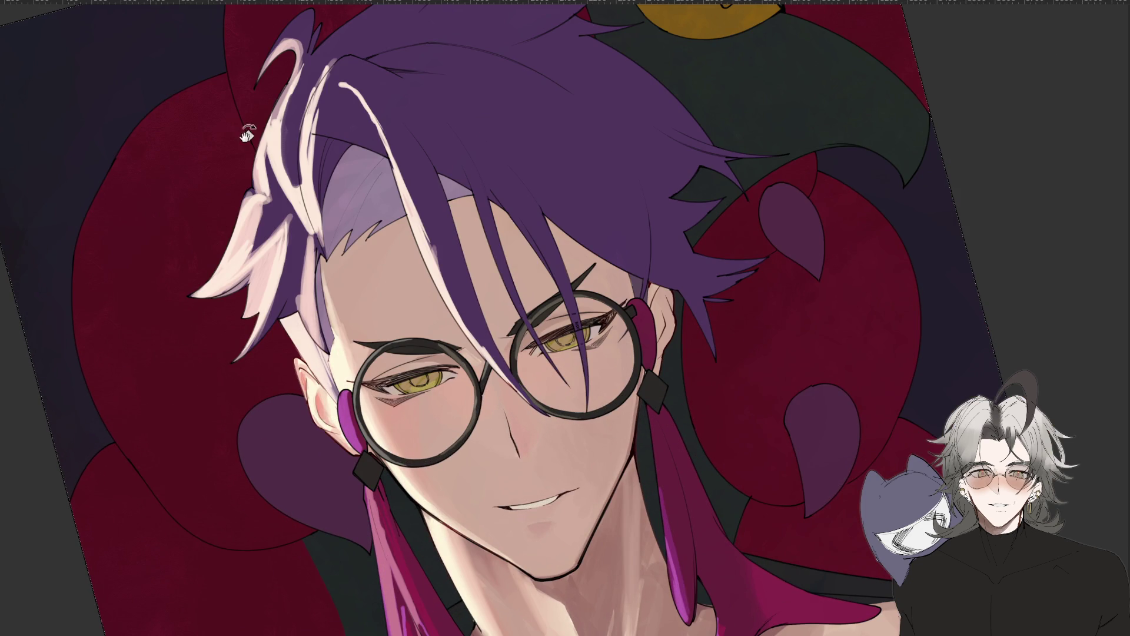
{"action": "left_click_drag", "start_coordinate": [551, 153], "coordinate": [575, 412]}
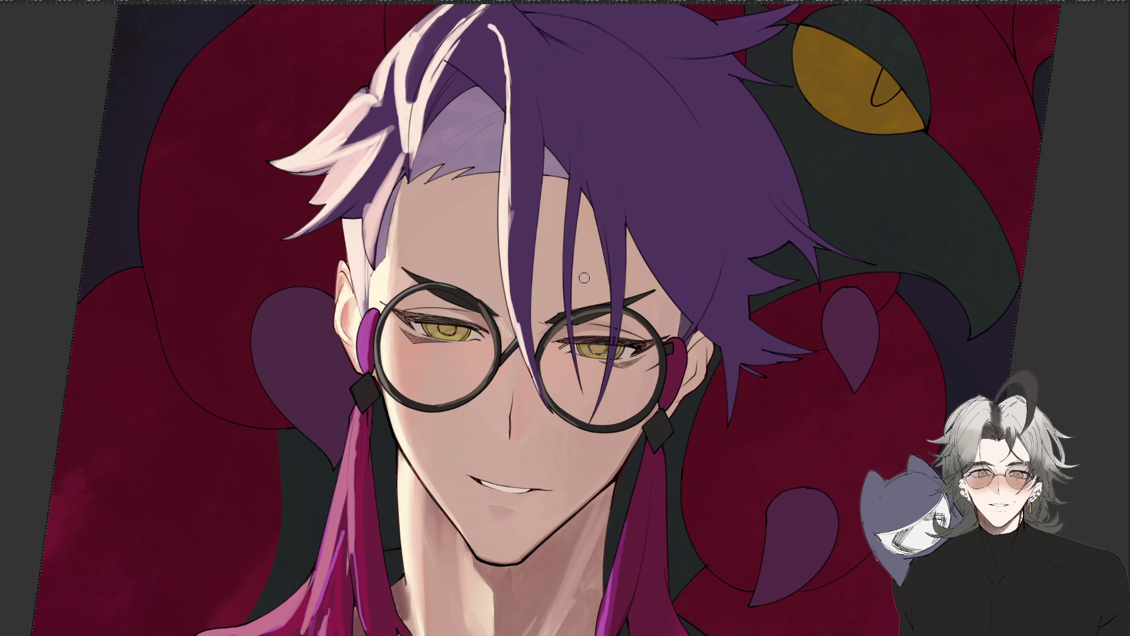
{"action": "scroll", "coordinate": [613, 299], "scroll_direction": "down", "scroll_amount": 3}
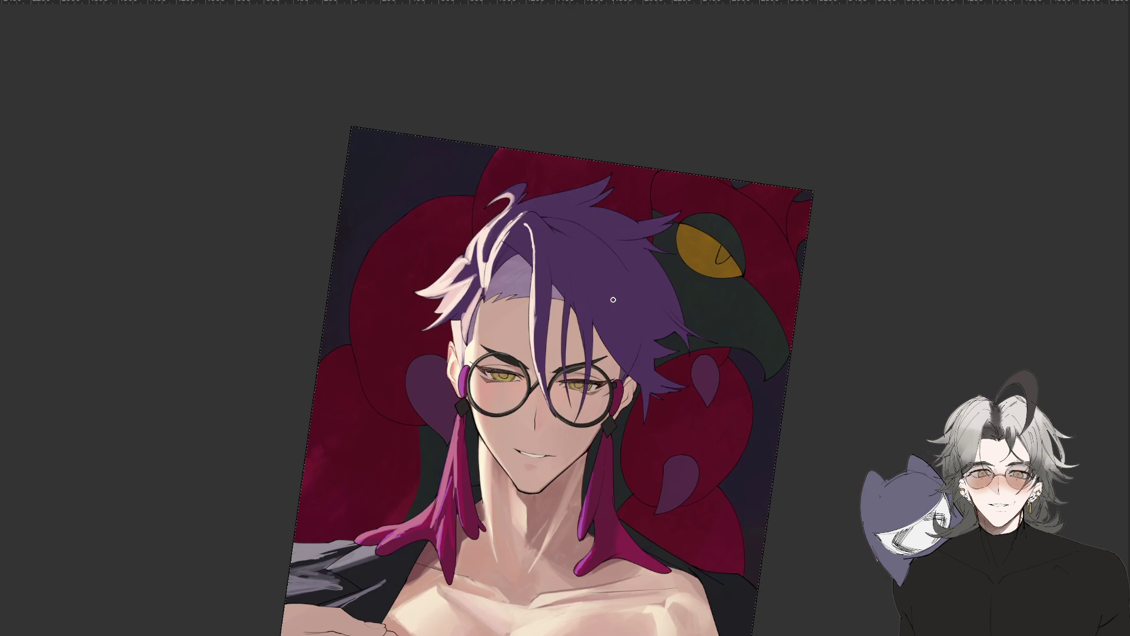
{"action": "left_click_drag", "start_coordinate": [613, 300], "coordinate": [474, 523]}
{"action": "scroll", "coordinate": [474, 523], "scroll_direction": "up", "scroll_amount": 3}
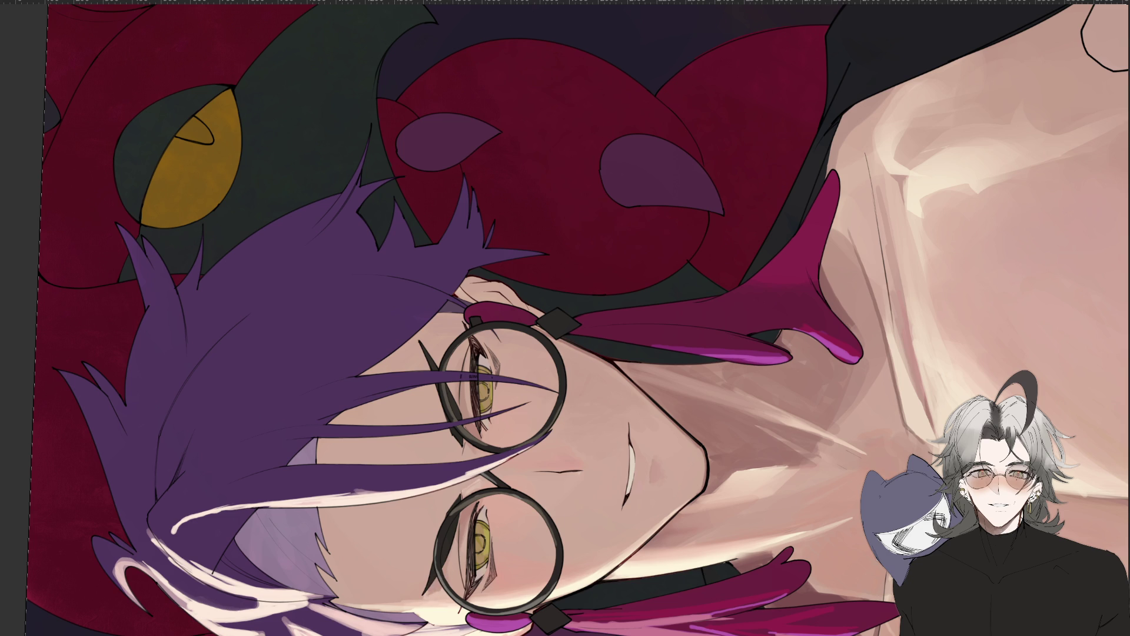
{"action": "key", "text": "minus"}
{"action": "key", "text": "minus"}
{"action": "key", "text": "minus"}
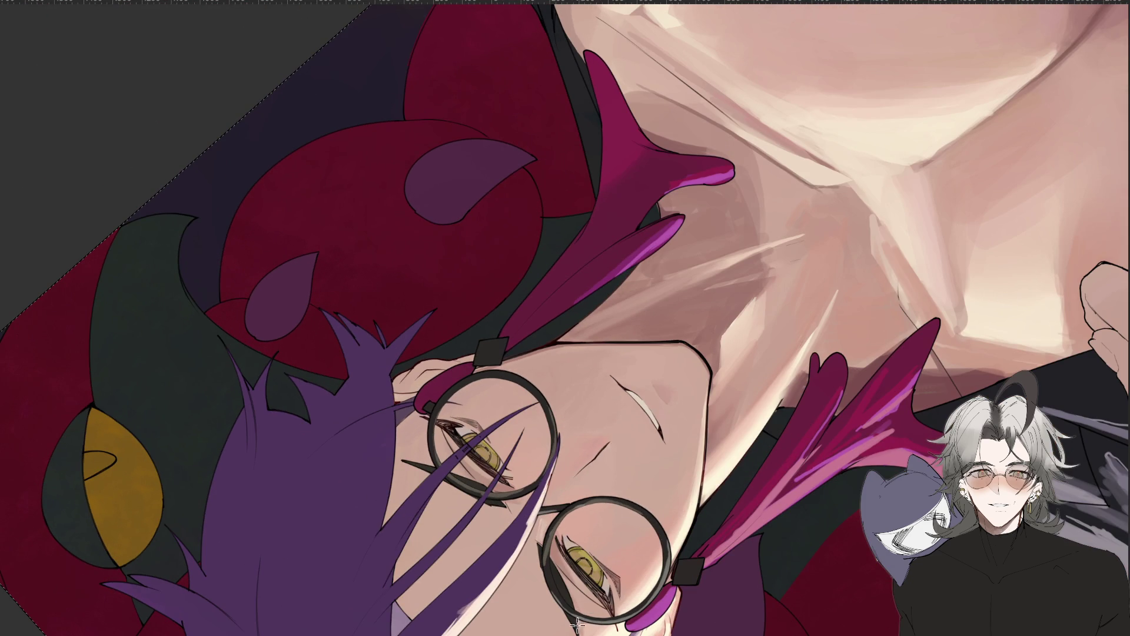
{"action": "key", "text": "ctrl+0"}
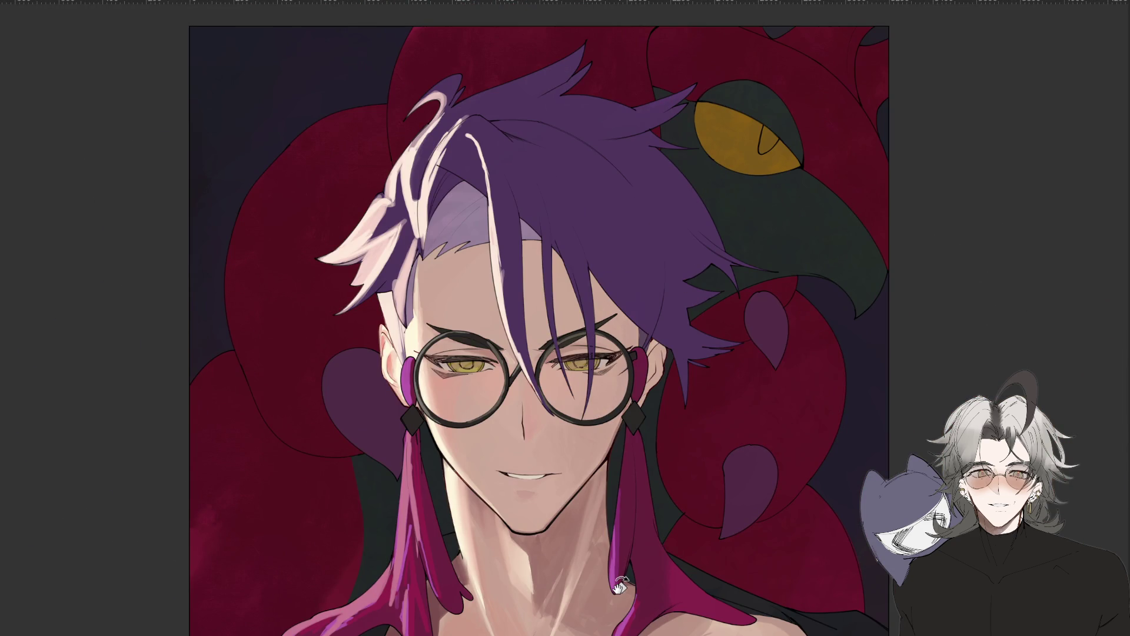
Tilt the view onto the chest, then zoom to fit the whole portrait.
{"action": "scroll", "coordinate": [554, 574], "scroll_direction": "down", "scroll_amount": 3}
{"action": "scroll", "coordinate": [545, 500], "scroll_direction": "down", "scroll_amount": 2}
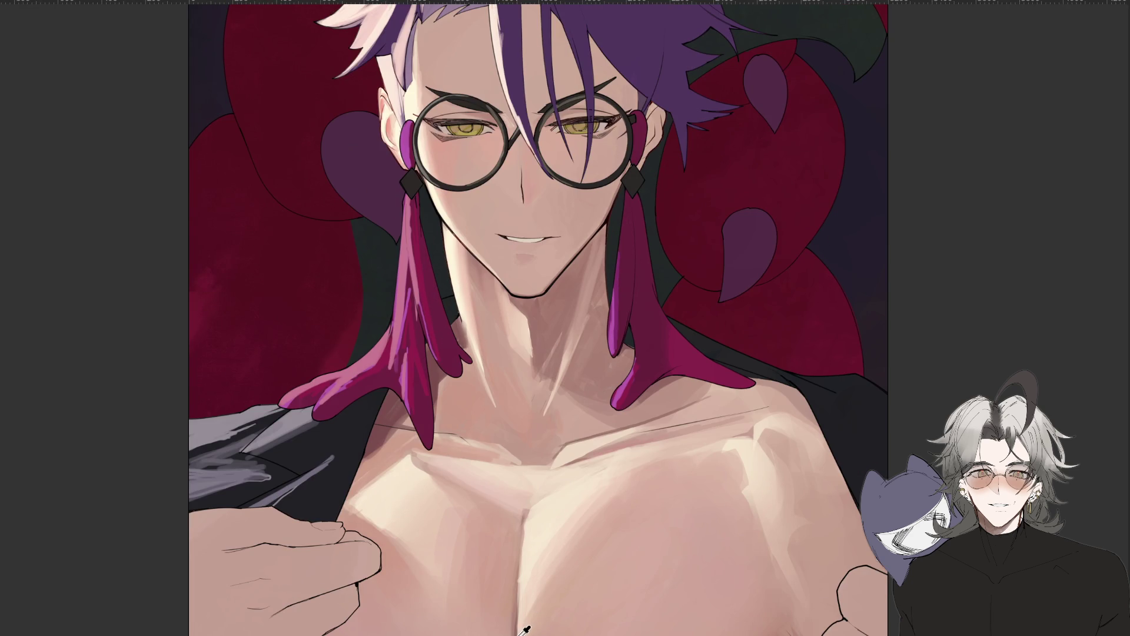
{"action": "left_click_drag", "start_coordinate": [525, 629], "coordinate": [638, 595]}
{"action": "scroll", "coordinate": [467, 488], "scroll_direction": "down", "scroll_amount": 2}
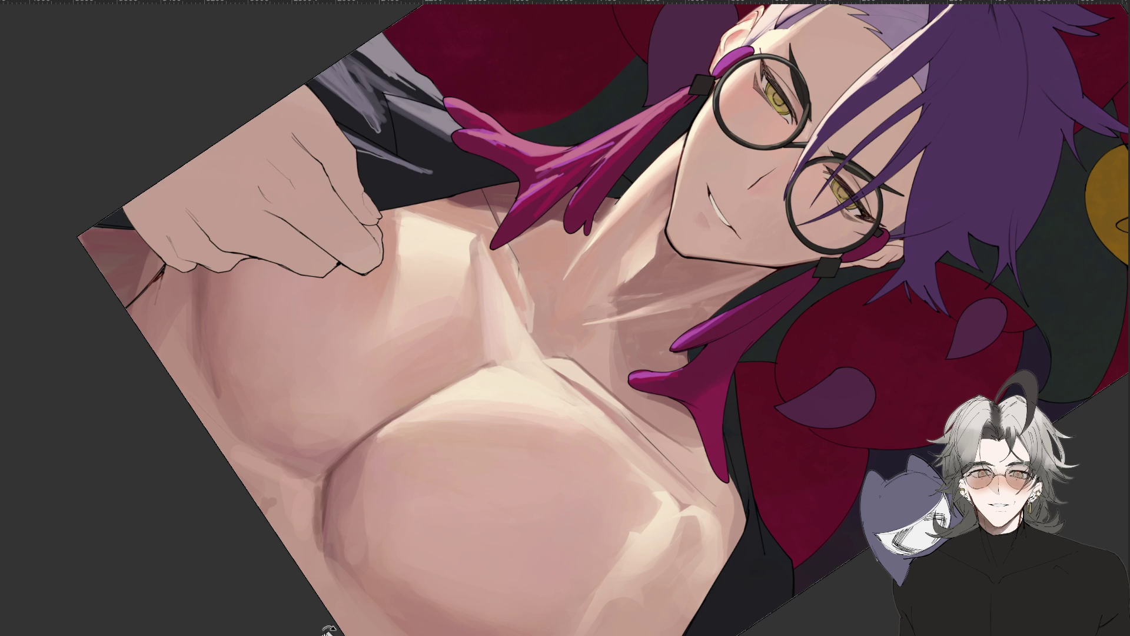
{"action": "left_click_drag", "start_coordinate": [318, 626], "coordinate": [456, 410]}
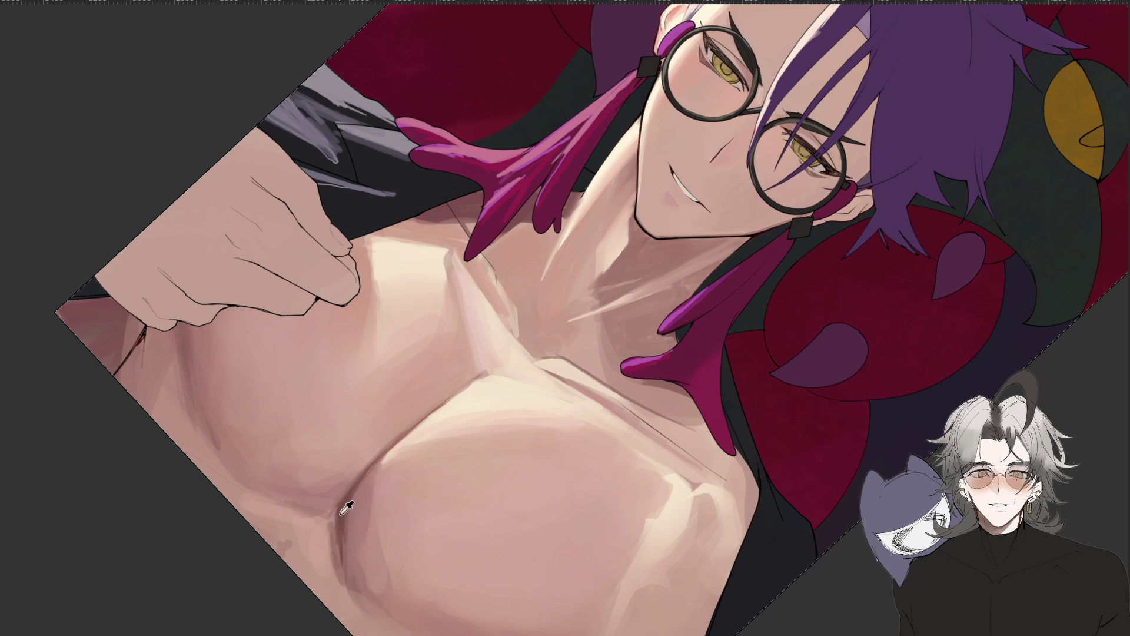
{"action": "mouse_move", "coordinate": [346, 553]}
{"action": "left_mouse_down"}
{"action": "mouse_move", "coordinate": [559, 618]}
{"action": "mouse_move", "coordinate": [466, 473]}
{"action": "mouse_move", "coordinate": [687, 454]}
{"action": "left_mouse_up"}
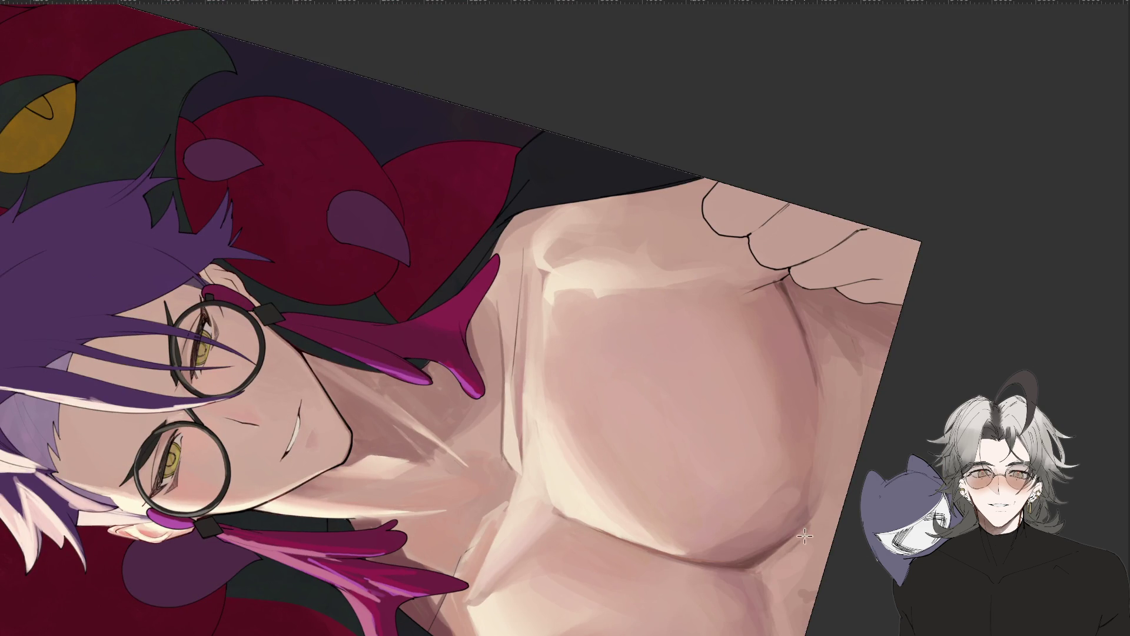
{"action": "key", "text": "ctrl+0"}
Rotate and mirror the view, then lasso a small selection around the nipple.
{"action": "mouse_move", "coordinate": [874, 608]}
{"action": "left_mouse_down"}
{"action": "mouse_move", "coordinate": [707, 412]}
{"action": "mouse_move", "coordinate": [447, 491]}
{"action": "left_mouse_up"}
{"action": "scroll", "coordinate": [447, 492], "scroll_direction": "up", "scroll_amount": 3}
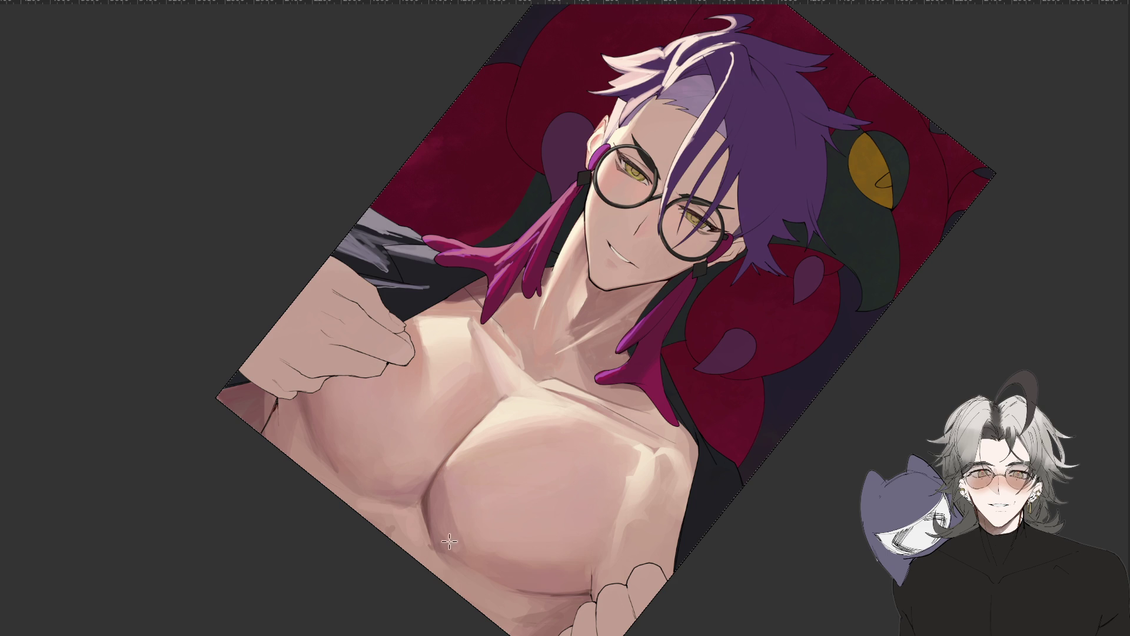
{"action": "left_click_drag", "start_coordinate": [357, 630], "coordinate": [696, 305]}
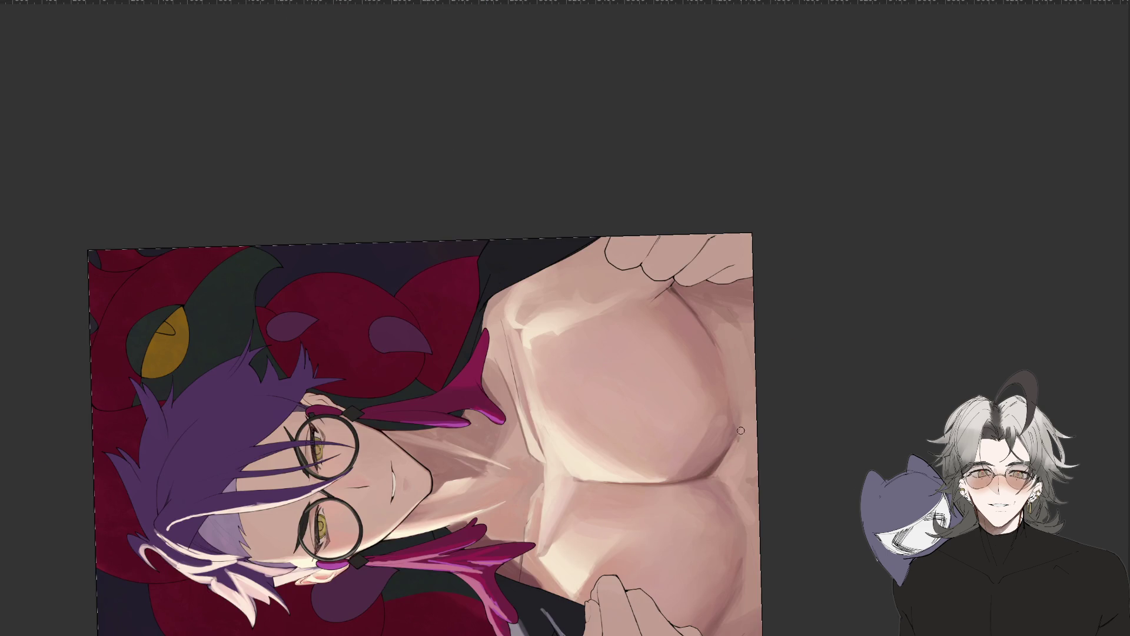
{"action": "left_click_drag", "start_coordinate": [737, 450], "coordinate": [528, 565]}
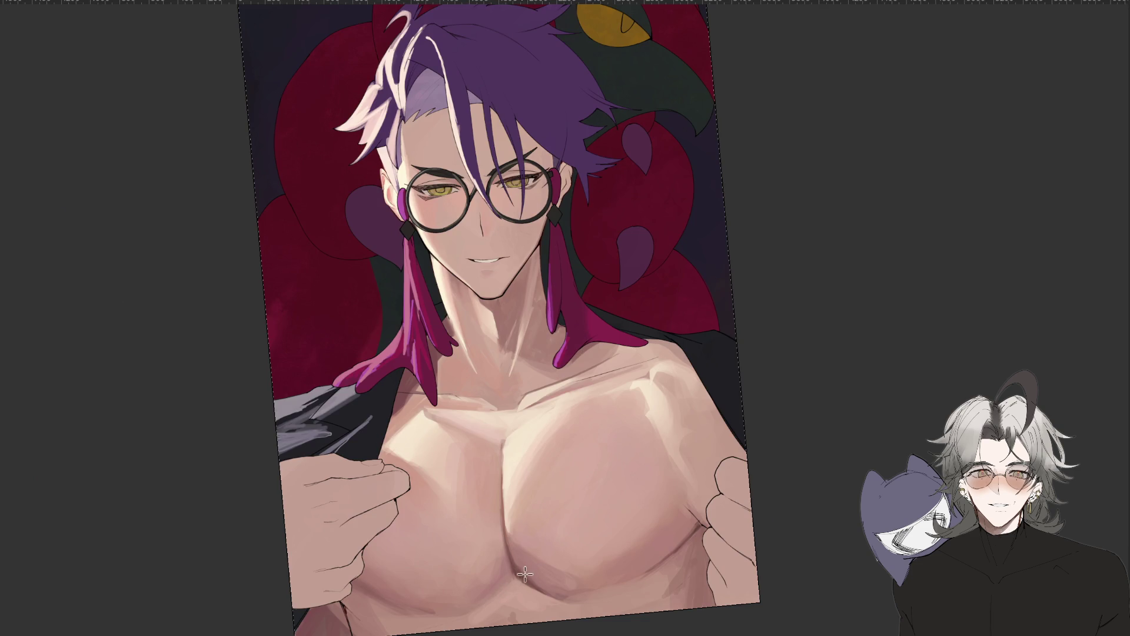
{"action": "left_click_drag", "start_coordinate": [518, 564], "coordinate": [471, 476]}
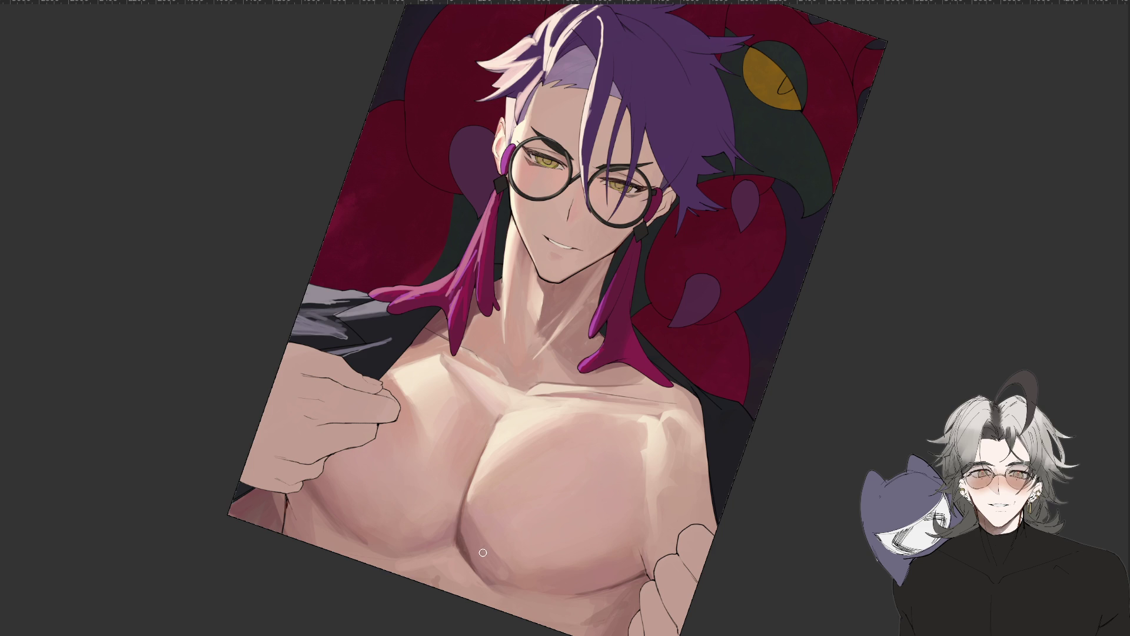
{"action": "key", "text": "m"}
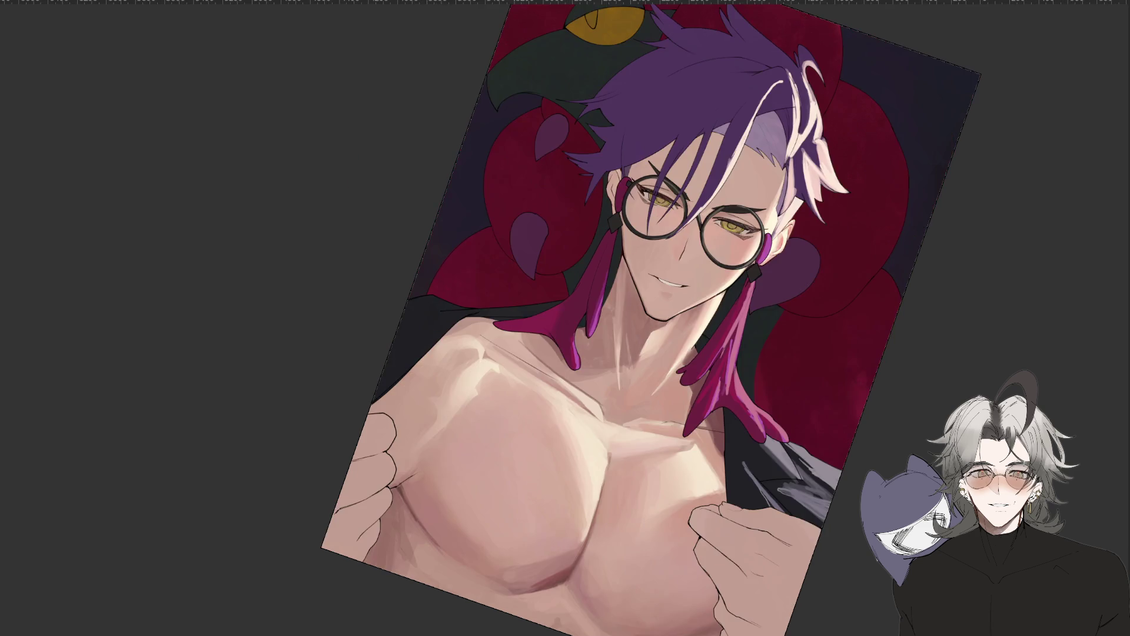
{"action": "left_click_drag", "start_coordinate": [484, 575], "coordinate": [709, 350]}
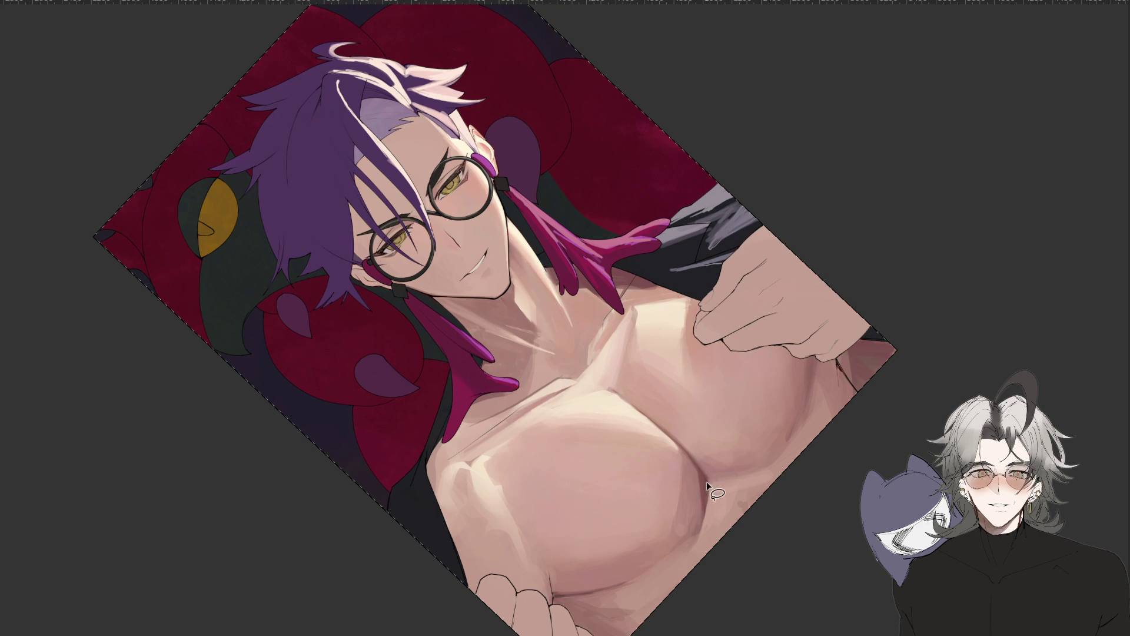
{"action": "left_click_drag", "start_coordinate": [708, 487], "coordinate": [677, 542]}
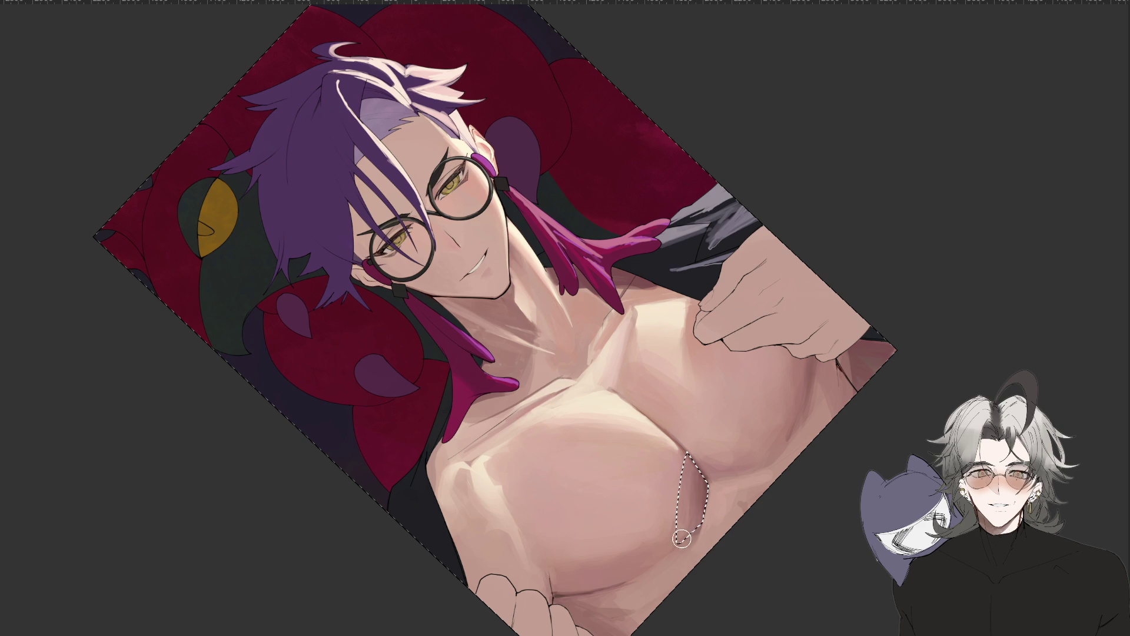
Rotate and zoom the view so the artwork fills the height, with the Lasso tool active.
{"action": "left_click_drag", "start_coordinate": [694, 573], "coordinate": [504, 493]}
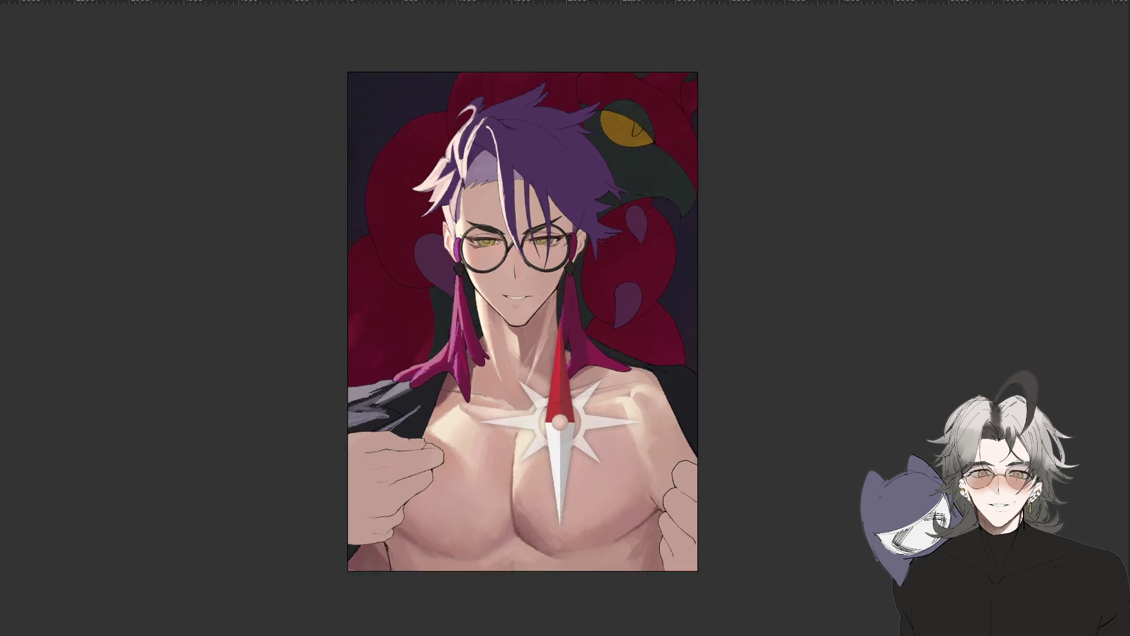
{"action": "left_click_drag", "start_coordinate": [484, 536], "coordinate": [694, 396]}
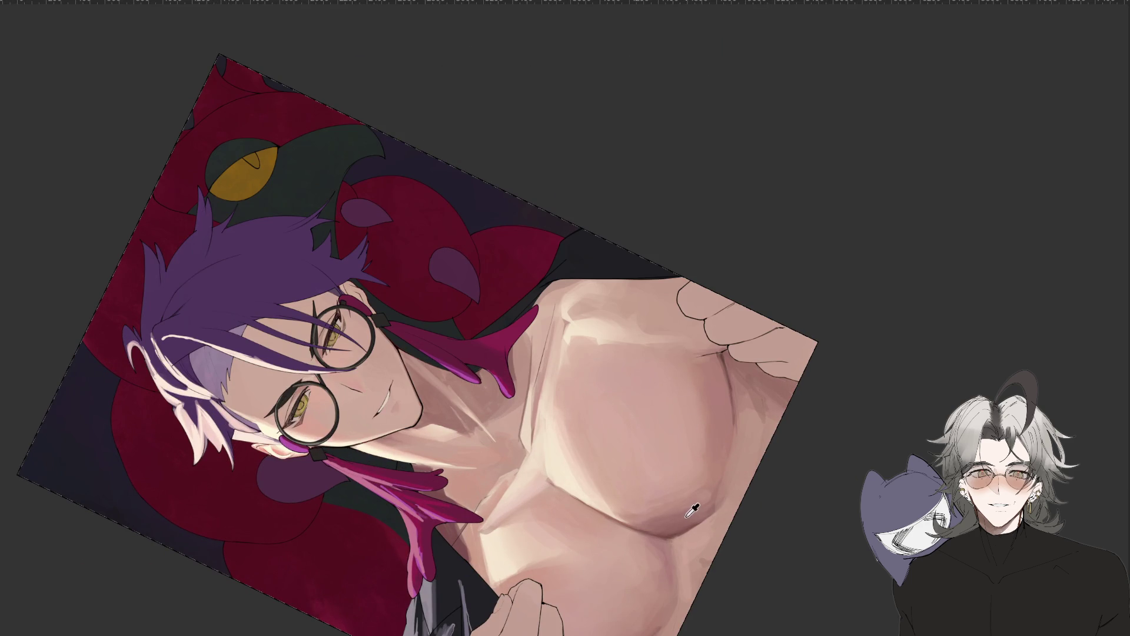
{"action": "key", "text": "l"}
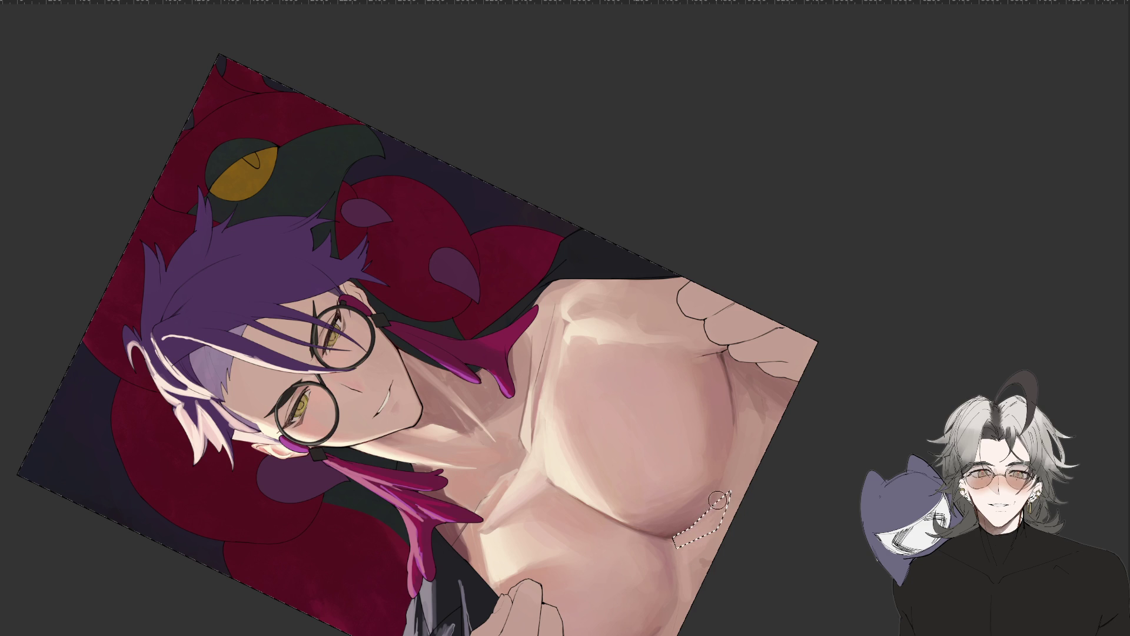
{"action": "key", "text": "ctrl+minus"}
{"action": "mouse_move", "coordinate": [737, 580]}
{"action": "left_mouse_down"}
{"action": "mouse_move", "coordinate": [549, 587]}
{"action": "mouse_move", "coordinate": [471, 481]}
{"action": "left_mouse_up"}
{"action": "key", "text": "ctrl+plus"}
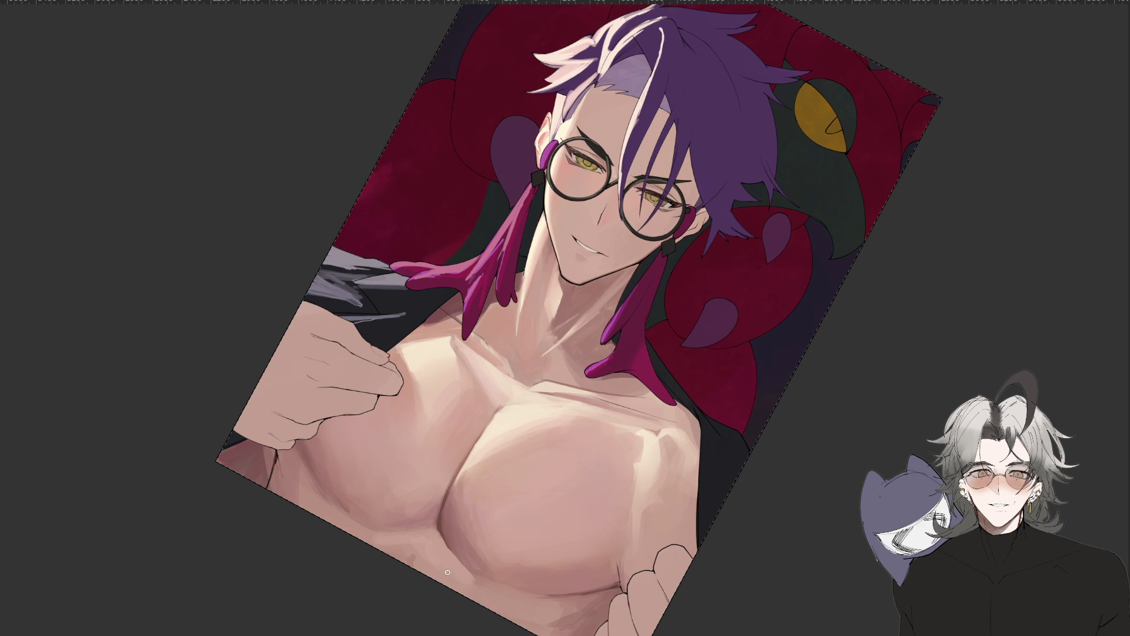
{"action": "left_click_drag", "start_coordinate": [451, 565], "coordinate": [353, 580]}
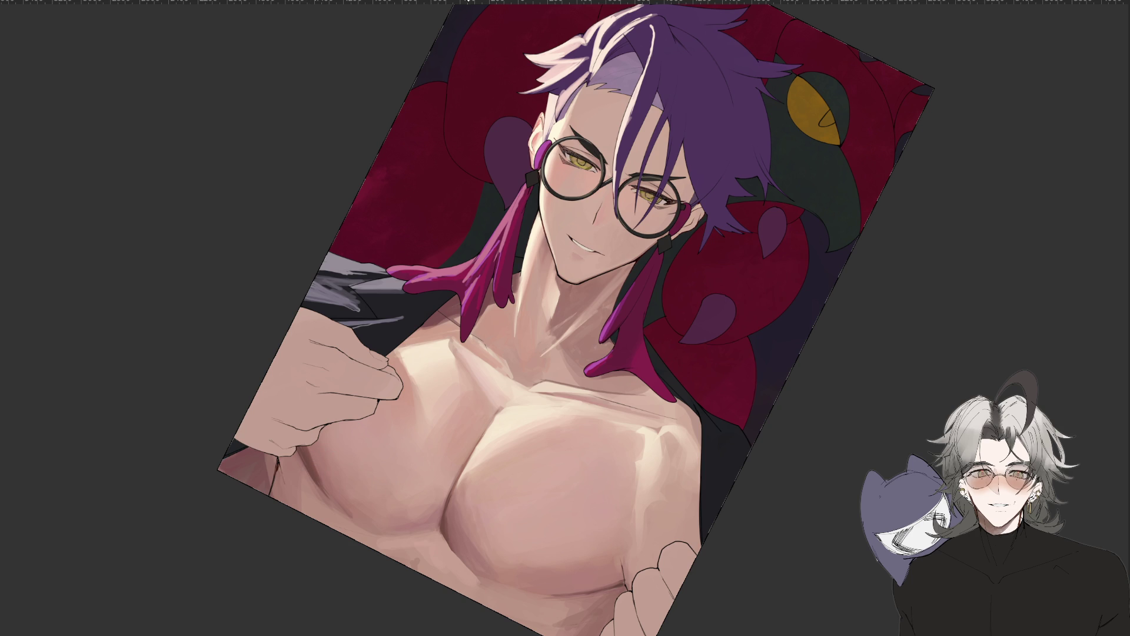
Lasso a narrow strip of the chest, deselect it, and fit the whole artwork in the window.
{"action": "key", "text": "l"}
{"action": "left_click_drag", "start_coordinate": [312, 476], "coordinate": [310, 470]}
{"action": "key", "text": "ctrl+d"}
{"action": "key", "text": "ctrl+0"}
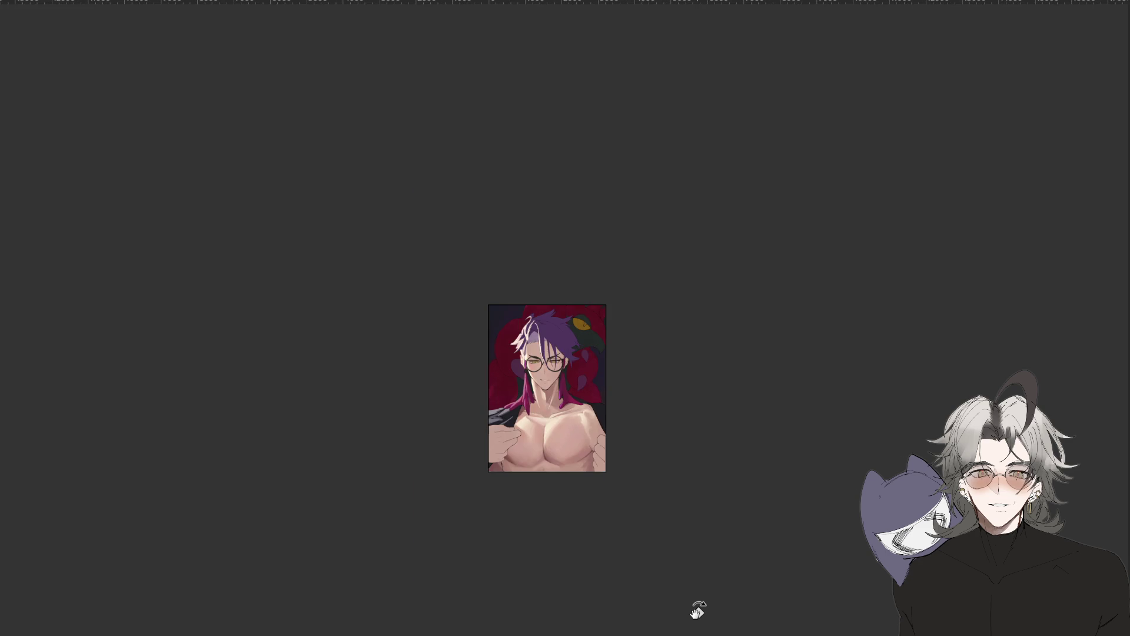
{"action": "key", "text": "ctrl+minus"}
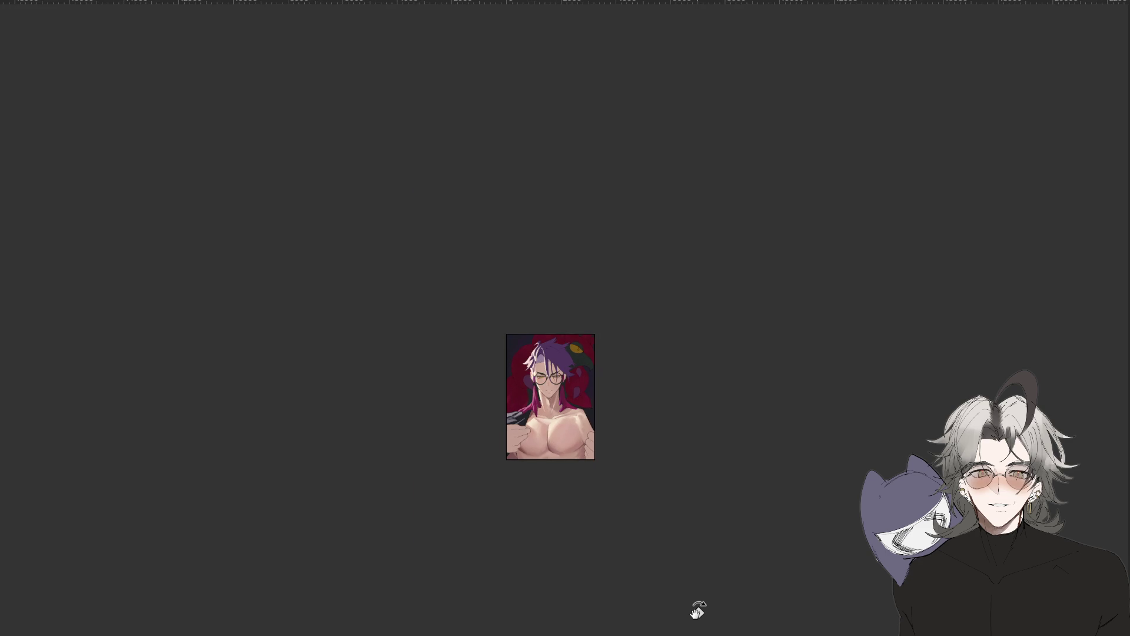
{"action": "key", "text": "ctrl+0"}
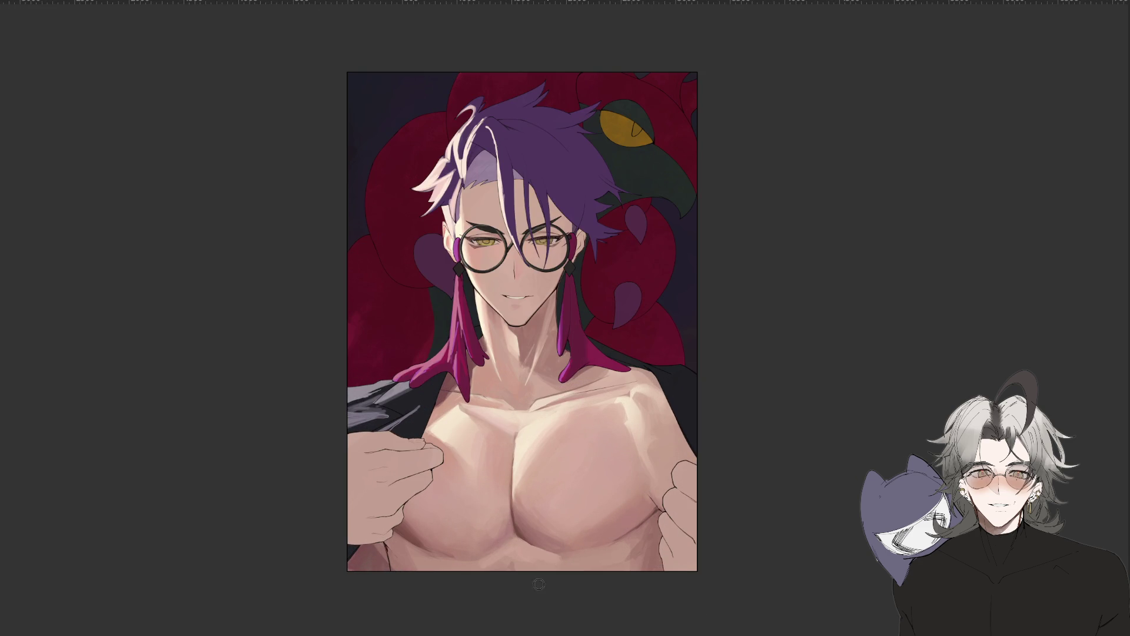
{"action": "left_click_drag", "start_coordinate": [546, 577], "coordinate": [661, 503]}
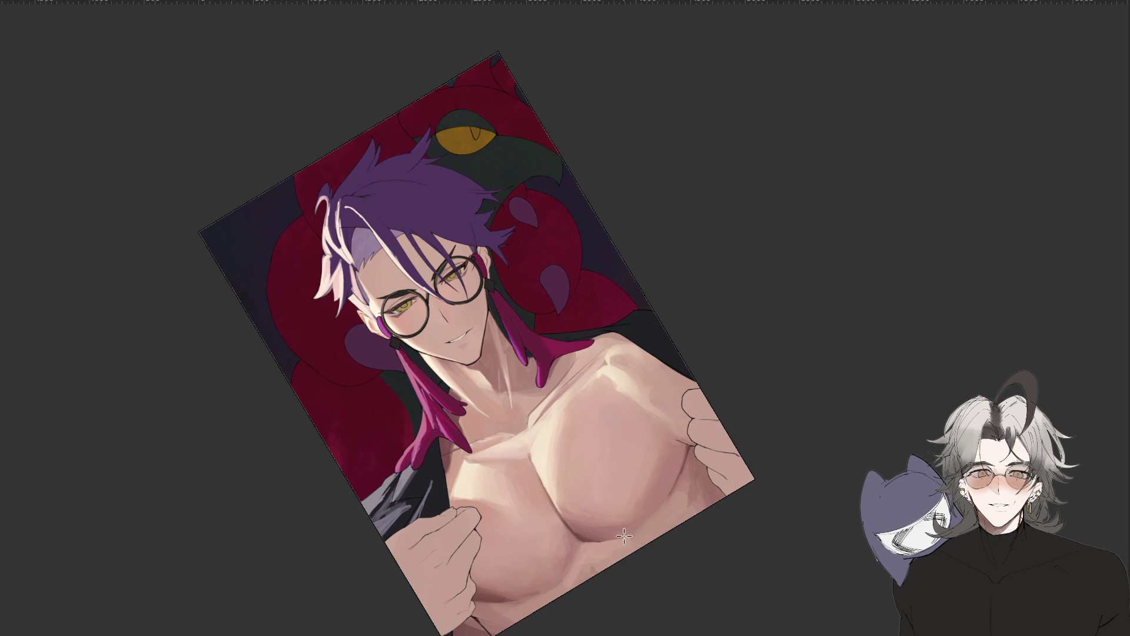
{"action": "scroll", "coordinate": [627, 532], "scroll_direction": "down", "scroll_amount": 3}
{"action": "key", "text": "ctrl+at"}
{"action": "scroll", "coordinate": [597, 550], "scroll_direction": "up", "scroll_amount": 2}
{"action": "scroll", "coordinate": [629, 488], "scroll_direction": "up", "scroll_amount": 2}
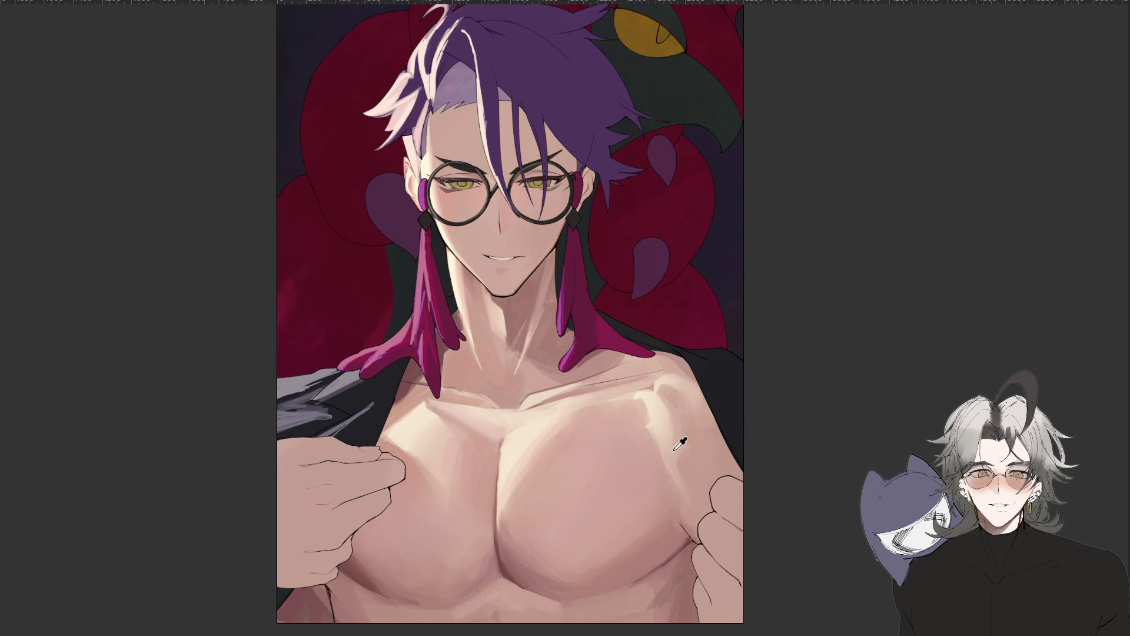
{"action": "left_click_drag", "start_coordinate": [677, 551], "coordinate": [657, 341]}
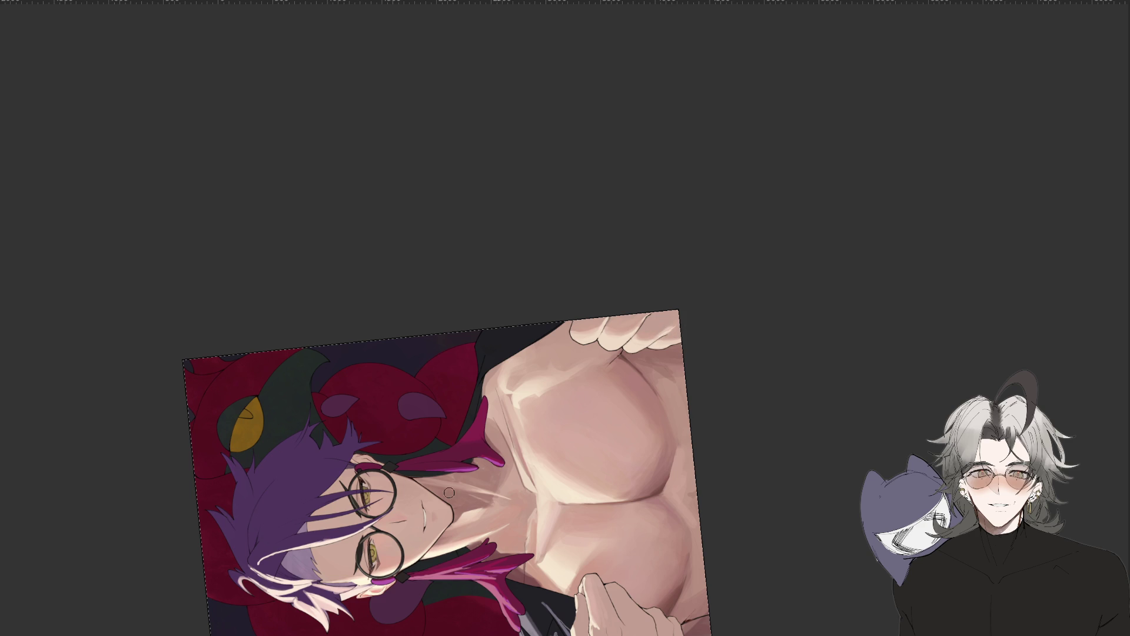
{"action": "left_click_drag", "start_coordinate": [489, 446], "coordinate": [477, 500]}
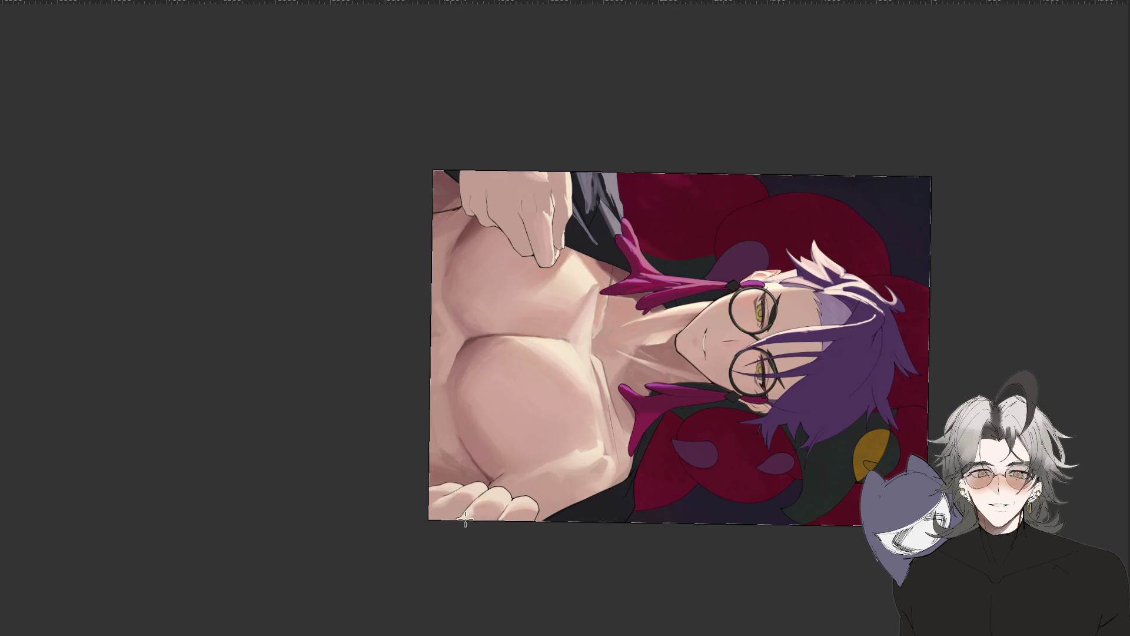
{"action": "left_click_drag", "start_coordinate": [465, 521], "coordinate": [536, 518]}
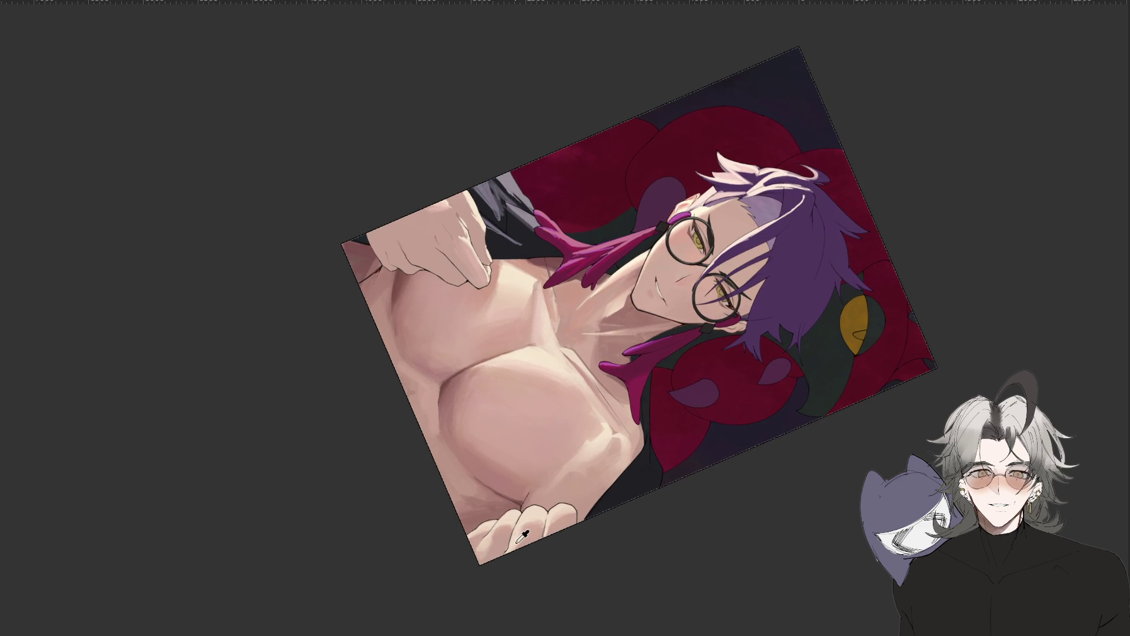
{"action": "scroll", "coordinate": [535, 576], "scroll_direction": "down", "scroll_amount": 3}
{"action": "mouse_move", "coordinate": [545, 618]}
{"action": "left_mouse_down"}
{"action": "mouse_move", "coordinate": [637, 429]}
{"action": "mouse_move", "coordinate": [724, 341]}
{"action": "left_mouse_up"}
{"action": "scroll", "coordinate": [638, 428], "scroll_direction": "up", "scroll_amount": 3}
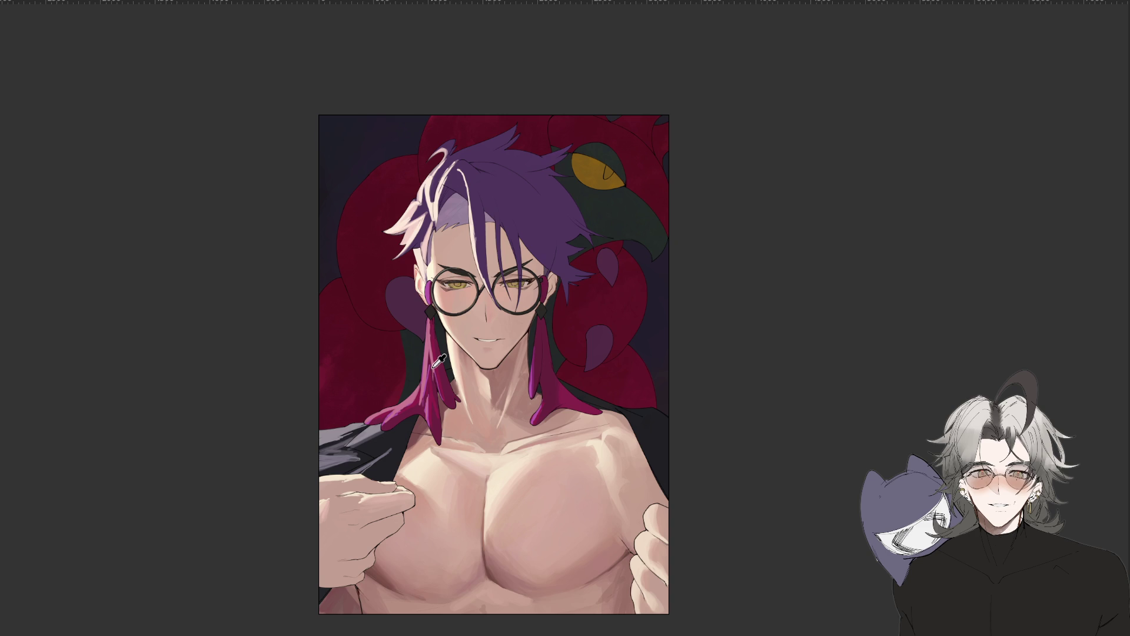
Zoom in, make and clear an oval chest selection, then lasso a small collarbone area.
{"action": "key", "text": "ctrl+plus"}
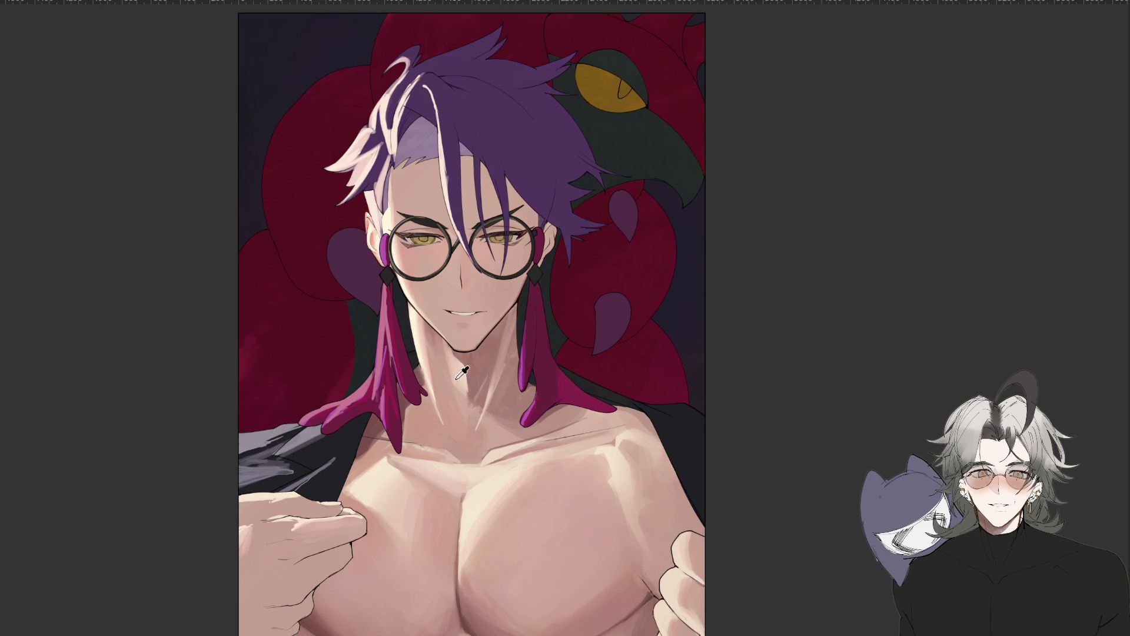
{"action": "left_click_drag", "start_coordinate": [457, 457], "coordinate": [458, 460]}
{"action": "key", "text": "ctrl+d"}
{"action": "left_click_drag", "start_coordinate": [434, 445], "coordinate": [468, 466]}
{"action": "scroll", "coordinate": [480, 468], "scroll_direction": "down", "scroll_amount": 3}
{"action": "scroll", "coordinate": [479, 468], "scroll_direction": "up", "scroll_amount": 6}
Switch back to the Brush and tilt the view about 30 degrees clockwise.
{"action": "key", "text": "b"}
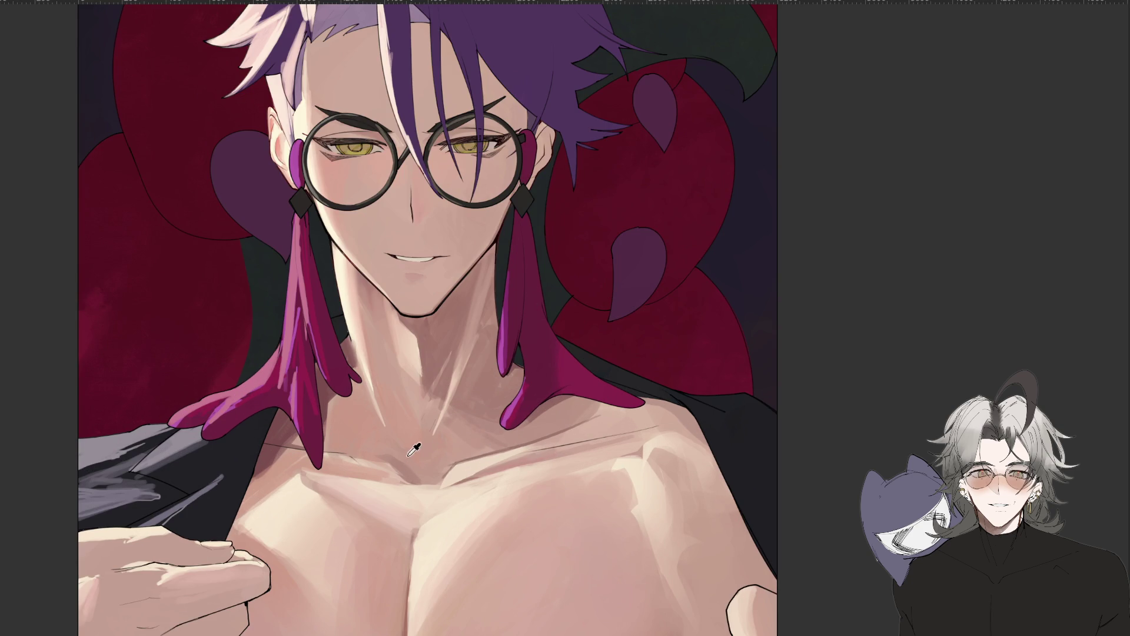
{"action": "key", "text": "r"}
{"action": "mouse_move", "coordinate": [461, 544]}
{"action": "left_mouse_down"}
{"action": "mouse_move", "coordinate": [349, 482]}
{"action": "mouse_move", "coordinate": [649, 473]}
{"action": "mouse_move", "coordinate": [659, 424]}
{"action": "left_mouse_up"}
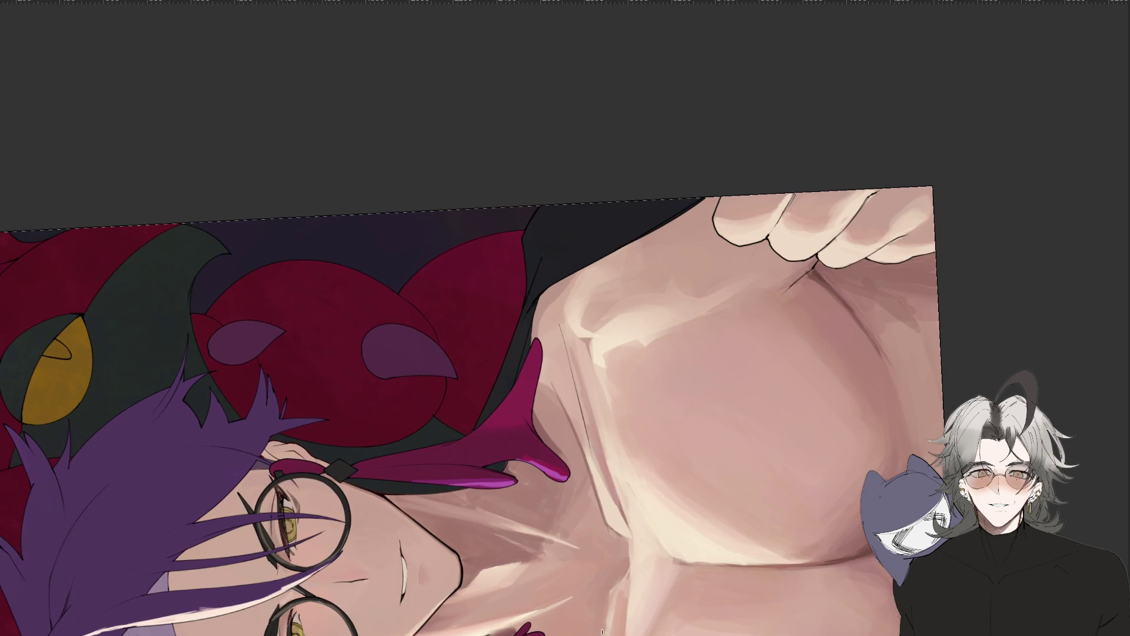
Paint skin colour over the dark shoulder line to blend it into the skin.
{"action": "left_click_drag", "start_coordinate": [589, 435], "coordinate": [562, 336]}
{"action": "left_click_drag", "start_coordinate": [614, 631], "coordinate": [759, 597]}
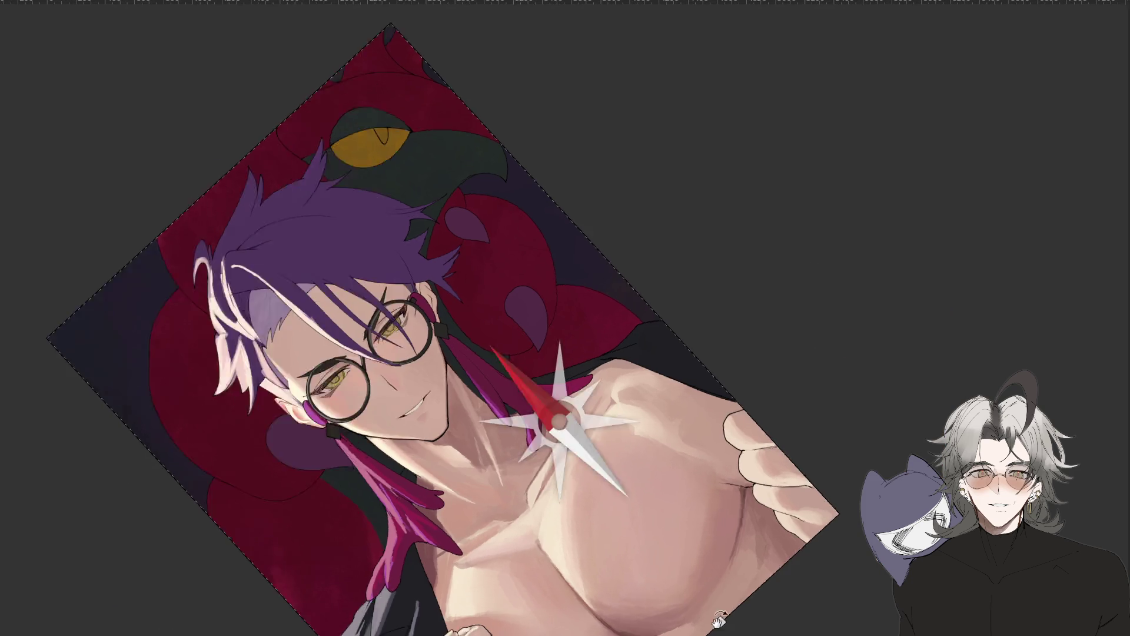
{"action": "scroll", "coordinate": [548, 427], "scroll_direction": "up", "scroll_amount": 2}
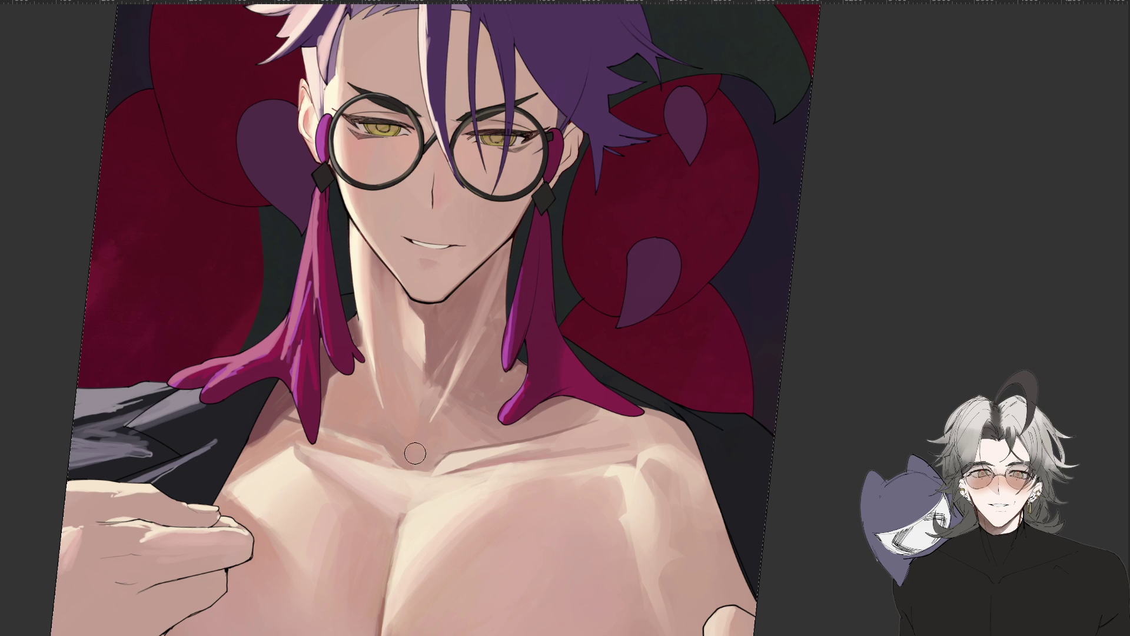
{"action": "left_click_drag", "start_coordinate": [542, 524], "coordinate": [268, 363]}
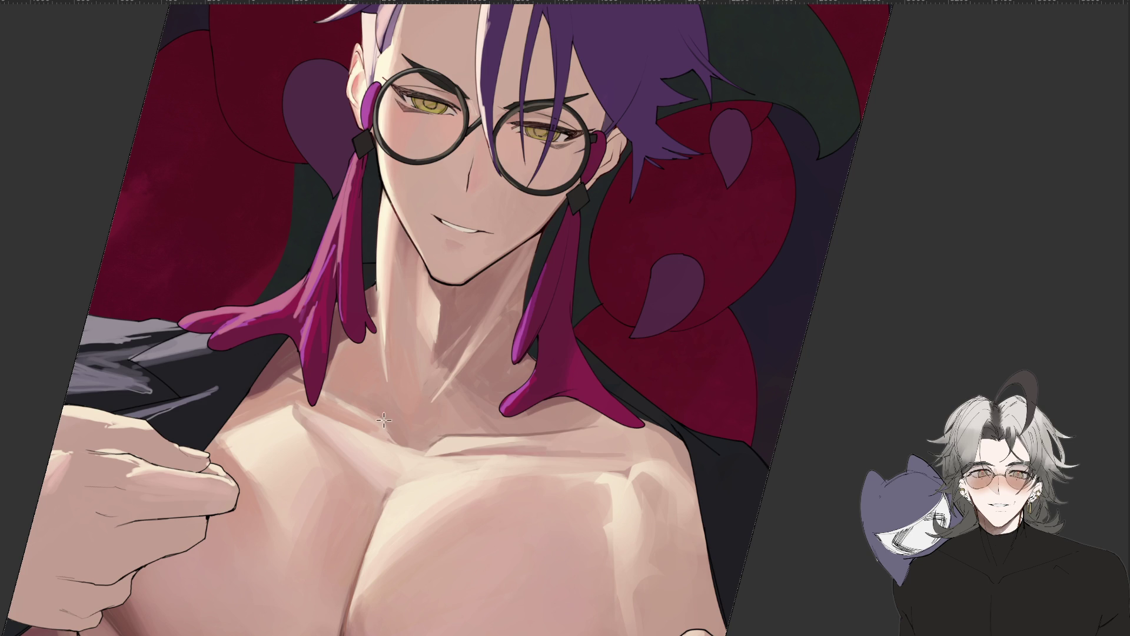
With the view rotated about a quarter turn, paint a thin dark stroke on the neck.
{"action": "key", "text": "r"}
{"action": "mouse_move", "coordinate": [259, 601]}
{"action": "left_mouse_down"}
{"action": "mouse_move", "coordinate": [640, 451]}
{"action": "mouse_move", "coordinate": [624, 530]}
{"action": "left_mouse_up"}
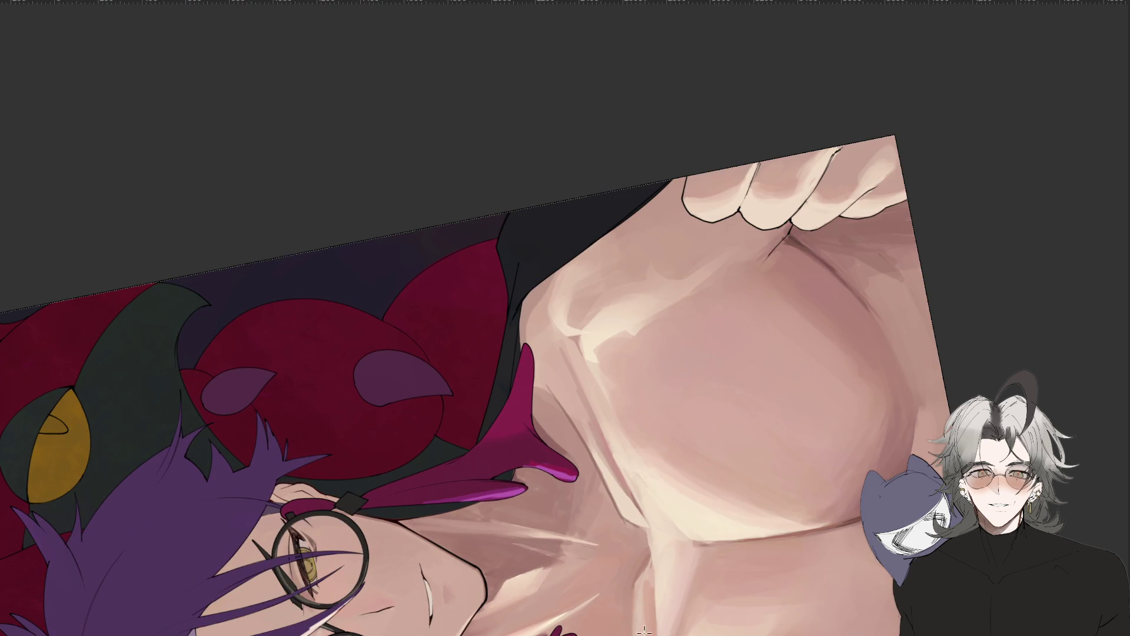
{"action": "scroll", "coordinate": [643, 628], "scroll_direction": "down", "scroll_amount": 5}
{"action": "mouse_move", "coordinate": [581, 442]}
{"action": "left_mouse_down"}
{"action": "mouse_move", "coordinate": [577, 389]}
{"action": "mouse_move", "coordinate": [627, 321]}
{"action": "left_mouse_up"}
{"action": "scroll", "coordinate": [577, 388], "scroll_direction": "up", "scroll_amount": 5}
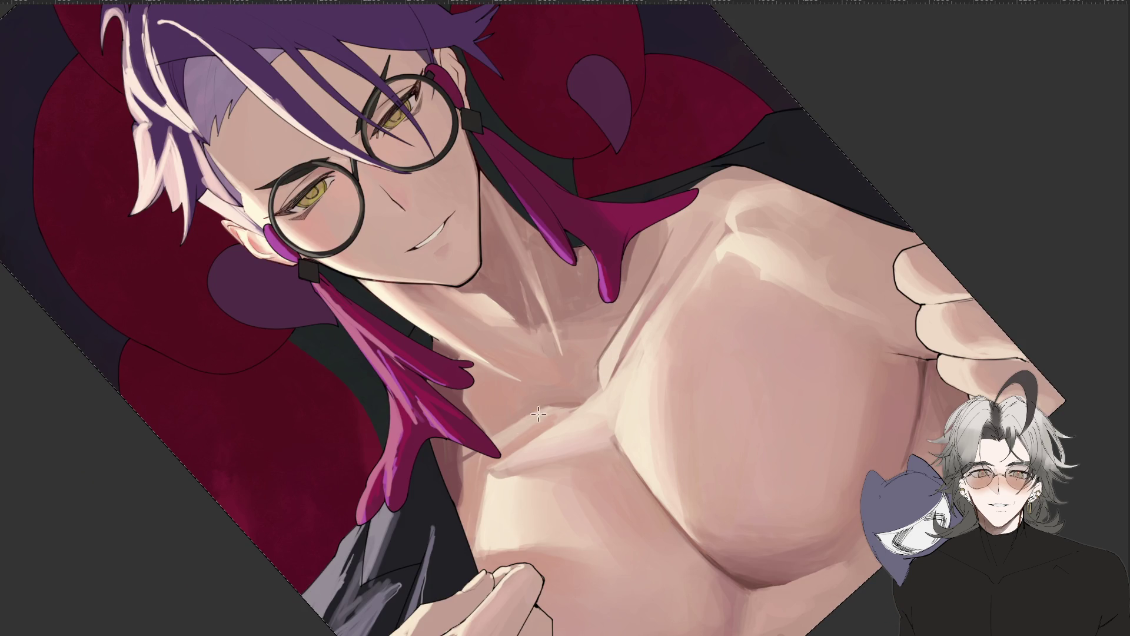
{"action": "mouse_move", "coordinate": [524, 419]}
{"action": "left_mouse_down"}
{"action": "mouse_move", "coordinate": [548, 411]}
{"action": "mouse_move", "coordinate": [534, 416]}
{"action": "left_mouse_up"}
{"action": "scroll", "coordinate": [527, 436], "scroll_direction": "down", "scroll_amount": 5}
{"action": "scroll", "coordinate": [548, 440], "scroll_direction": "down", "scroll_amount": 3}
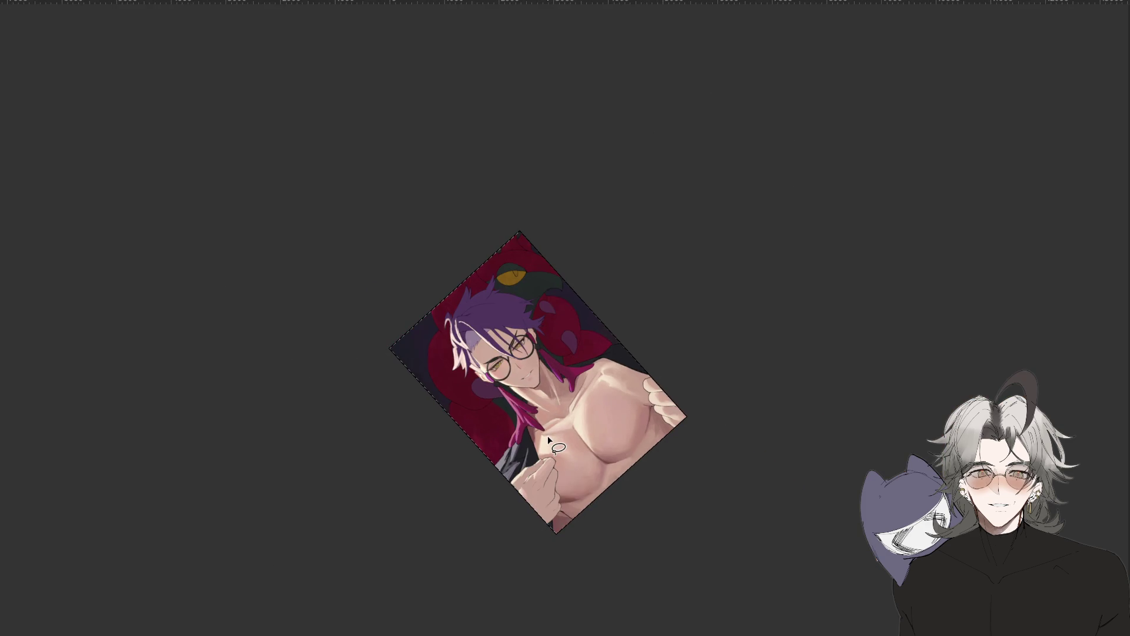
{"action": "scroll", "coordinate": [550, 439], "scroll_direction": "up", "scroll_amount": 3}
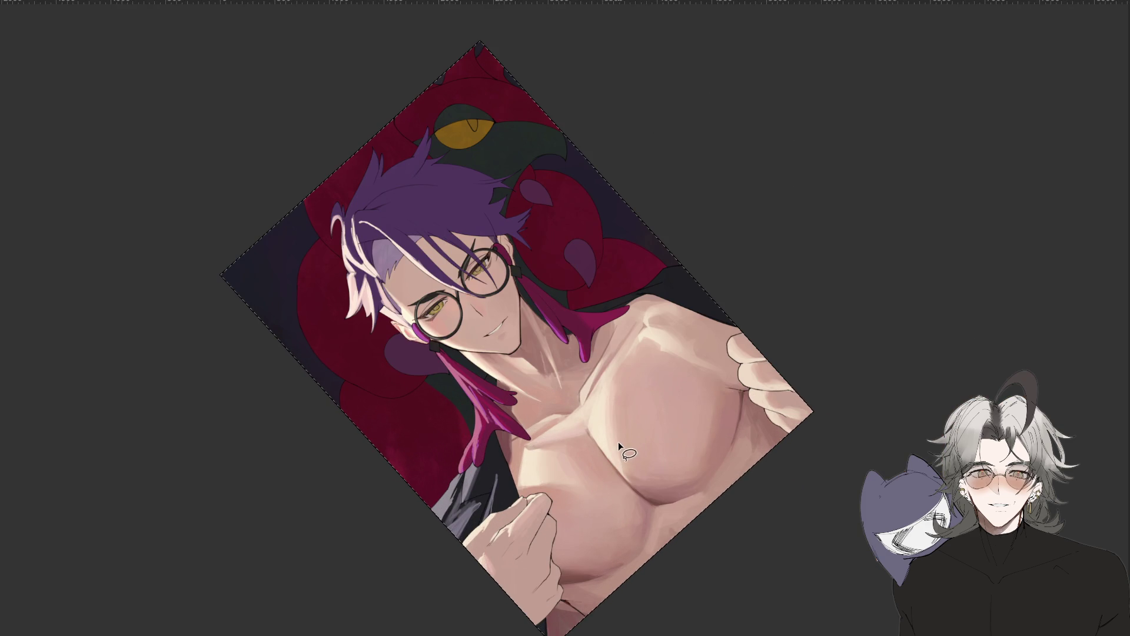
{"action": "key", "text": "i"}
{"action": "left_click_drag", "start_coordinate": [729, 543], "coordinate": [694, 318]}
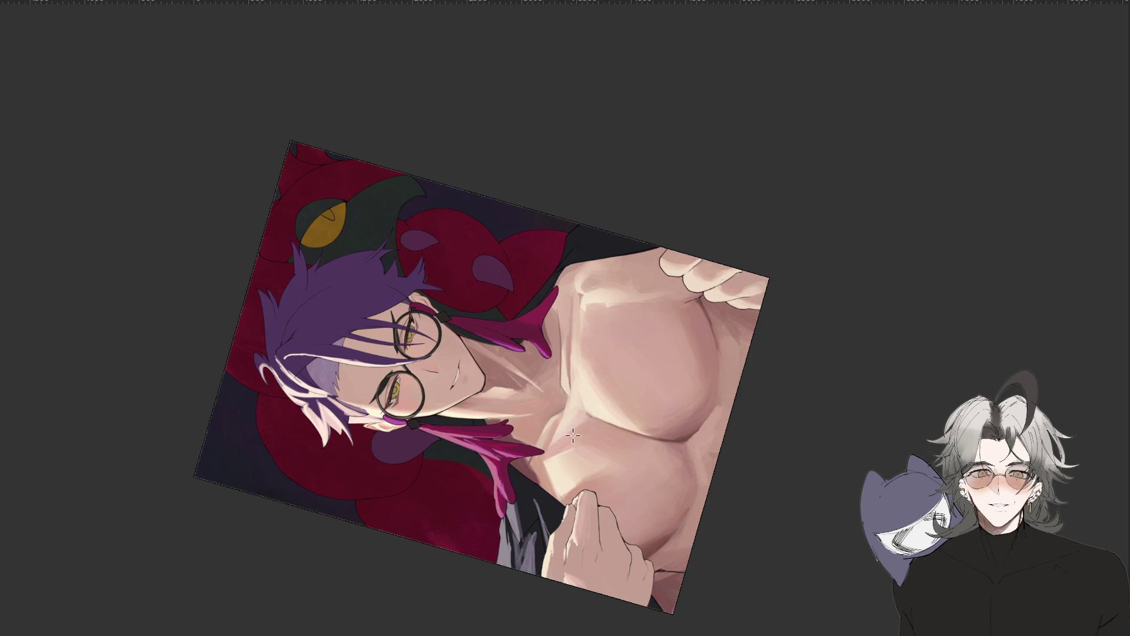
{"action": "key", "text": "Escape"}
{"action": "key", "text": "ctrl+minus"}
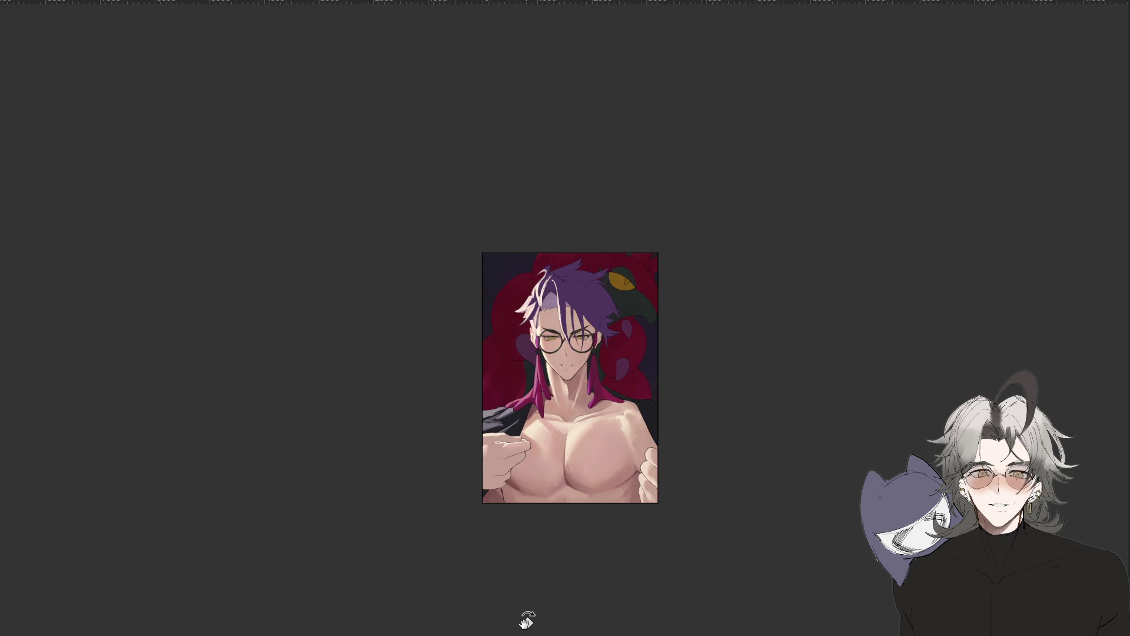
{"action": "scroll", "coordinate": [635, 560], "scroll_direction": "up", "scroll_amount": 5}
{"action": "left_click_drag", "start_coordinate": [589, 448], "coordinate": [575, 419]}
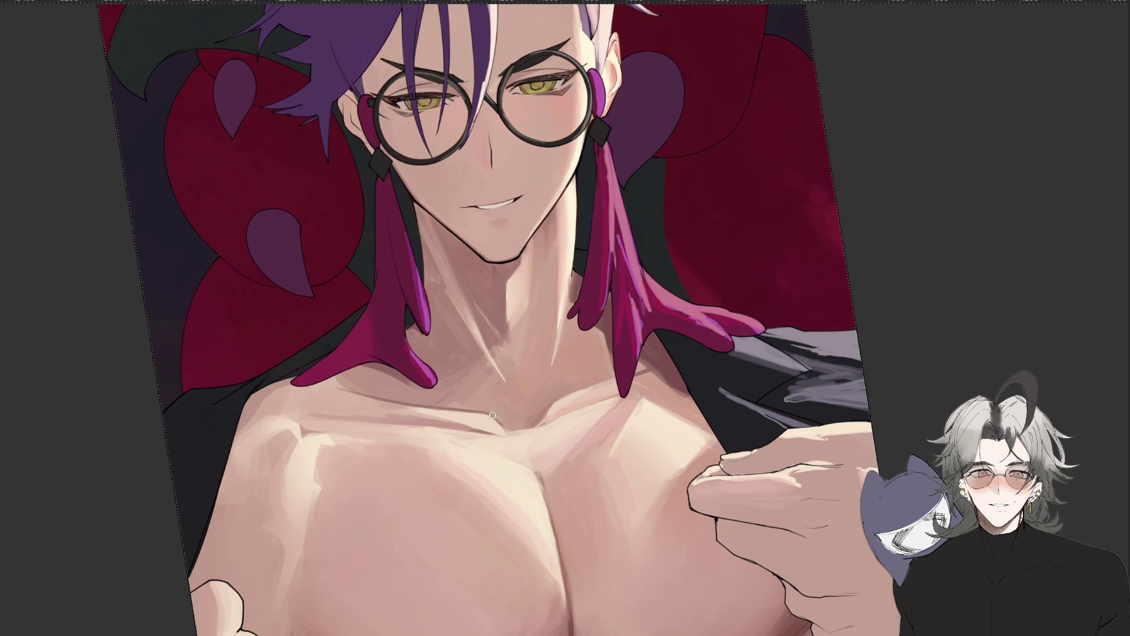
Lighten the collarbone highlight and soften the collarbone crease in the mirrored view.
{"action": "key", "text": "m"}
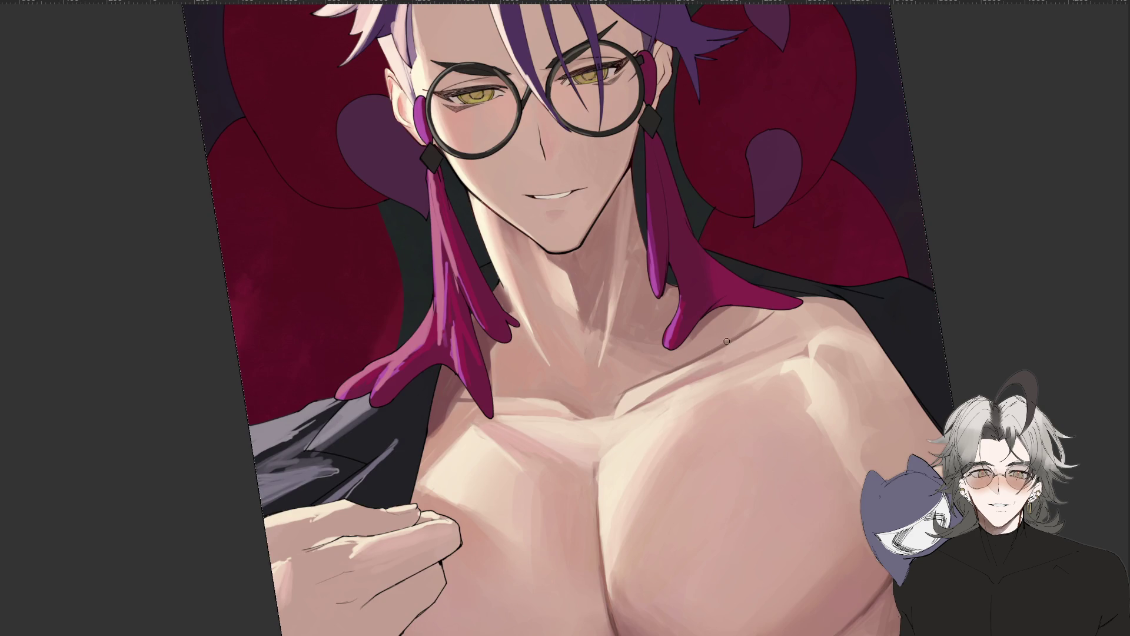
{"action": "left_click_drag", "start_coordinate": [762, 324], "coordinate": [704, 356]}
{"action": "left_click_drag", "start_coordinate": [636, 404], "coordinate": [689, 378]}
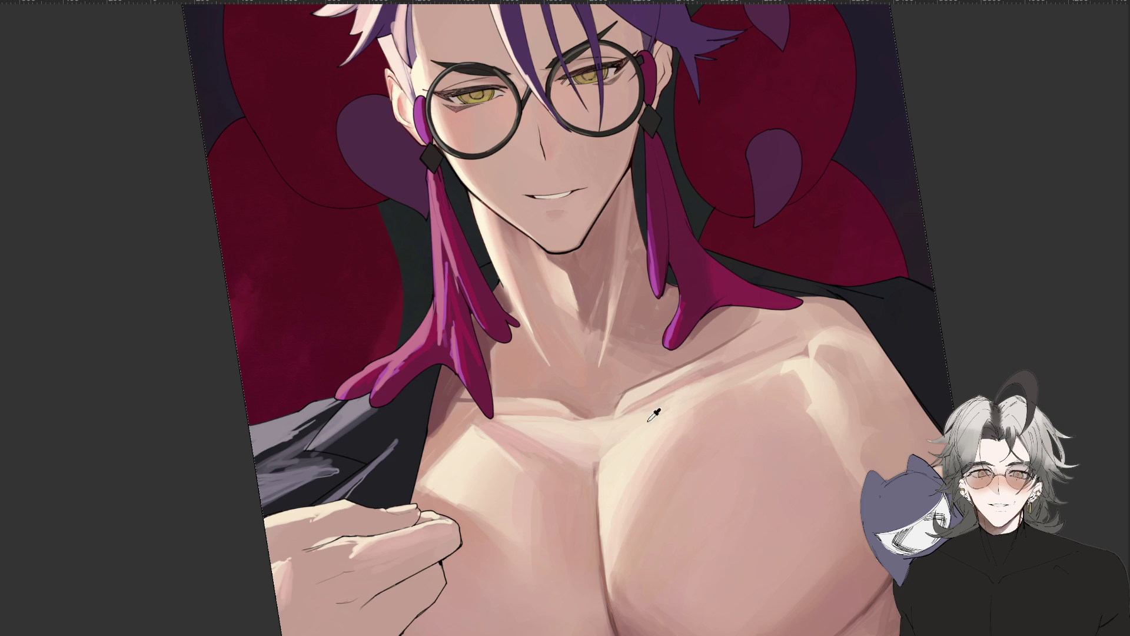
Zoom out and spin the canvas view about 140°, nearly upside down.
{"action": "scroll", "coordinate": [671, 409], "scroll_direction": "down", "scroll_amount": 2}
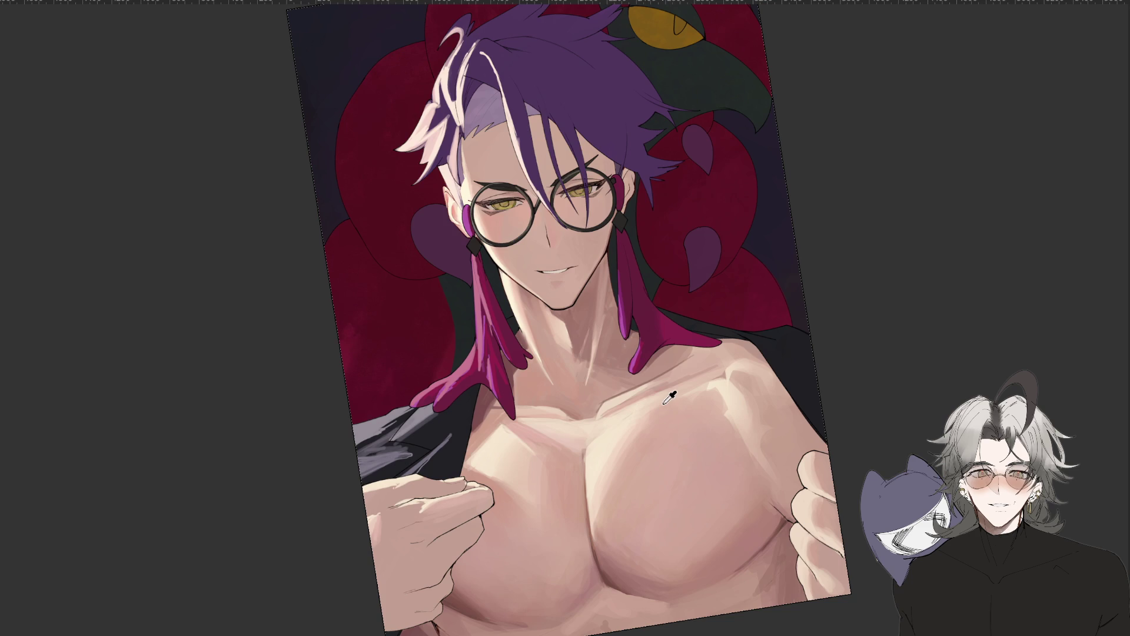
{"action": "scroll", "coordinate": [730, 444], "scroll_direction": "down", "scroll_amount": 1}
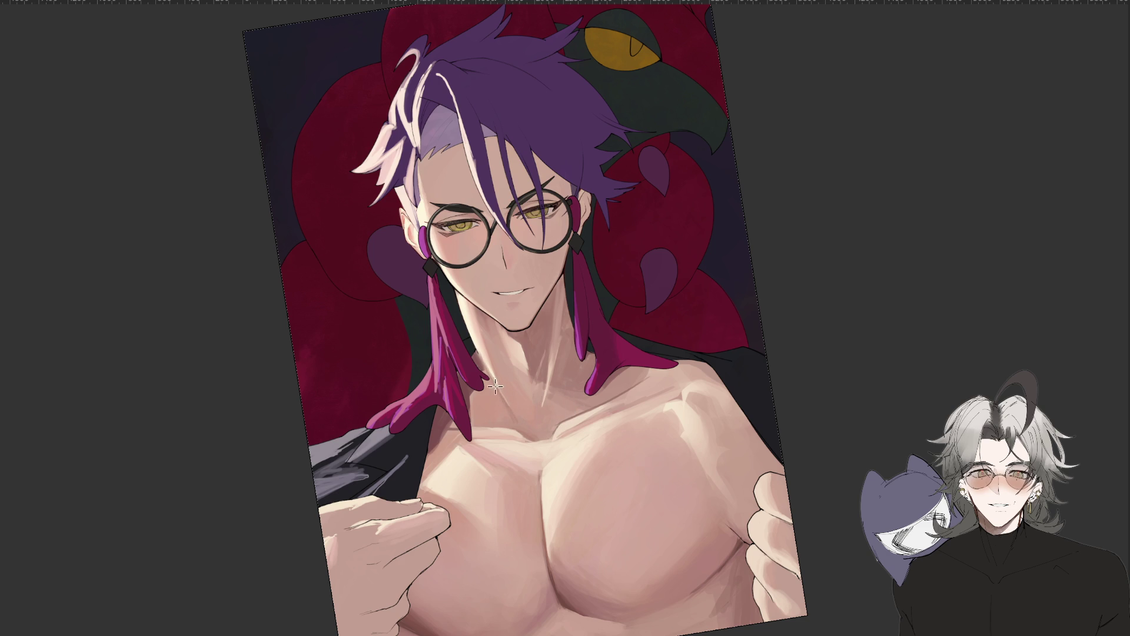
{"action": "left_click_drag", "start_coordinate": [512, 393], "coordinate": [579, 470]}
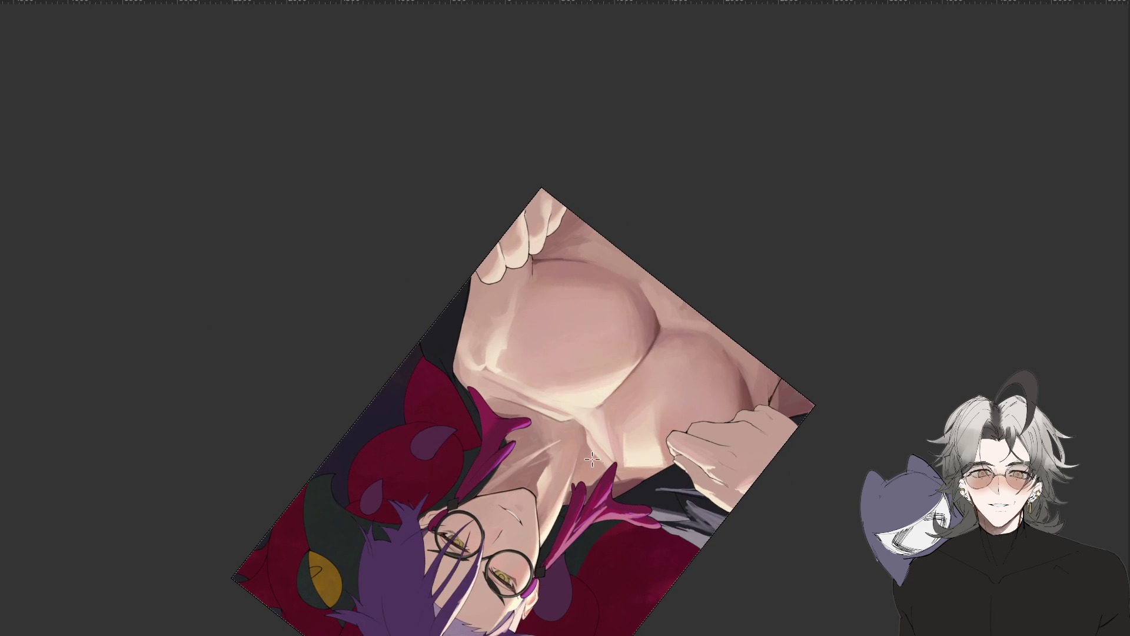
Tilt the view slightly further, then rotate it back upright and zoom in on face and chest.
{"action": "left_click_drag", "start_coordinate": [559, 439], "coordinate": [559, 443]}
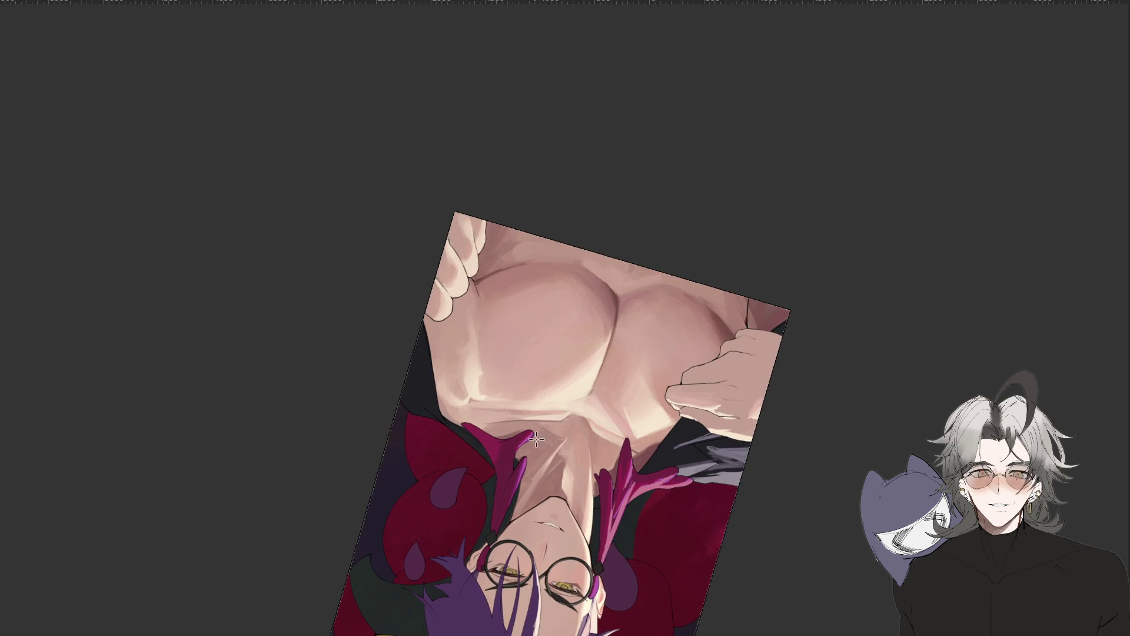
{"action": "scroll", "coordinate": [559, 443], "scroll_direction": "down", "scroll_amount": 3}
{"action": "left_click_drag", "start_coordinate": [592, 627], "coordinate": [646, 553]}
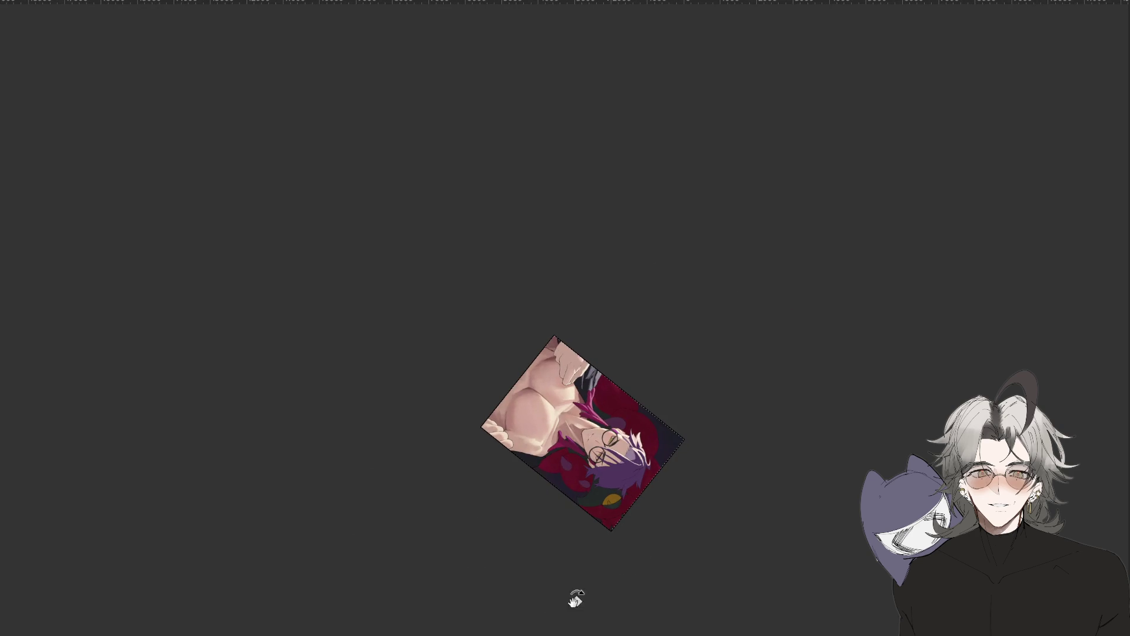
{"action": "left_click_drag", "start_coordinate": [493, 615], "coordinate": [765, 407]}
{"action": "scroll", "coordinate": [641, 378], "scroll_direction": "up", "scroll_amount": 3}
{"action": "mouse_move", "coordinate": [641, 378]}
{"action": "left_mouse_down"}
{"action": "mouse_move", "coordinate": [843, 271]}
{"action": "mouse_move", "coordinate": [805, 314]}
{"action": "left_mouse_up"}
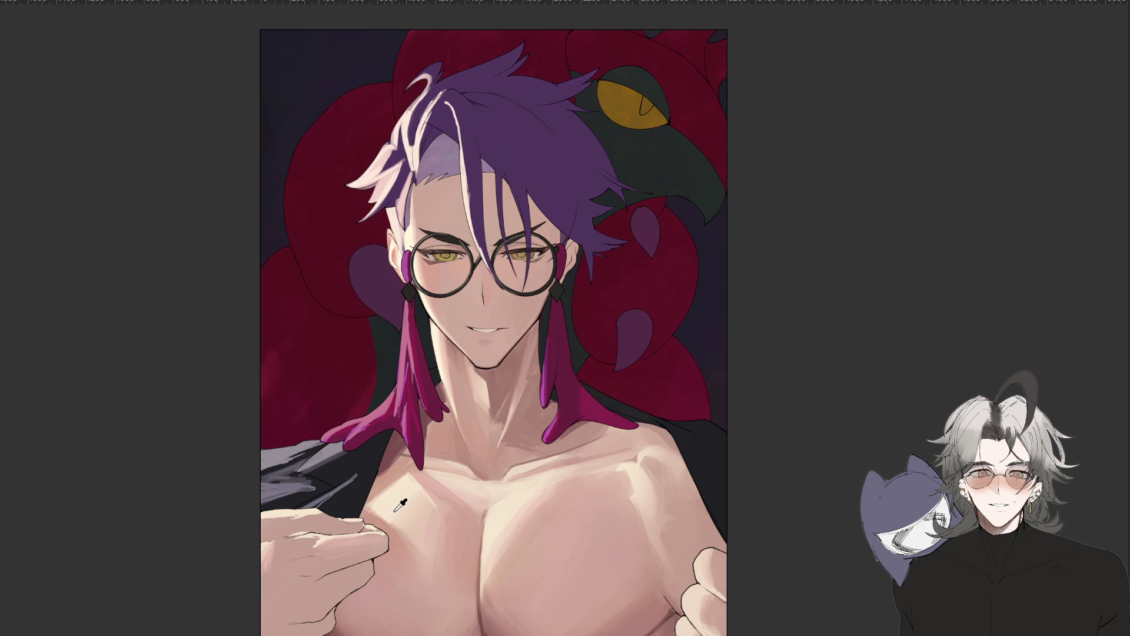
Deselect, lasso a patch on the left pectoral, and paint lighter skin tones inside it.
{"action": "left_click_drag", "start_coordinate": [369, 501], "coordinate": [378, 515]}
{"action": "key", "text": "ctrl+d"}
{"action": "left_click_drag", "start_coordinate": [437, 566], "coordinate": [367, 505]}
{"action": "key", "text": "b"}
{"action": "mouse_move", "coordinate": [401, 518]}
{"action": "left_mouse_down"}
{"action": "mouse_move", "coordinate": [420, 507]}
{"action": "mouse_move", "coordinate": [406, 524]}
{"action": "mouse_move", "coordinate": [416, 542]}
{"action": "left_mouse_up"}
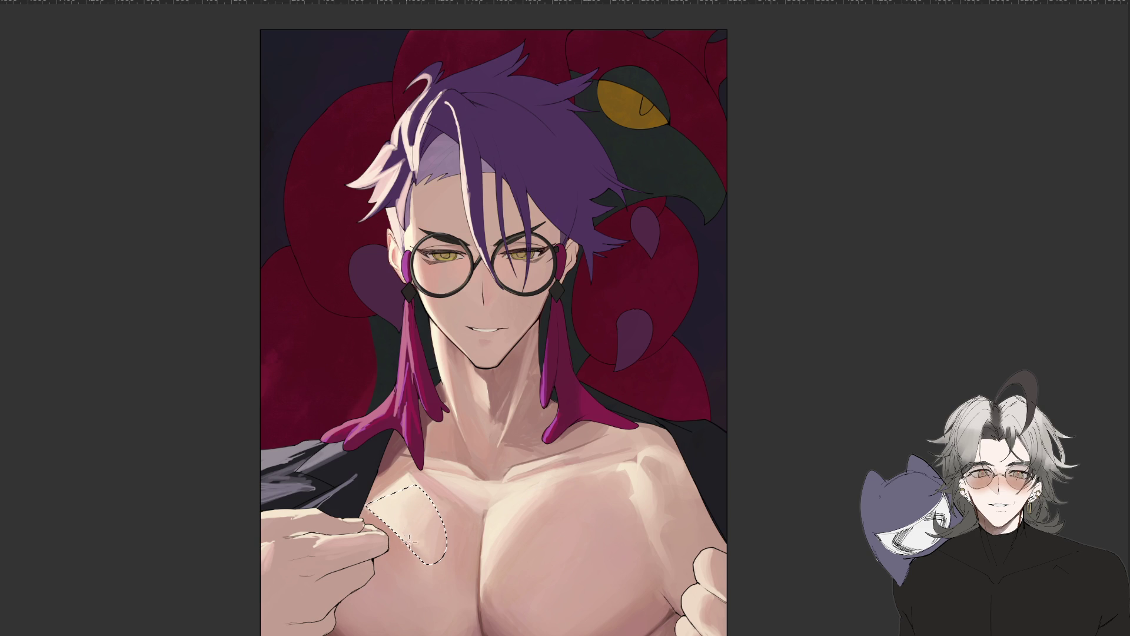
Lasso a second chest patch, try shifting it, then undo the move with Ctrl+Z.
{"action": "key", "text": "ctrl+minus"}
{"action": "key", "text": "ctrl+minus"}
{"action": "key", "text": "ctrl+plus"}
{"action": "key", "text": "ctrl+plus"}
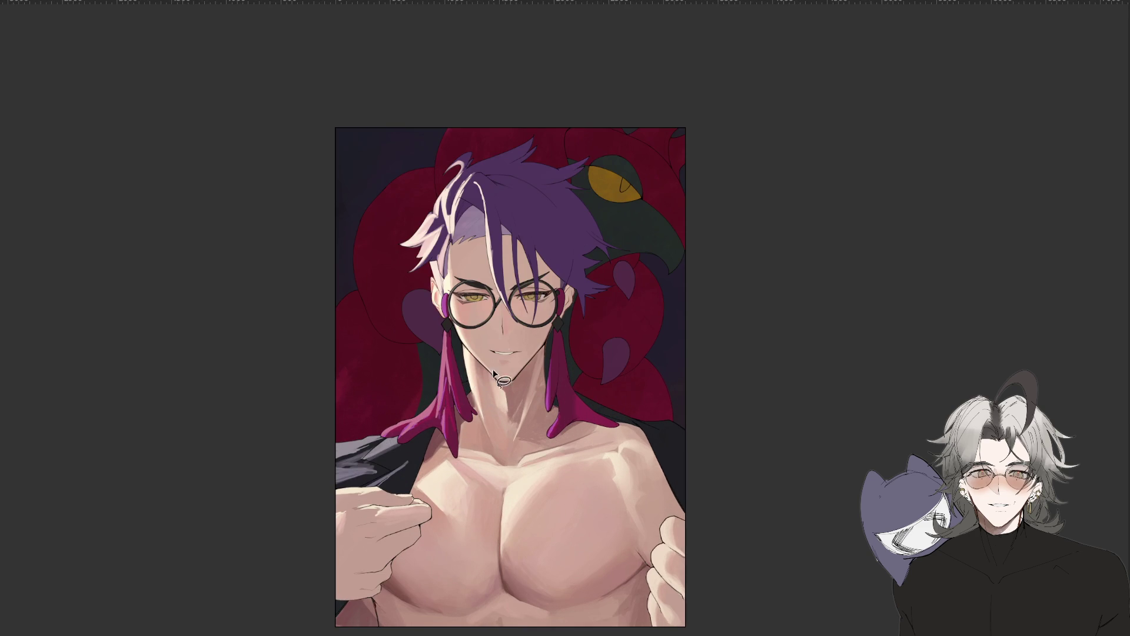
{"action": "left_click_drag", "start_coordinate": [417, 485], "coordinate": [459, 472]}
{"action": "key", "text": "h"}
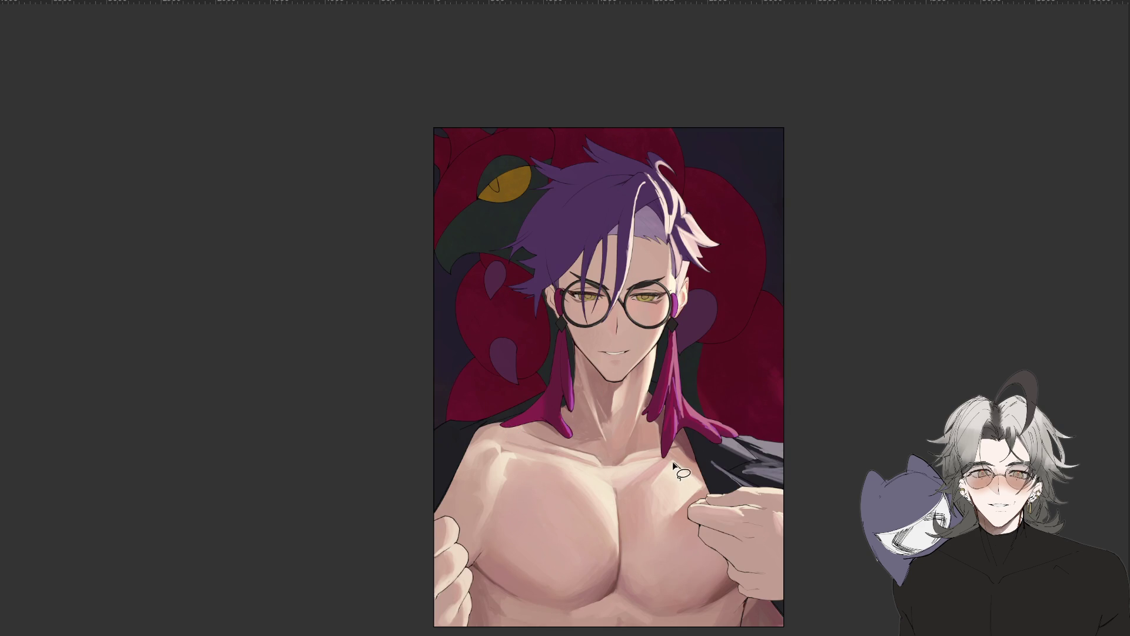
{"action": "left_click_drag", "start_coordinate": [672, 461], "coordinate": [675, 465]}
{"action": "mouse_move", "coordinate": [669, 471]}
{"action": "left_mouse_down"}
{"action": "mouse_move", "coordinate": [690, 501]}
{"action": "mouse_move", "coordinate": [679, 474]}
{"action": "mouse_move", "coordinate": [631, 484]}
{"action": "left_mouse_up"}
{"action": "key", "text": "ctrl+z"}
{"action": "scroll", "coordinate": [658, 575], "scroll_direction": "down", "scroll_amount": 3}
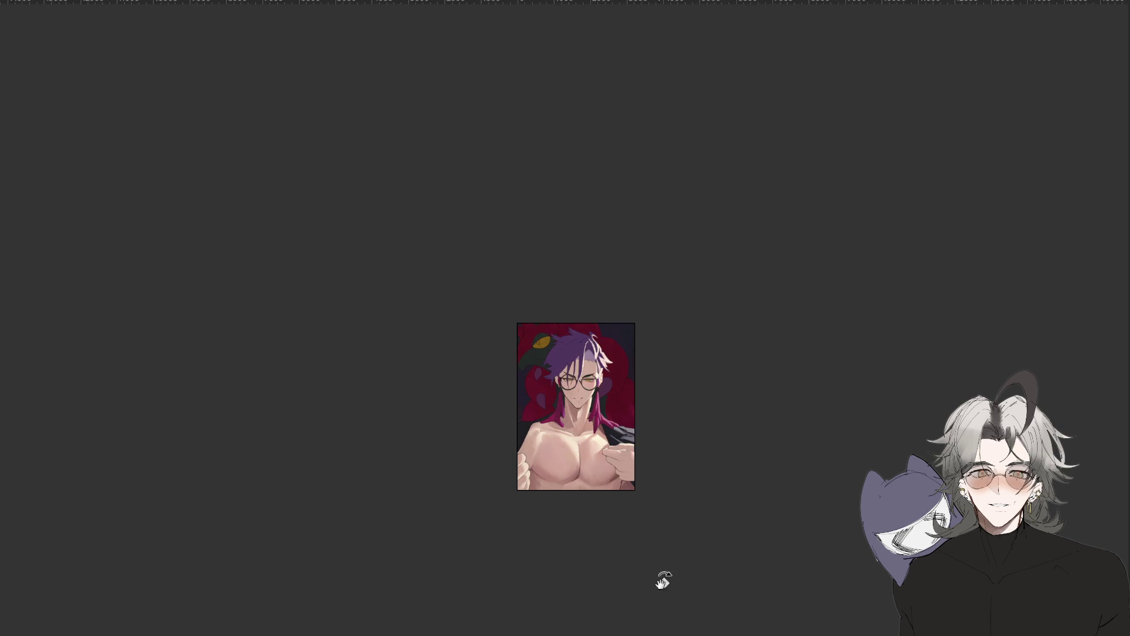
Abandon the V-shaped chest outline, rotate the mirrored view, then reset rotation with Esc and zoom in.
{"action": "scroll", "coordinate": [658, 576], "scroll_direction": "up", "scroll_amount": 3}
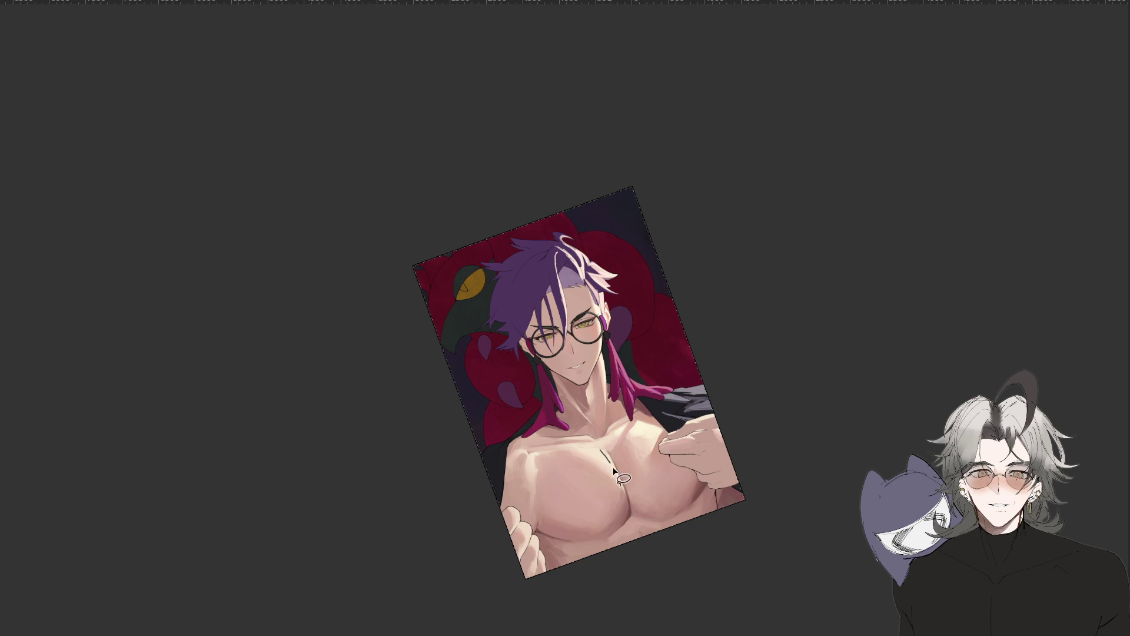
{"action": "left_click_drag", "start_coordinate": [611, 464], "coordinate": [578, 447]}
{"action": "mouse_move", "coordinate": [611, 436]}
{"action": "left_mouse_down"}
{"action": "mouse_move", "coordinate": [580, 448]}
{"action": "mouse_move", "coordinate": [570, 438]}
{"action": "left_mouse_up"}
{"action": "key", "text": "ctrl+minus"}
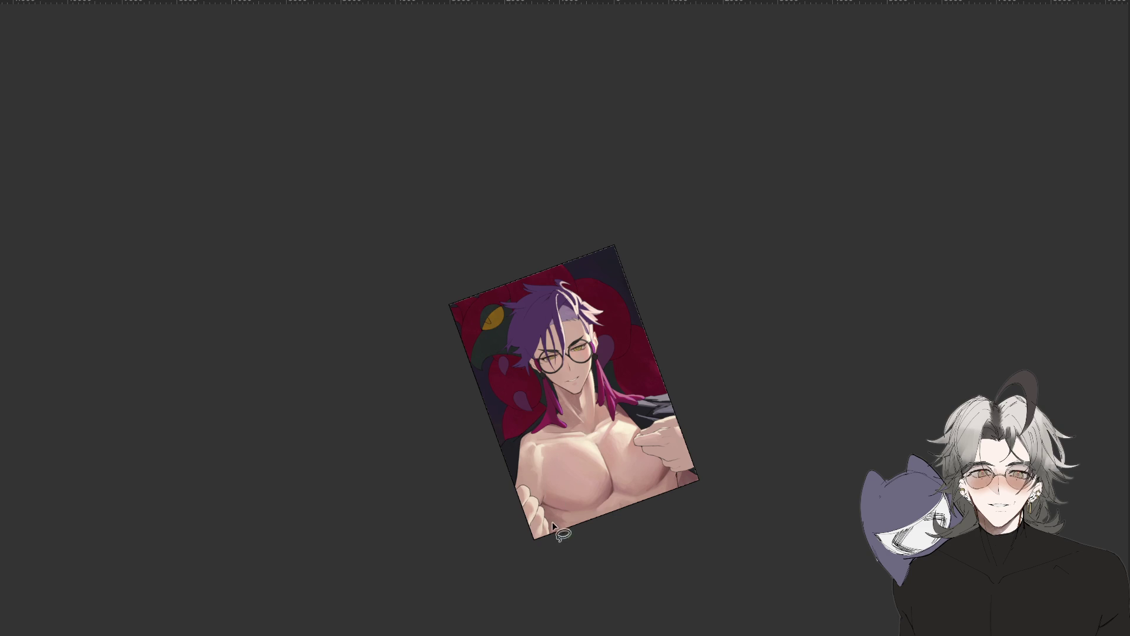
{"action": "mouse_move", "coordinate": [625, 537]}
{"action": "left_mouse_down"}
{"action": "mouse_move", "coordinate": [530, 585]}
{"action": "mouse_move", "coordinate": [522, 563]}
{"action": "left_mouse_up"}
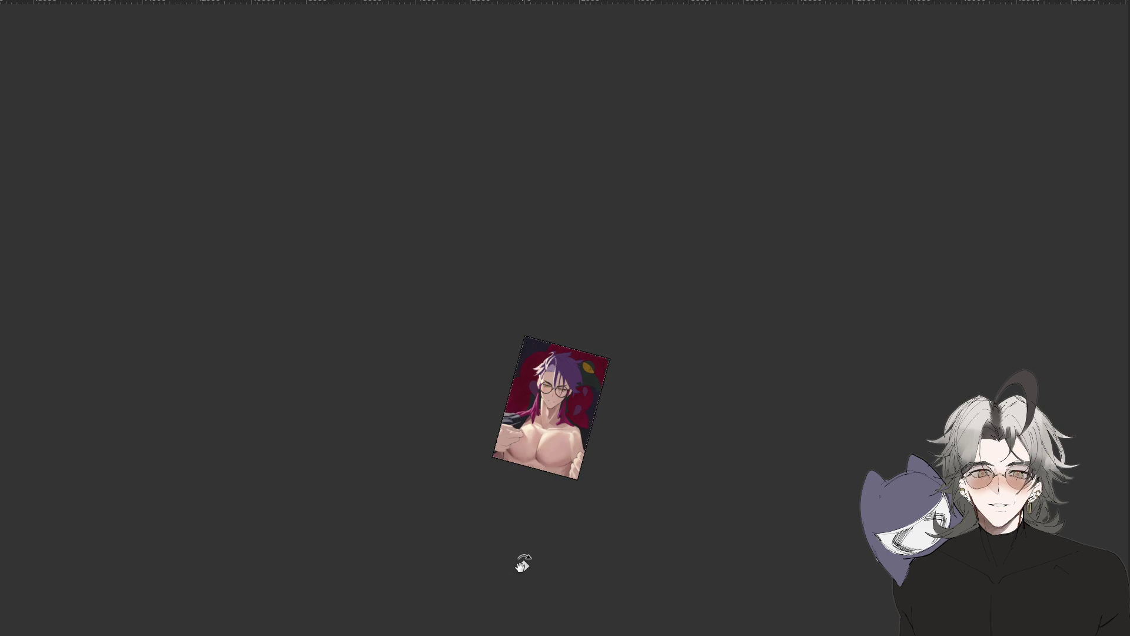
{"action": "key", "text": "ctrl+plus"}
{"action": "key", "text": "ctrl+plus"}
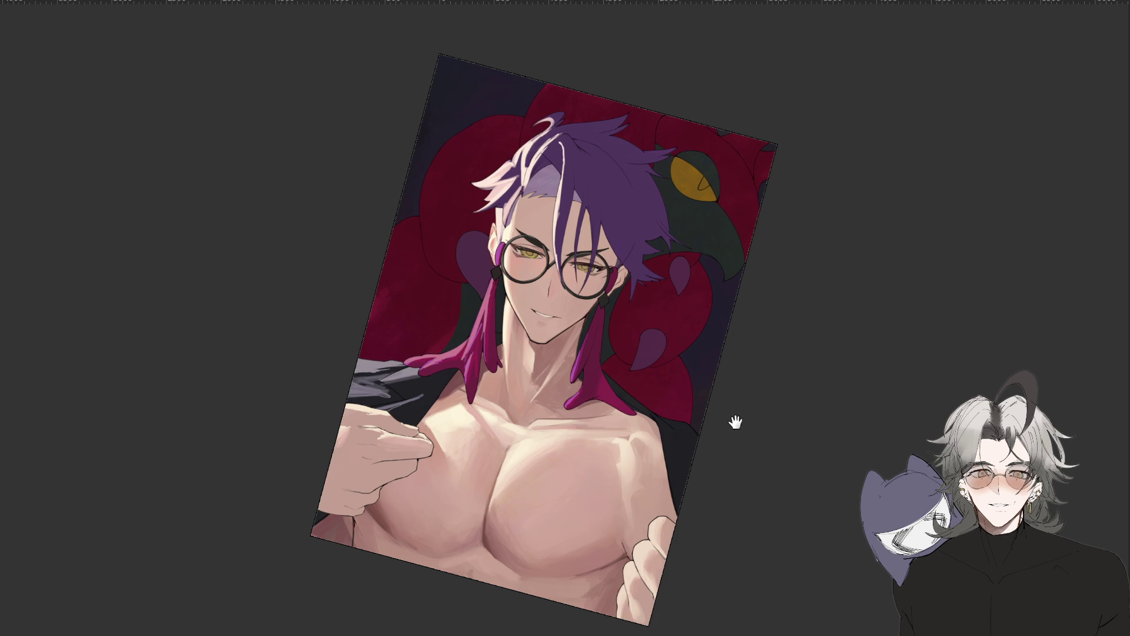
{"action": "scroll", "coordinate": [736, 414], "scroll_direction": "down", "scroll_amount": 1}
{"action": "key", "text": "Escape"}
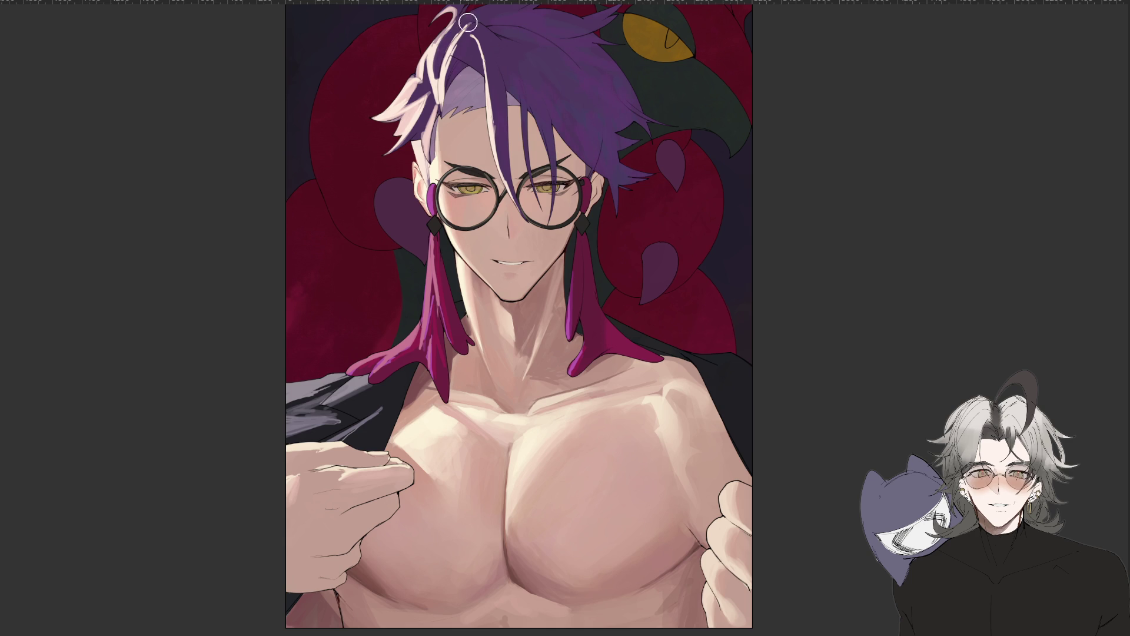
Mirror and rotate the view to check, then reset it upright and centre the face and chest.
{"action": "scroll", "coordinate": [560, 379], "scroll_direction": "down", "scroll_amount": 2}
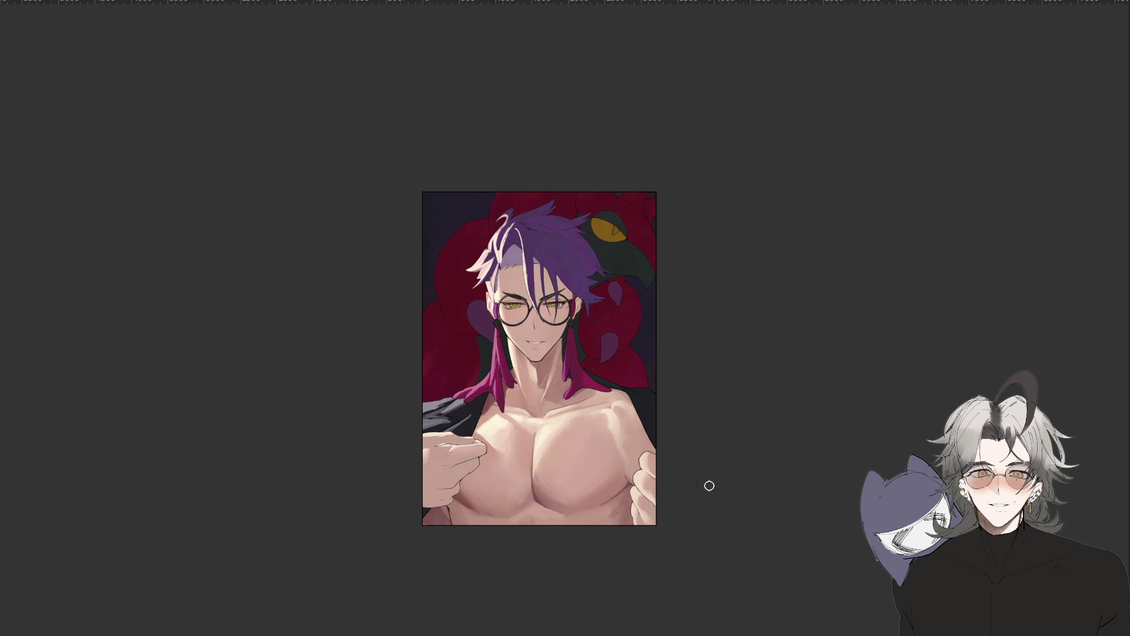
{"action": "key", "text": "m"}
{"action": "left_click_drag", "start_coordinate": [685, 506], "coordinate": [798, 436]}
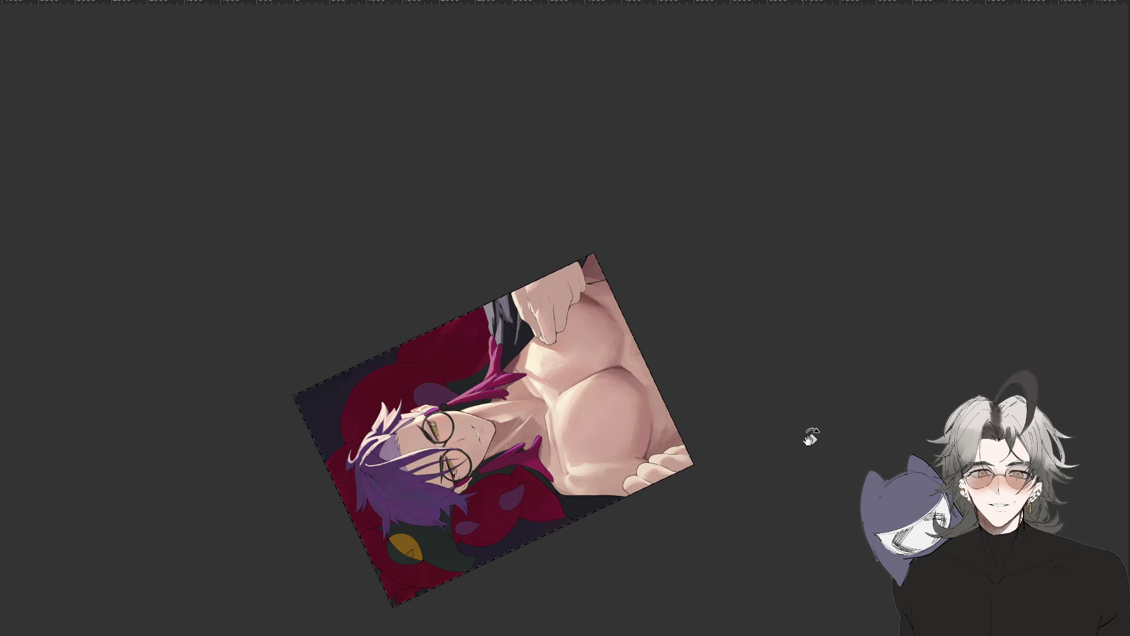
{"action": "key", "text": "5"}
{"action": "scroll", "coordinate": [721, 347], "scroll_direction": "up", "scroll_amount": 3}
{"action": "mouse_move", "coordinate": [727, 349]}
{"action": "left_mouse_down"}
{"action": "mouse_move", "coordinate": [701, 426]}
{"action": "mouse_move", "coordinate": [706, 403]}
{"action": "left_mouse_up"}
Mirror the view again and rotate it about 100° to compare proportions.
{"action": "key", "text": "m"}
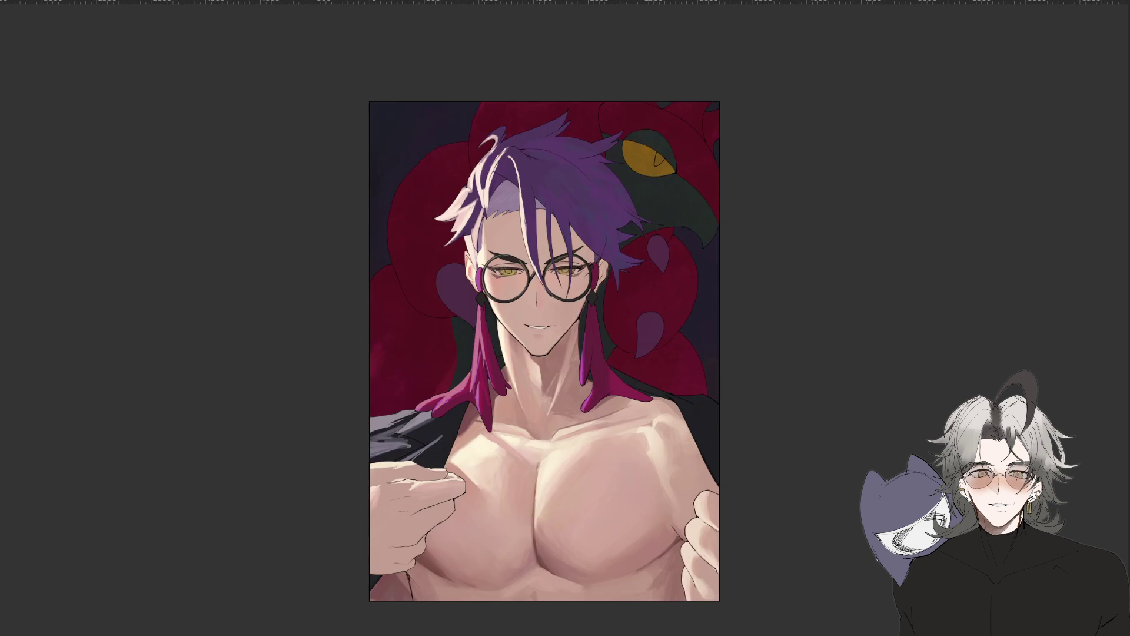
{"action": "key", "text": "h"}
{"action": "mouse_move", "coordinate": [764, 404]}
{"action": "left_mouse_down"}
{"action": "mouse_move", "coordinate": [749, 454]}
{"action": "mouse_move", "coordinate": [765, 577]}
{"action": "mouse_move", "coordinate": [746, 555]}
{"action": "left_mouse_up"}
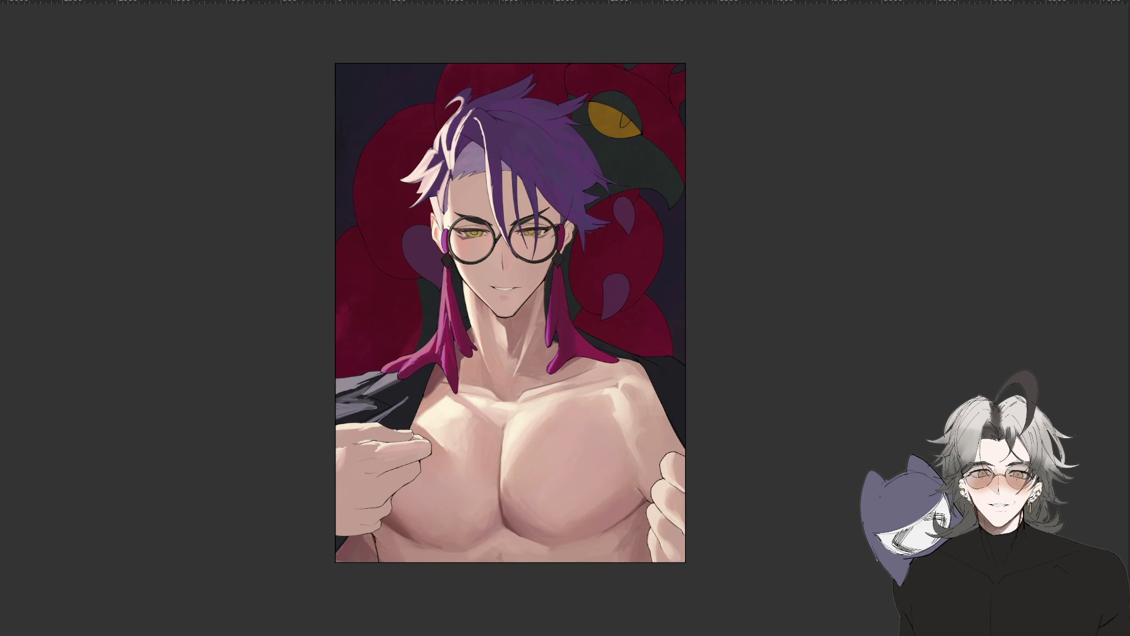
{"action": "scroll", "coordinate": [552, 336], "scroll_direction": "up", "scroll_amount": 5}
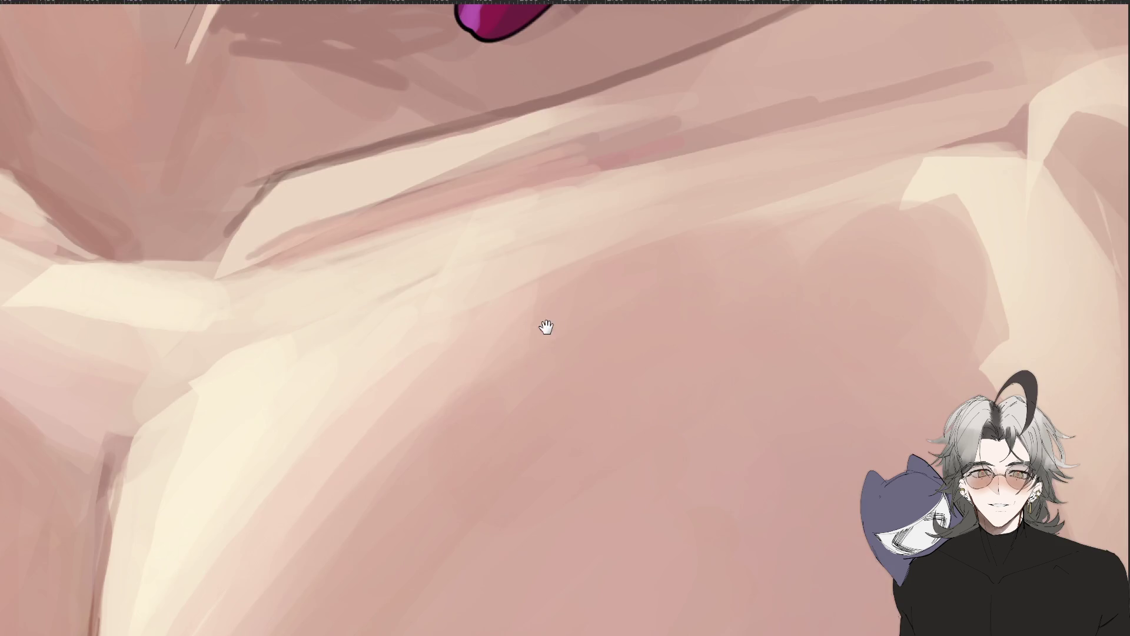
Restore the closed-smile face without blush lines and frame the face and neck.
{"action": "left_click_drag", "start_coordinate": [552, 336], "coordinate": [570, 610]}
{"action": "scroll", "coordinate": [570, 609], "scroll_direction": "down", "scroll_amount": 5}
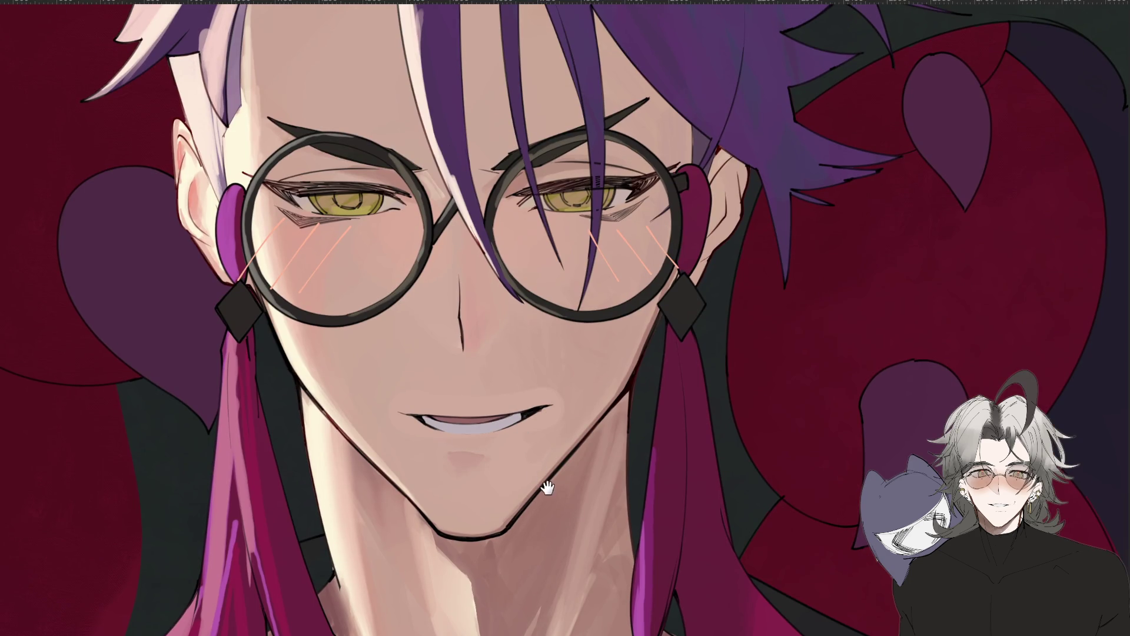
{"action": "scroll", "coordinate": [541, 477], "scroll_direction": "down", "scroll_amount": 2}
{"action": "key", "text": "ctrl+z"}
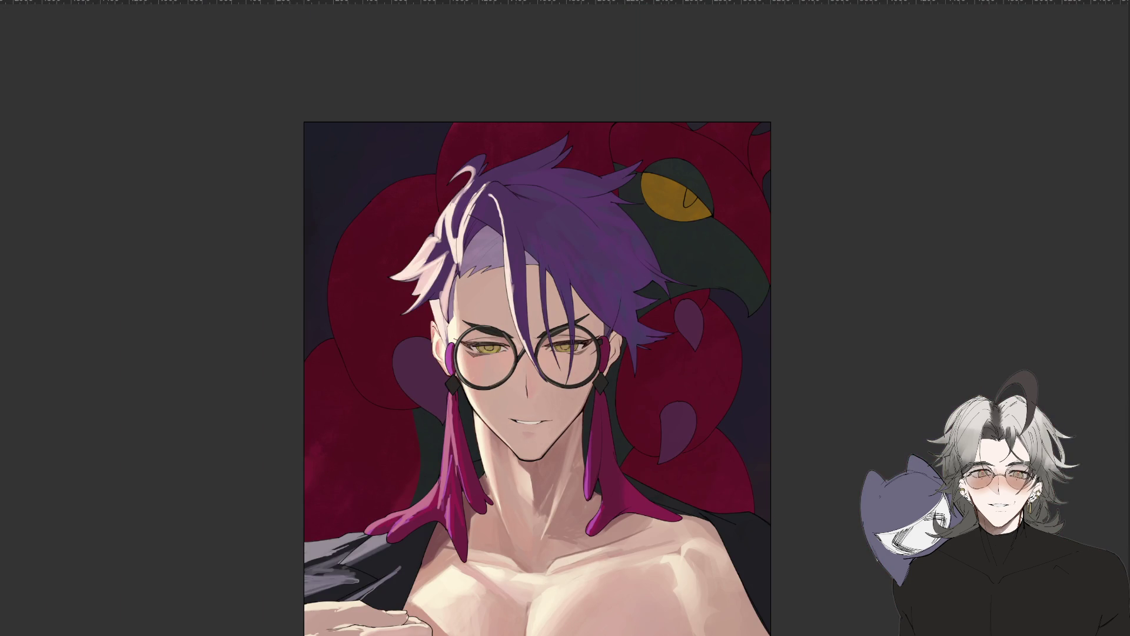
{"action": "left_click_drag", "start_coordinate": [820, 496], "coordinate": [819, 403]}
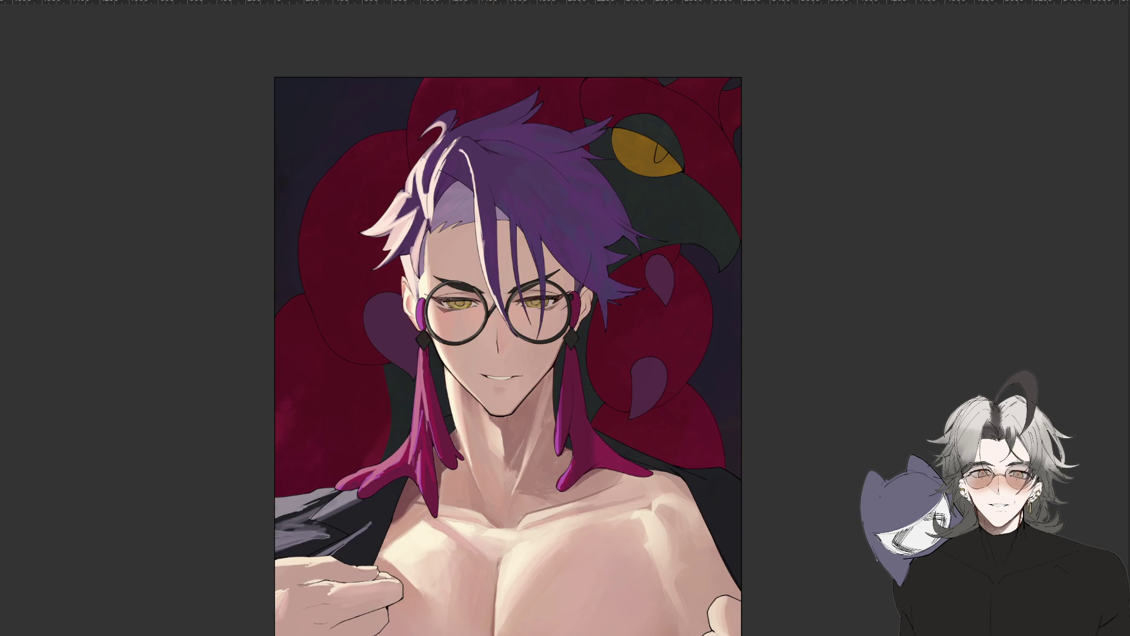
{"action": "scroll", "coordinate": [560, 424], "scroll_direction": "up", "scroll_amount": 2}
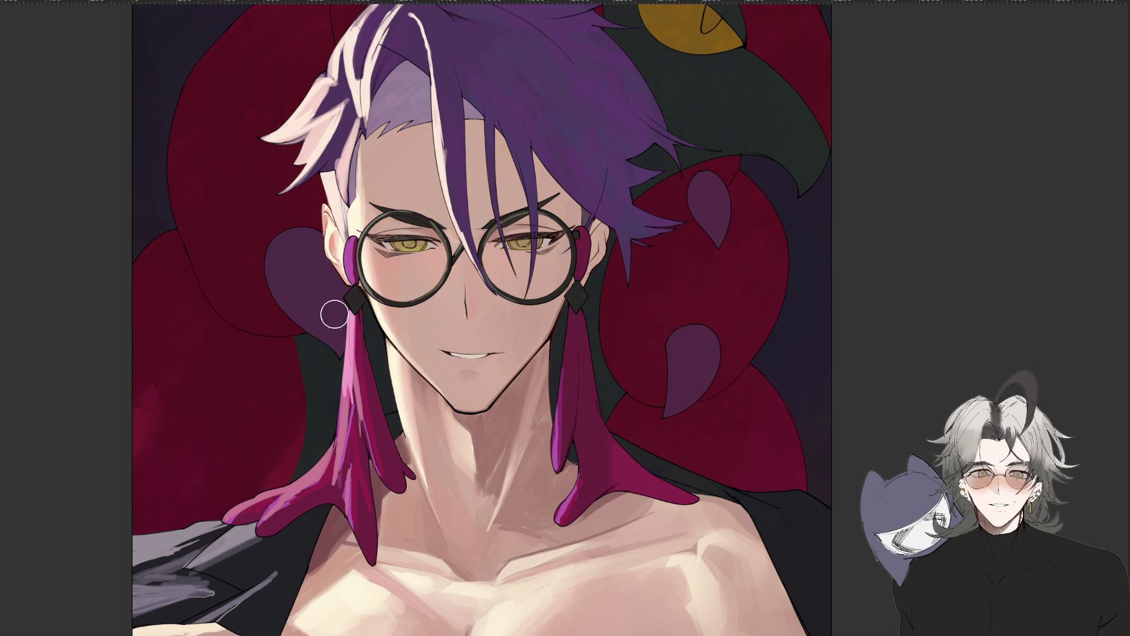
Paint lighter strokes on the left magenta hair strand below the earring.
{"action": "left_click_drag", "start_coordinate": [351, 323], "coordinate": [346, 392]}
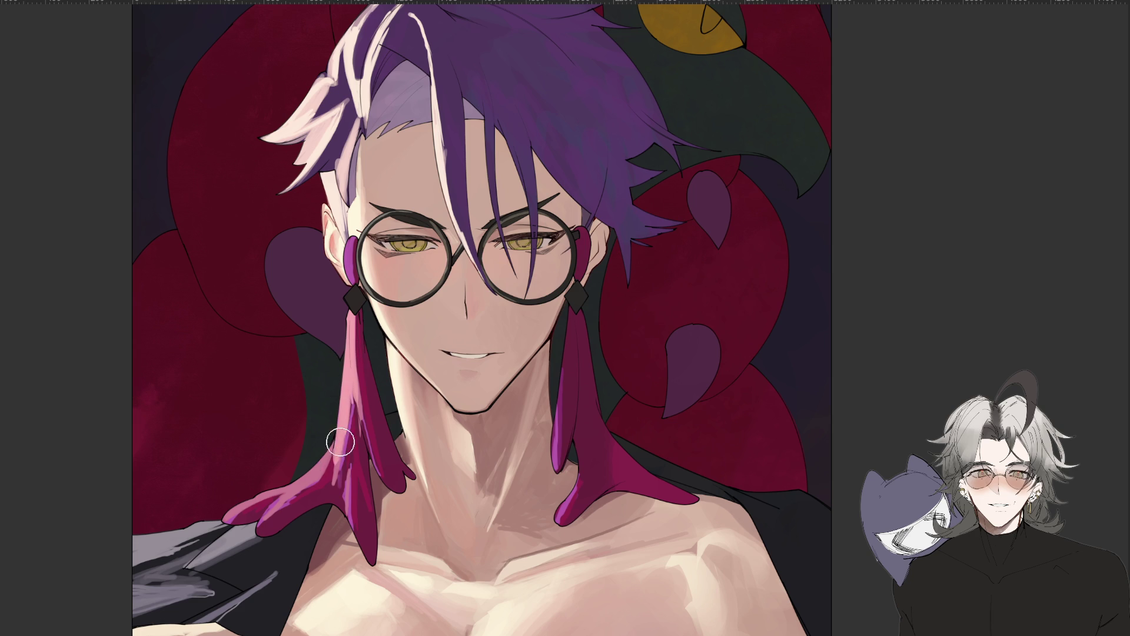
{"action": "key", "text": "ctrl+minus"}
{"action": "key", "text": "ctrl+minus"}
{"action": "key", "text": "ctrl+plus"}
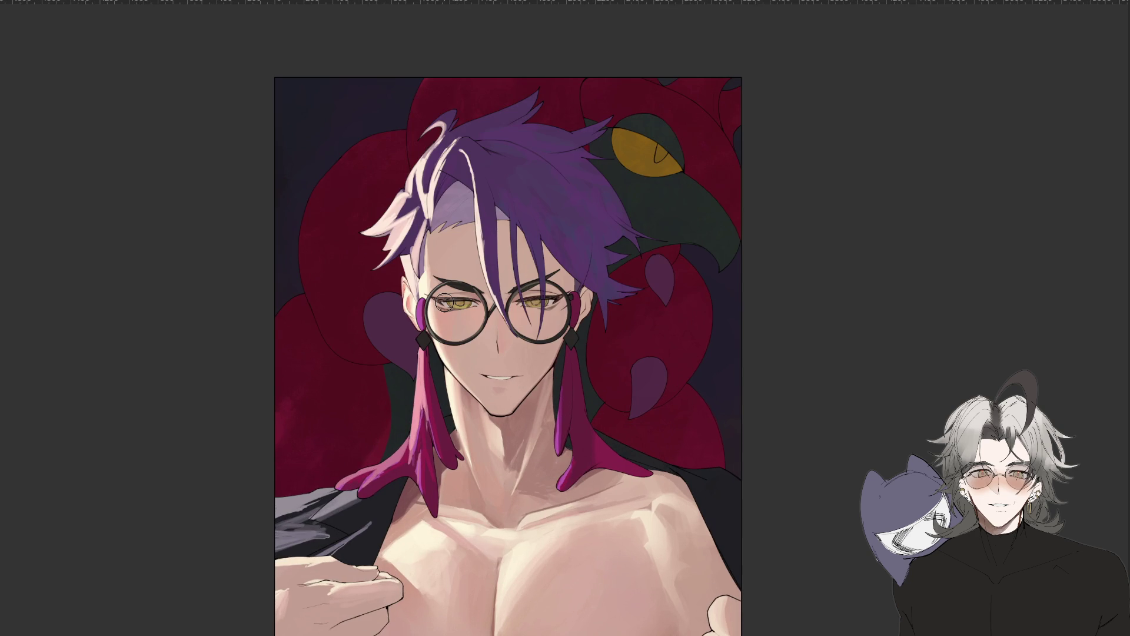
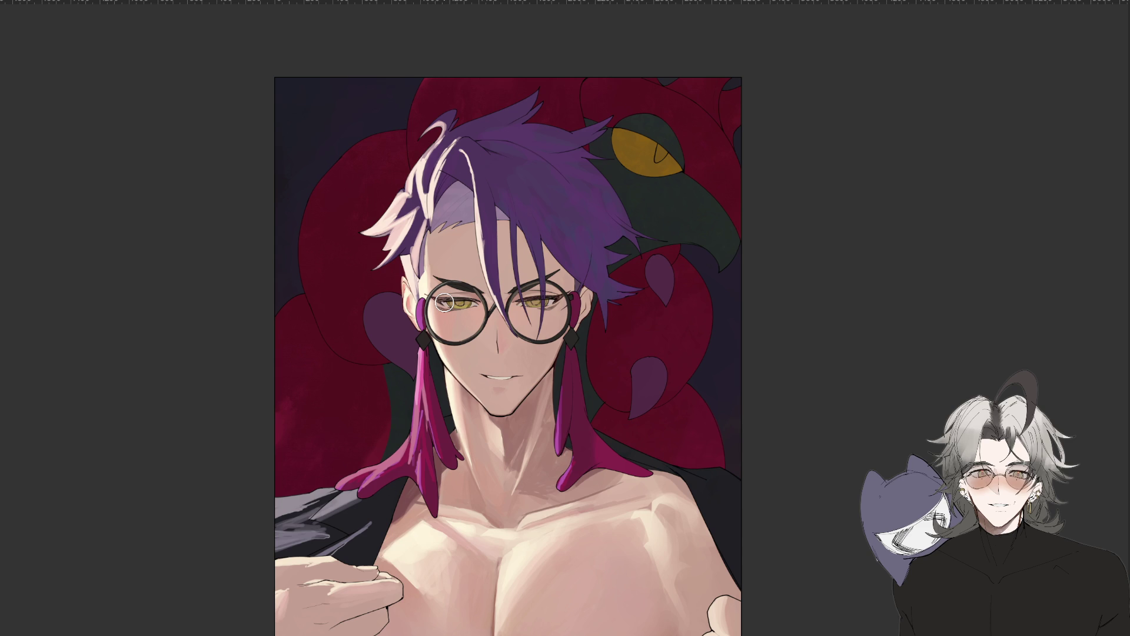
Darken the area beside the left eye's pupil with a short brush stroke, then zoom out to review.
{"action": "left_click_drag", "start_coordinate": [443, 302], "coordinate": [453, 301]}
{"action": "scroll", "coordinate": [996, 338], "scroll_direction": "down", "scroll_amount": 1}
{"action": "scroll", "coordinate": [920, 369], "scroll_direction": "down", "scroll_amount": 2}
{"action": "scroll", "coordinate": [922, 370], "scroll_direction": "down", "scroll_amount": 2}
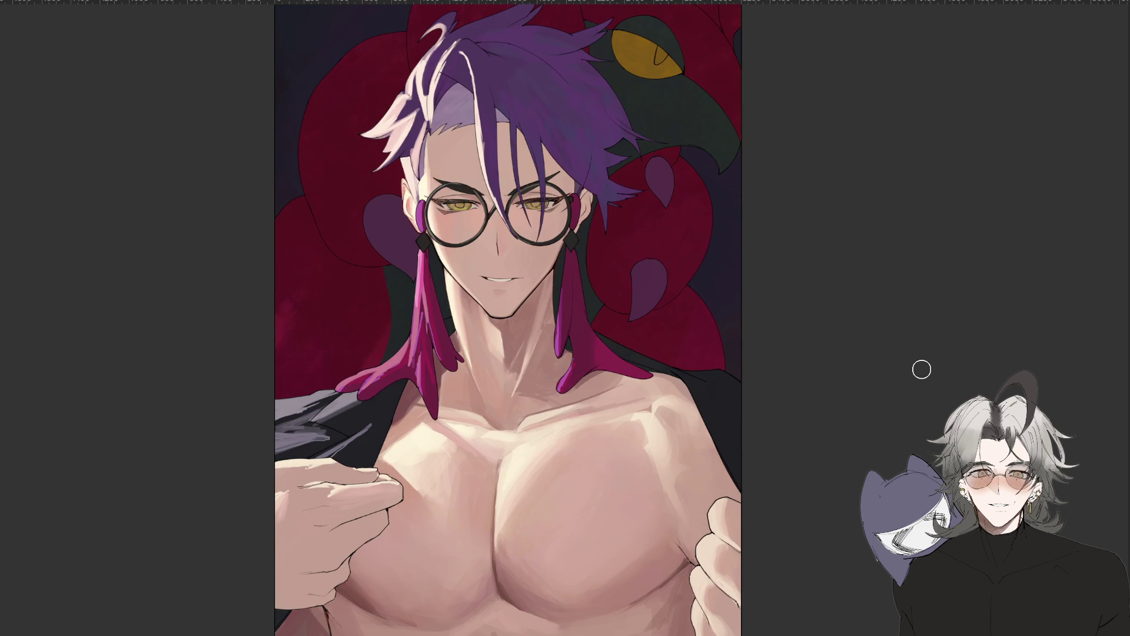
{"action": "scroll", "coordinate": [921, 369], "scroll_direction": "up", "scroll_amount": 1}
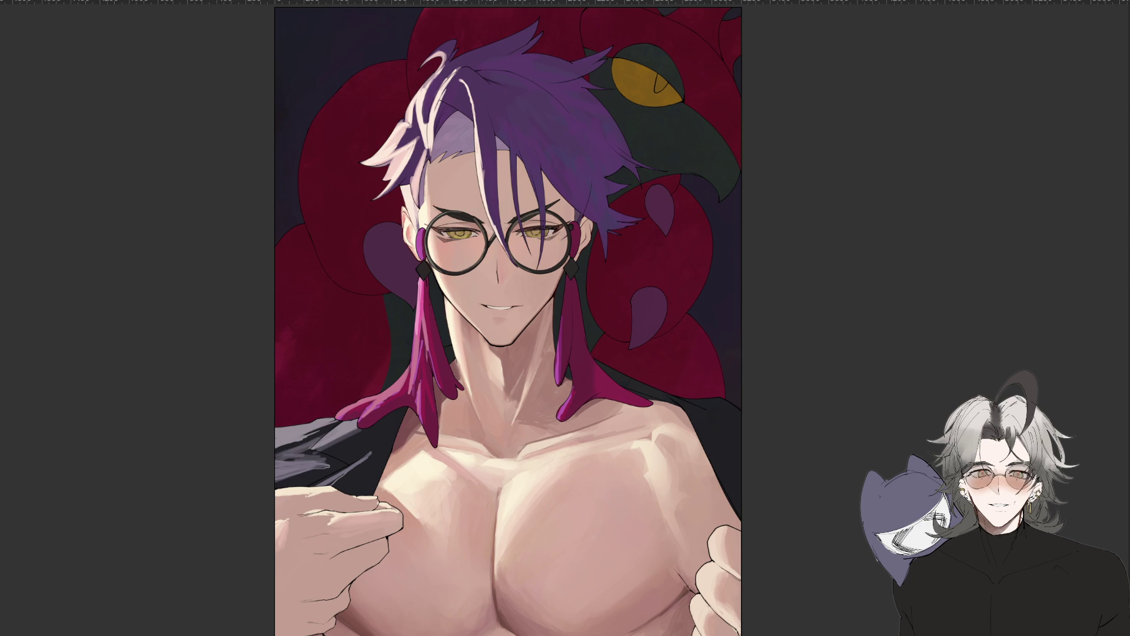
{"action": "scroll", "coordinate": [749, 494], "scroll_direction": "down", "scroll_amount": 3}
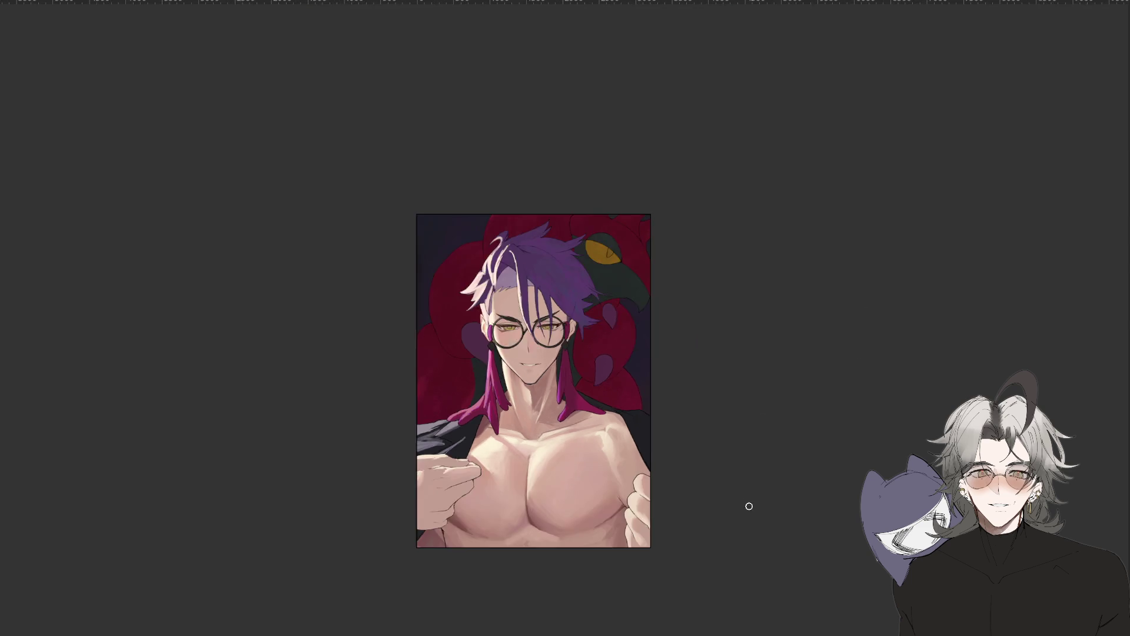
{"action": "scroll", "coordinate": [739, 547], "scroll_direction": "down", "scroll_amount": 4}
{"action": "scroll", "coordinate": [739, 547], "scroll_direction": "up", "scroll_amount": 5}
{"action": "mouse_move", "coordinate": [516, 535]}
{"action": "left_mouse_down"}
{"action": "mouse_move", "coordinate": [820, 472]}
{"action": "mouse_move", "coordinate": [476, 513]}
{"action": "left_mouse_up"}
{"action": "scroll", "coordinate": [824, 477], "scroll_direction": "down", "scroll_amount": 3}
{"action": "scroll", "coordinate": [824, 476], "scroll_direction": "up", "scroll_amount": 4}
{"action": "left_click_drag", "start_coordinate": [759, 281], "coordinate": [825, 495]}
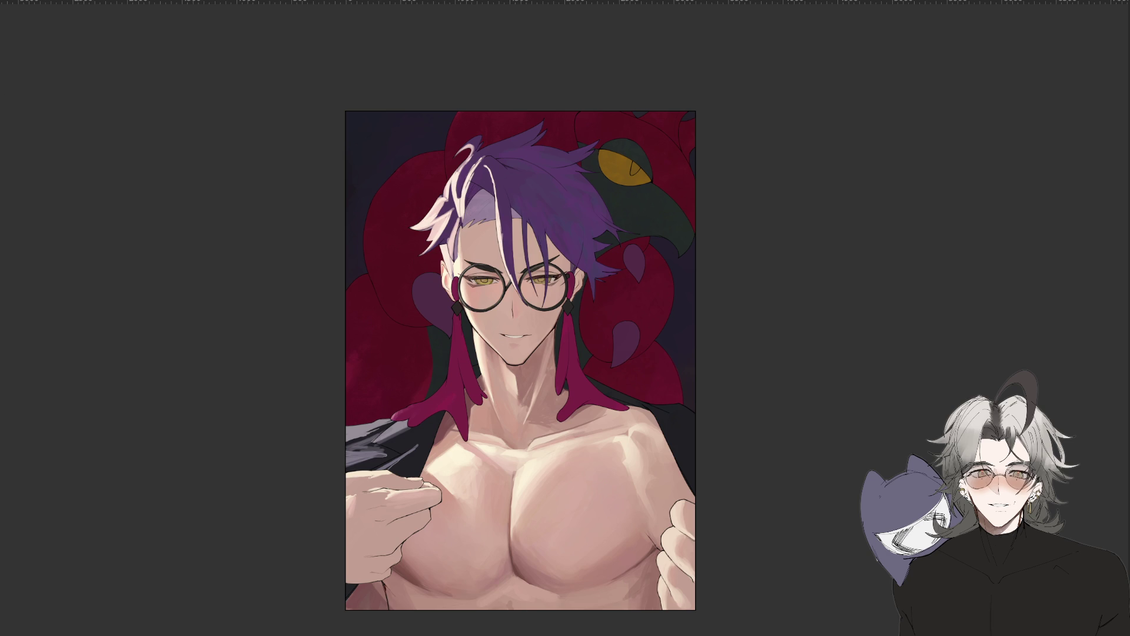
{"action": "left_click_drag", "start_coordinate": [464, 338], "coordinate": [445, 426]}
{"action": "key", "text": "ctrl+z"}
Enlarge the brush and zoom in on the left earring.
{"action": "key", "text": "bracketright"}
{"action": "key", "text": "bracketright"}
{"action": "key", "text": "bracketright"}
{"action": "scroll", "coordinate": [530, 430], "scroll_direction": "up", "scroll_amount": 1}
{"action": "scroll", "coordinate": [548, 424], "scroll_direction": "up", "scroll_amount": 1}
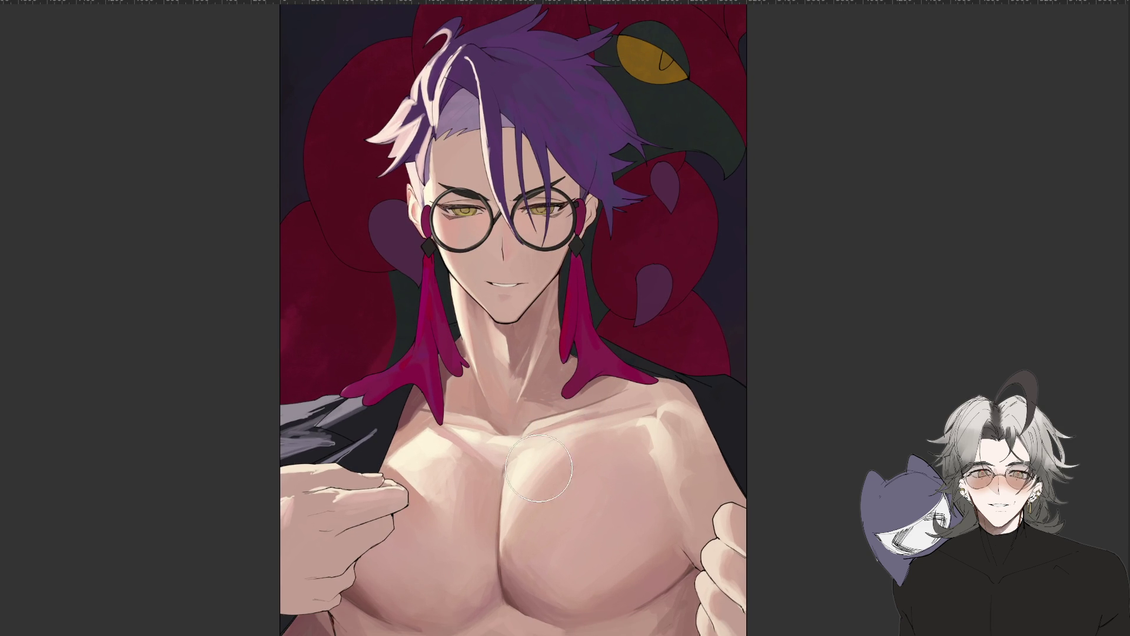
{"action": "left_click_drag", "start_coordinate": [587, 512], "coordinate": [619, 499]}
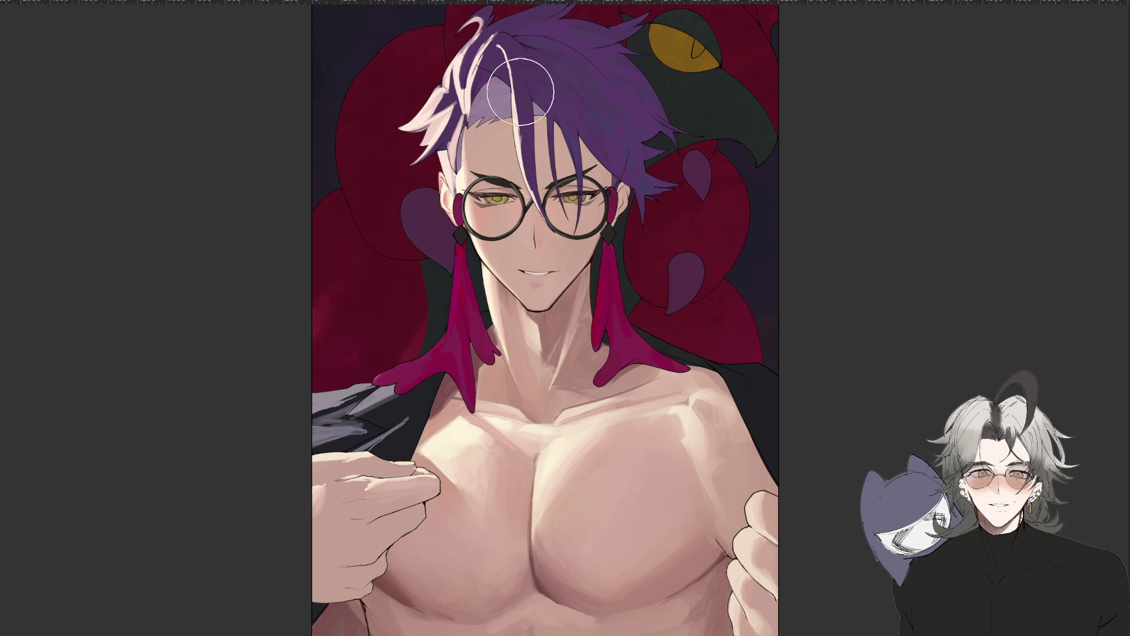
Lasso-outline the left earring's pink tassel from its upper part to its lower-left edge.
{"action": "key", "text": "l"}
{"action": "left_click_drag", "start_coordinate": [456, 259], "coordinate": [454, 259]}
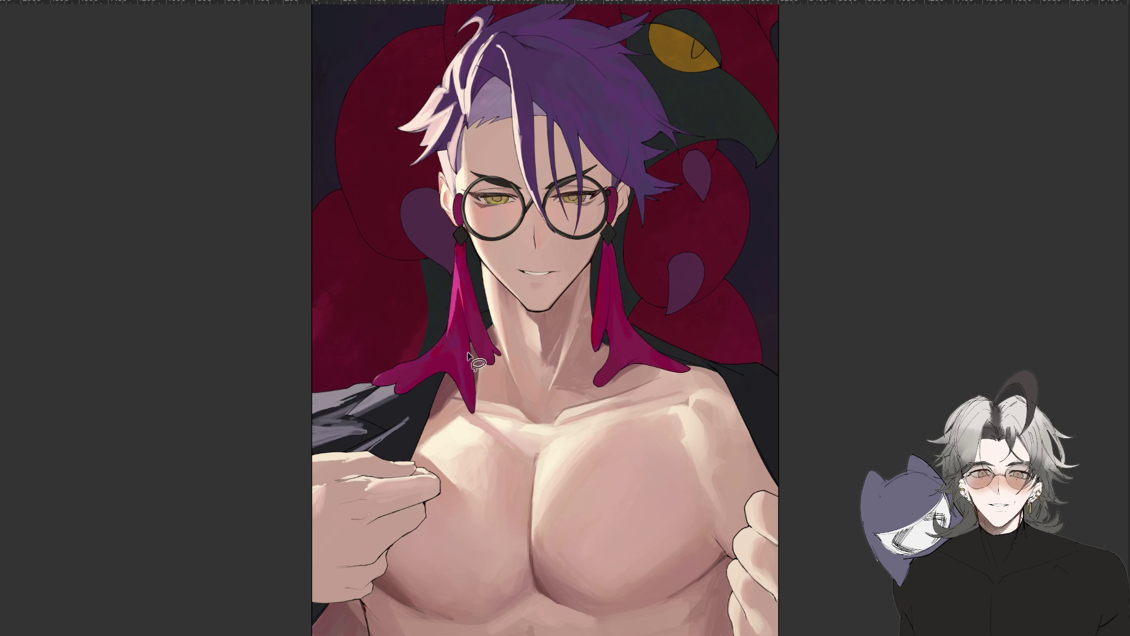
{"action": "scroll", "coordinate": [473, 344], "scroll_direction": "down", "scroll_amount": 3}
{"action": "scroll", "coordinate": [473, 344], "scroll_direction": "up", "scroll_amount": 3}
{"action": "left_click_drag", "start_coordinate": [456, 252], "coordinate": [461, 246]}
{"action": "mouse_move", "coordinate": [404, 366]}
{"action": "left_mouse_down"}
{"action": "mouse_move", "coordinate": [452, 361]}
{"action": "mouse_move", "coordinate": [375, 385]}
{"action": "left_mouse_up"}
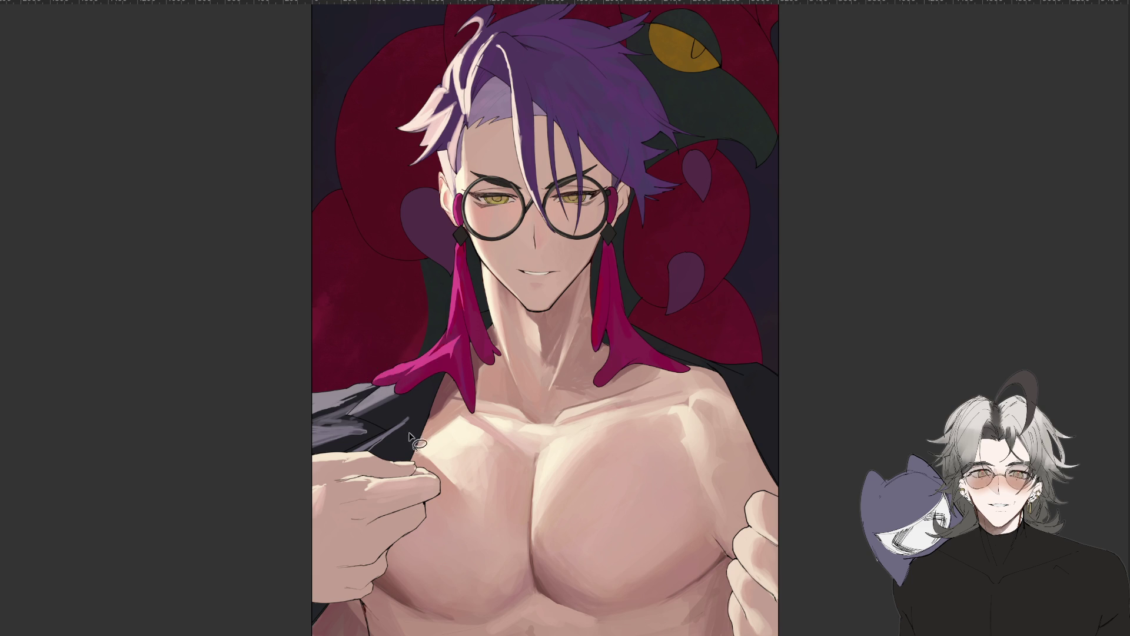
Outline another stroke along the left tassel after adjusting the view.
{"action": "scroll", "coordinate": [570, 424], "scroll_direction": "down", "scroll_amount": 3}
{"action": "scroll", "coordinate": [570, 425], "scroll_direction": "down", "scroll_amount": 1}
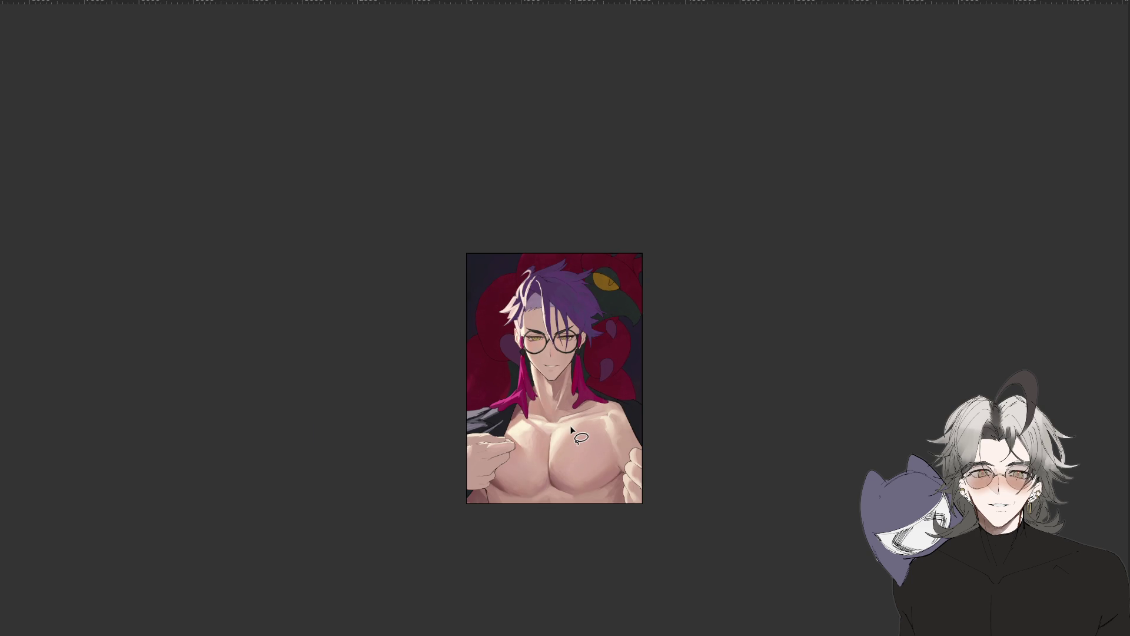
{"action": "scroll", "coordinate": [570, 425], "scroll_direction": "up", "scroll_amount": 2}
{"action": "scroll", "coordinate": [676, 353], "scroll_direction": "up", "scroll_amount": 1}
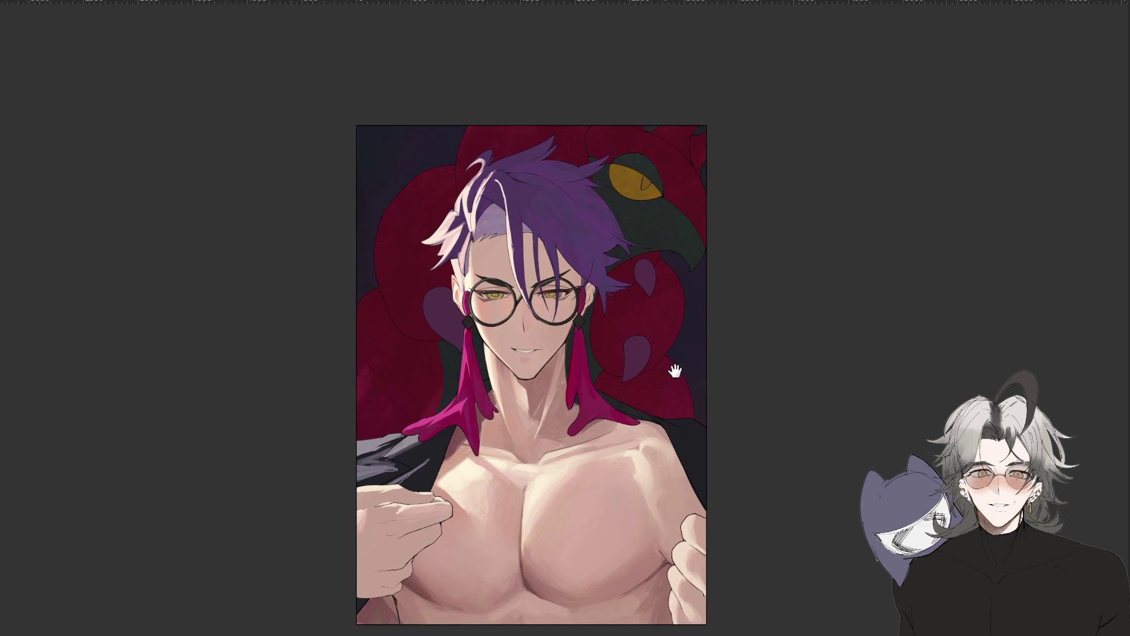
{"action": "scroll", "coordinate": [665, 357], "scroll_direction": "down", "scroll_amount": 1}
{"action": "scroll", "coordinate": [651, 354], "scroll_direction": "up", "scroll_amount": 1}
{"action": "scroll", "coordinate": [629, 362], "scroll_direction": "down", "scroll_amount": 1}
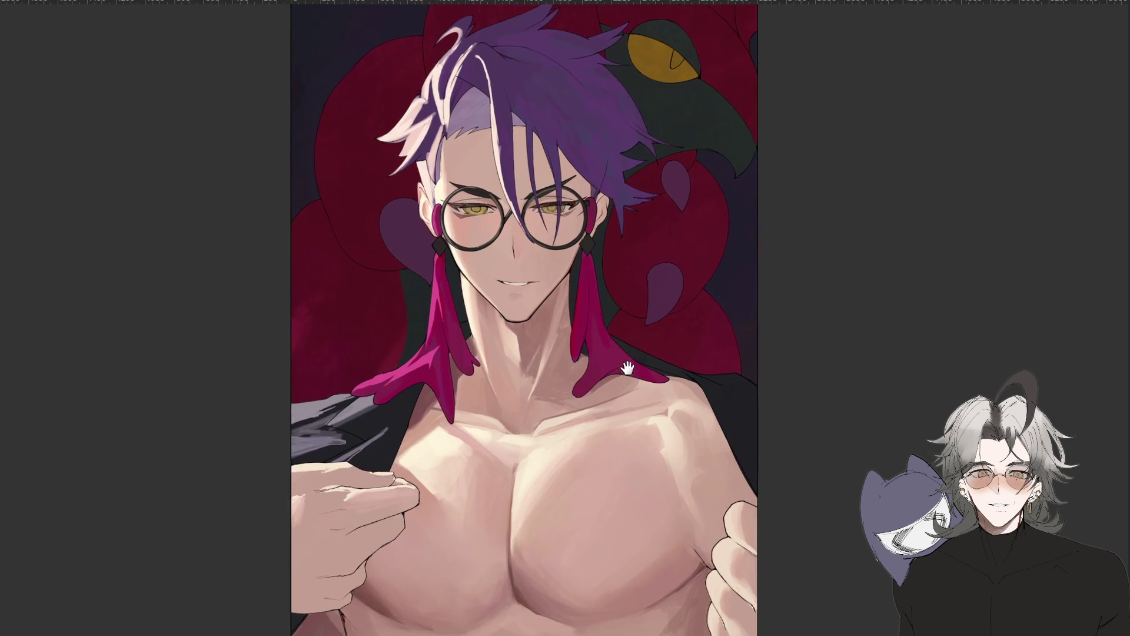
{"action": "left_click_drag", "start_coordinate": [624, 360], "coordinate": [620, 360]}
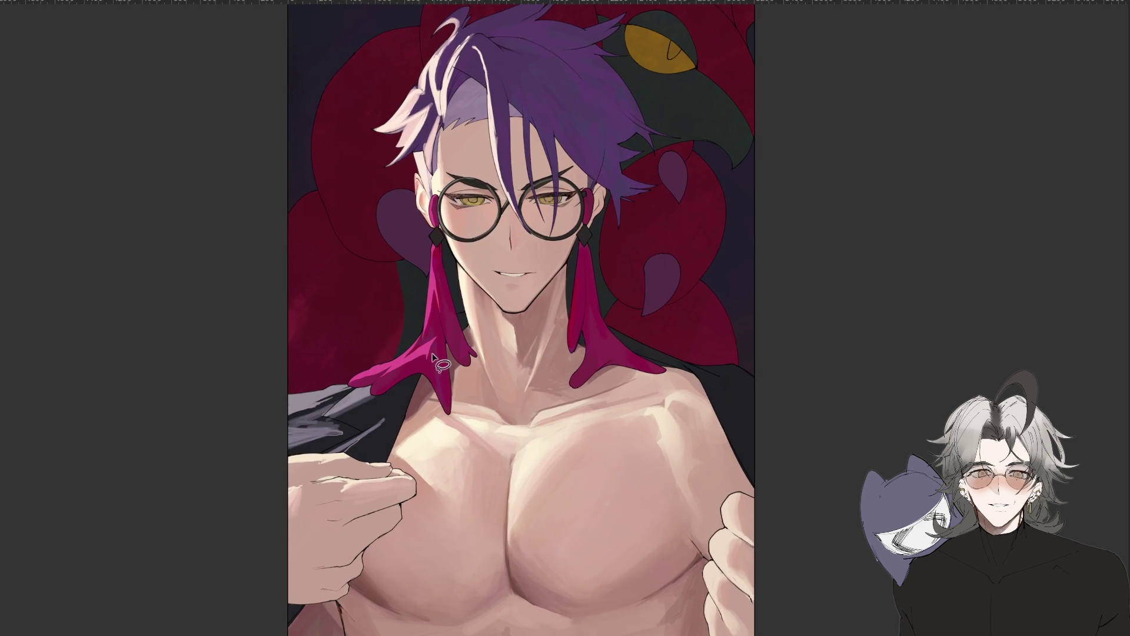
{"action": "mouse_move", "coordinate": [440, 313]}
{"action": "left_mouse_down"}
{"action": "mouse_move", "coordinate": [444, 329]}
{"action": "mouse_move", "coordinate": [441, 318]}
{"action": "left_mouse_up"}
Add a light highlight sliver on the left tassel and check it in a mirrored, rotated view.
{"action": "scroll", "coordinate": [525, 408], "scroll_direction": "down", "scroll_amount": 5}
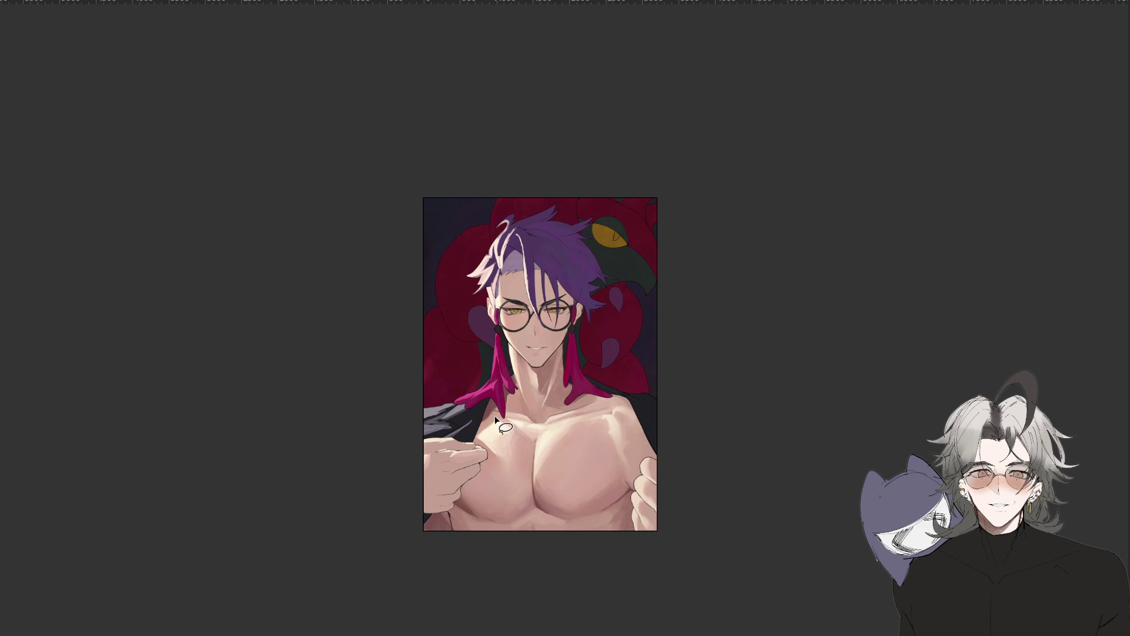
{"action": "scroll", "coordinate": [565, 459], "scroll_direction": "up", "scroll_amount": 8}
{"action": "left_click_drag", "start_coordinate": [307, 347], "coordinate": [279, 374]}
{"action": "scroll", "coordinate": [510, 403], "scroll_direction": "down", "scroll_amount": 5}
{"action": "scroll", "coordinate": [494, 410], "scroll_direction": "up", "scroll_amount": 4}
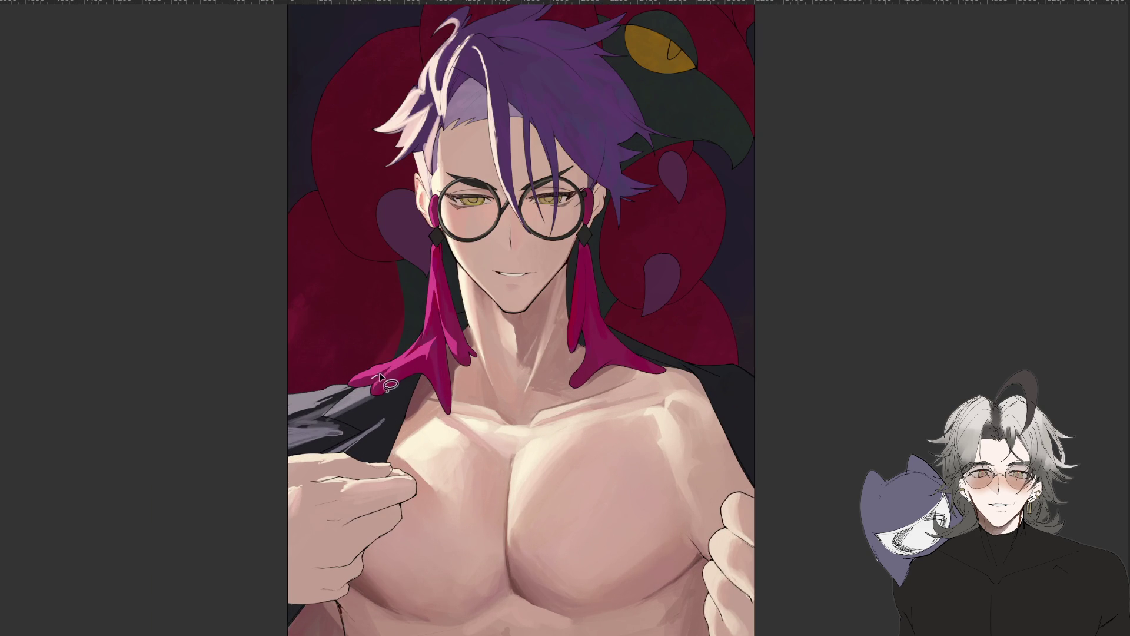
{"action": "scroll", "coordinate": [559, 390], "scroll_direction": "down", "scroll_amount": 4}
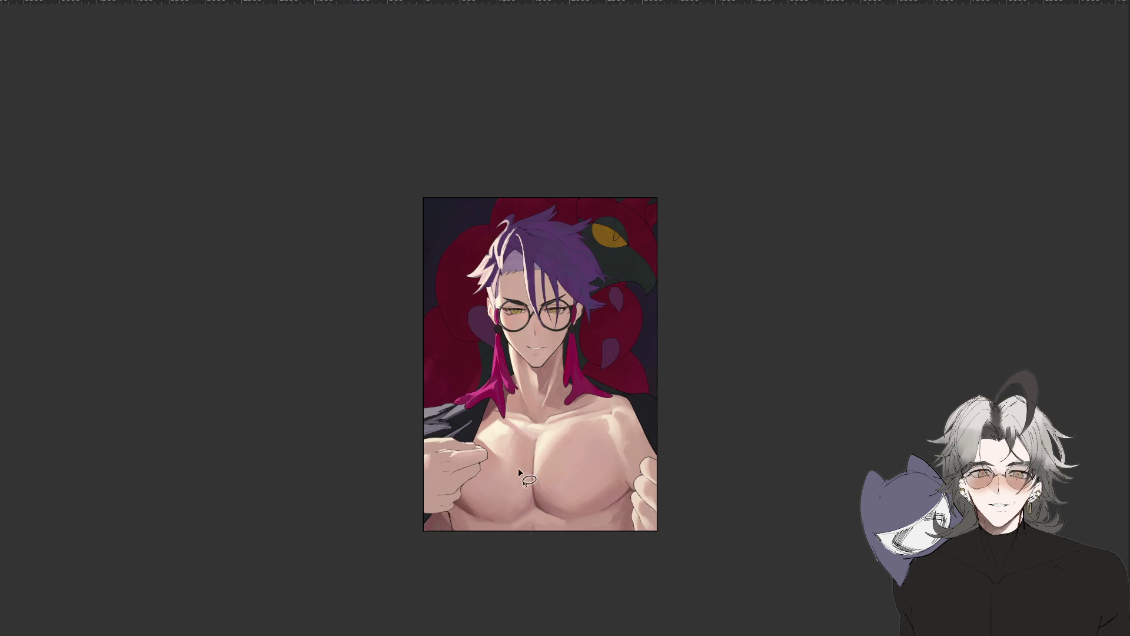
{"action": "key", "text": "h"}
{"action": "left_click_drag", "start_coordinate": [789, 385], "coordinate": [636, 499]}
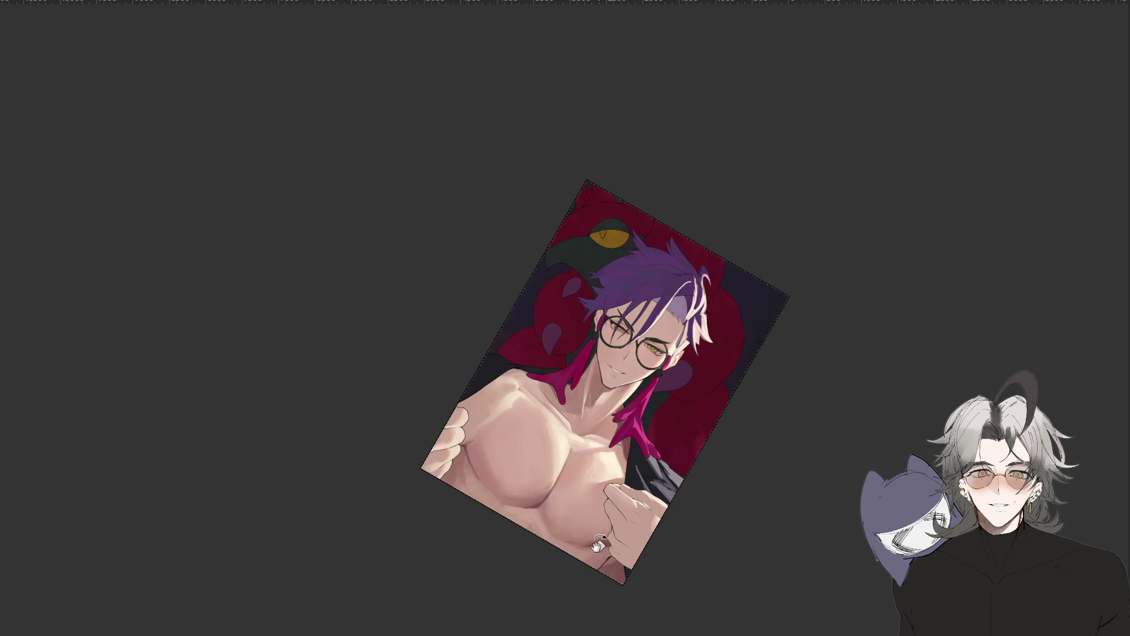
Restore the view and lasso-fill a new pink tassel shape under the right earring at the neck.
{"action": "key", "text": "h"}
{"action": "scroll", "coordinate": [612, 465], "scroll_direction": "up", "scroll_amount": 3}
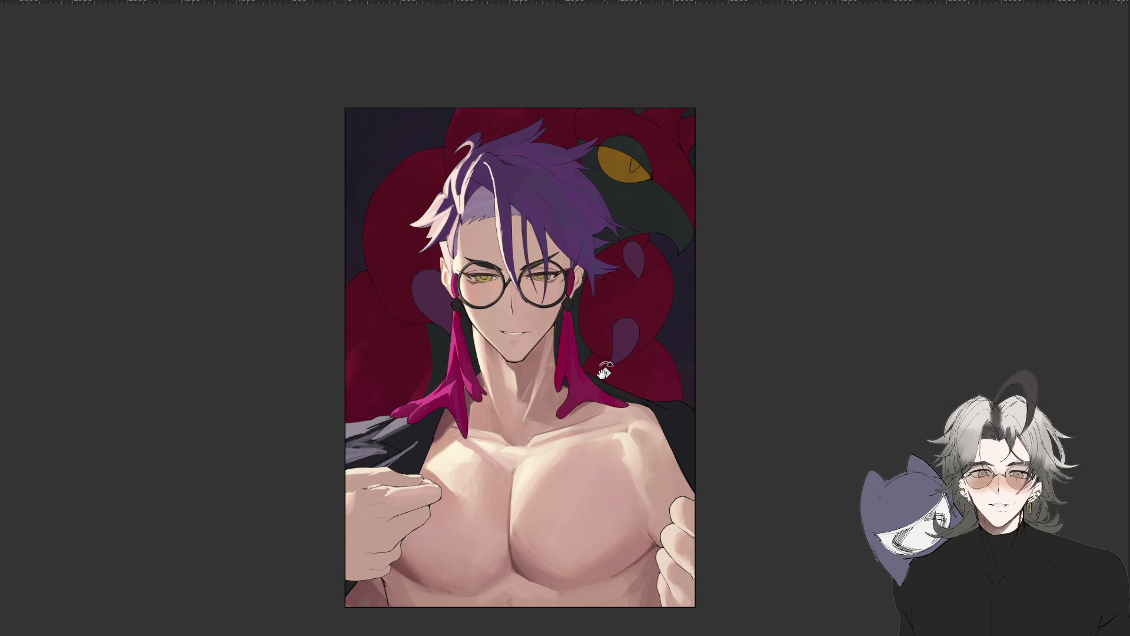
{"action": "scroll", "coordinate": [588, 359], "scroll_direction": "up", "scroll_amount": 1}
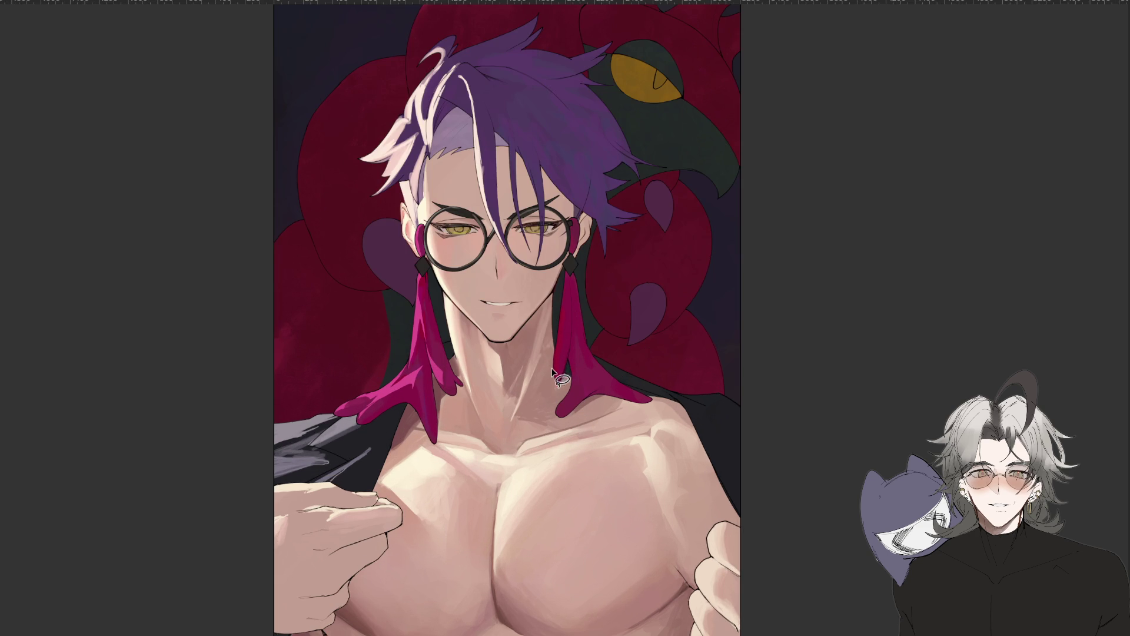
{"action": "left_click_drag", "start_coordinate": [554, 353], "coordinate": [565, 406]}
{"action": "left_click_drag", "start_coordinate": [556, 408], "coordinate": [552, 419]}
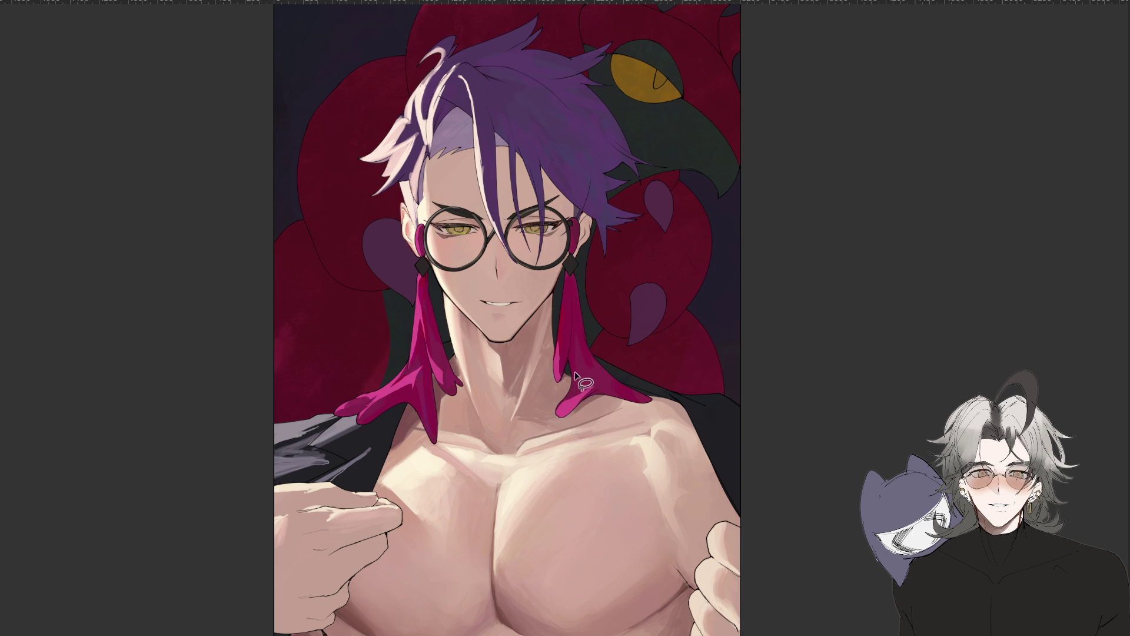
{"action": "left_click_drag", "start_coordinate": [574, 389], "coordinate": [592, 414]}
Outline and fill another stroke on the neck tassel, zooming out and in to check it.
{"action": "key", "text": "ctrl+minus"}
{"action": "key", "text": "ctrl+plus"}
{"action": "mouse_move", "coordinate": [581, 396]}
{"action": "left_mouse_down"}
{"action": "mouse_move", "coordinate": [573, 340]}
{"action": "mouse_move", "coordinate": [577, 406]}
{"action": "left_mouse_up"}
{"action": "key", "text": "ctrl+minus"}
{"action": "key", "text": "ctrl+minus"}
{"action": "key", "text": "ctrl+plus"}
{"action": "key", "text": "ctrl+plus"}
{"action": "key", "text": "ctrl+minus"}
{"action": "key", "text": "ctrl+plus"}
{"action": "key", "text": "ctrl+minus"}
{"action": "key", "text": "ctrl+minus"}
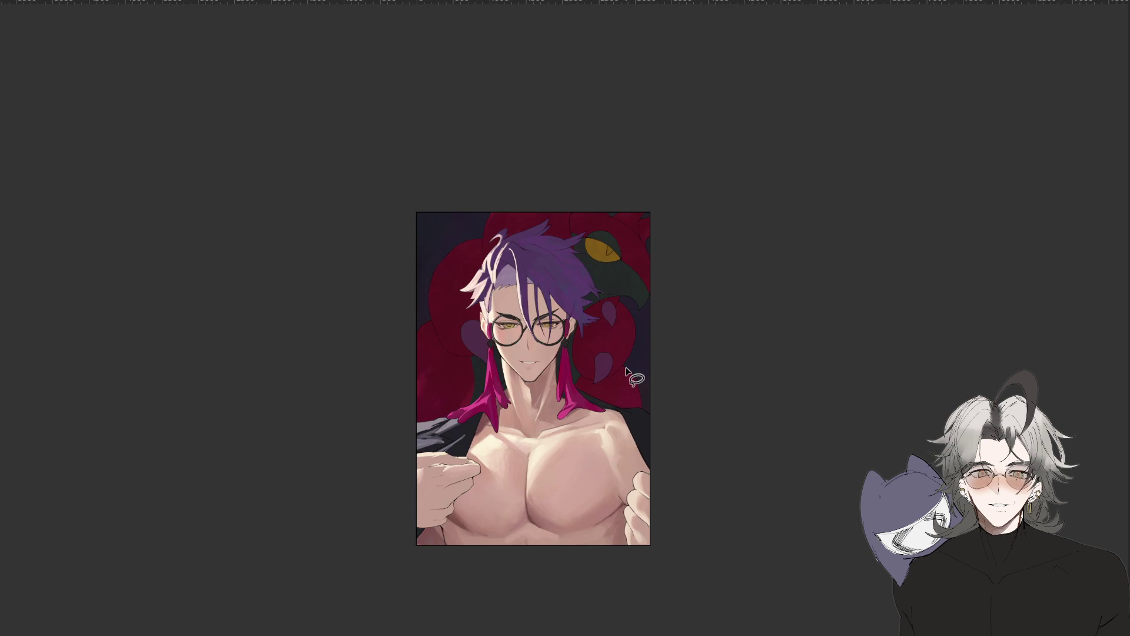
{"action": "key", "text": "ctrl+plus"}
Pan around the neck tassel and glance at the whole portrait.
{"action": "mouse_move", "coordinate": [527, 465]}
{"action": "left_mouse_down"}
{"action": "mouse_move", "coordinate": [547, 494]}
{"action": "mouse_move", "coordinate": [536, 482]}
{"action": "left_mouse_up"}
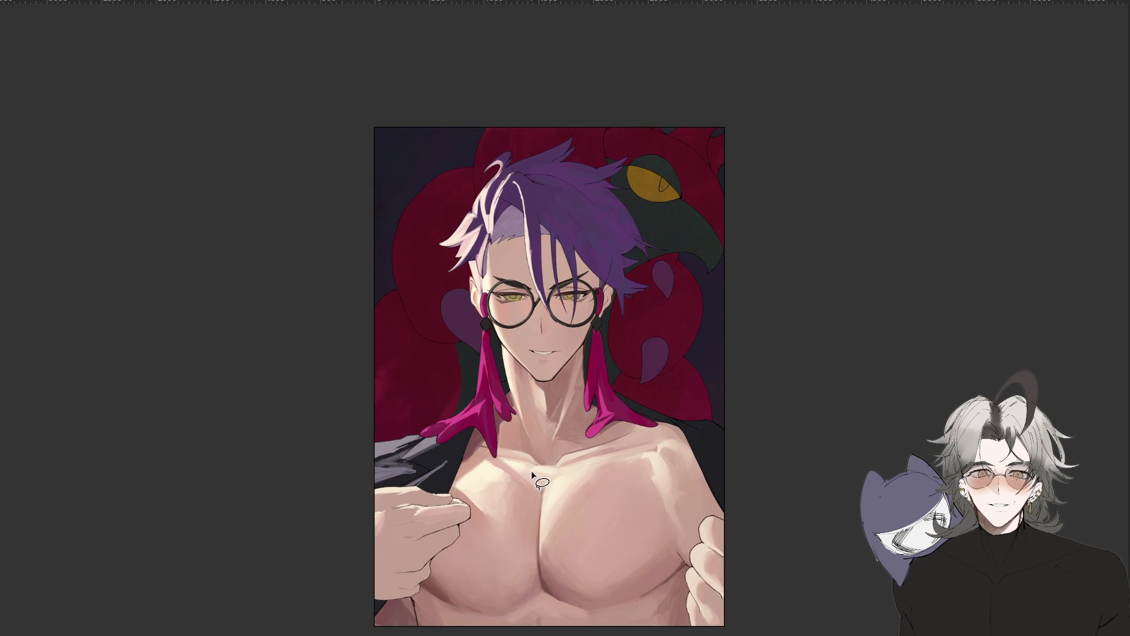
{"action": "scroll", "coordinate": [531, 471], "scroll_direction": "up", "scroll_amount": 2}
{"action": "scroll", "coordinate": [550, 492], "scroll_direction": "up", "scroll_amount": 1}
{"action": "left_click_drag", "start_coordinate": [554, 505], "coordinate": [556, 506]}
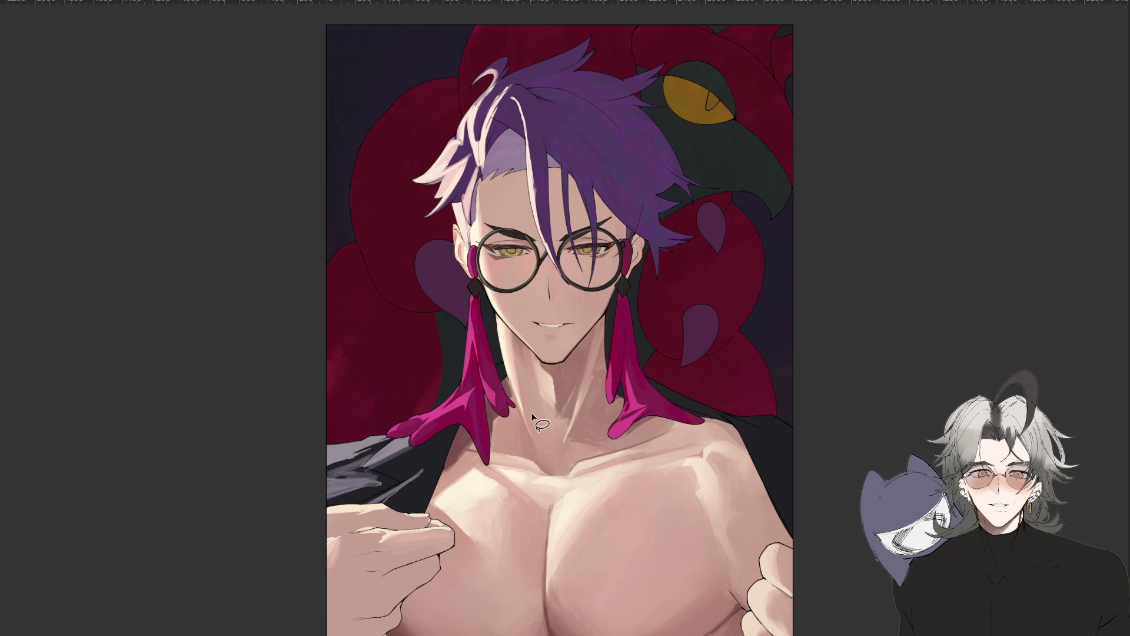
{"action": "key", "text": "h"}
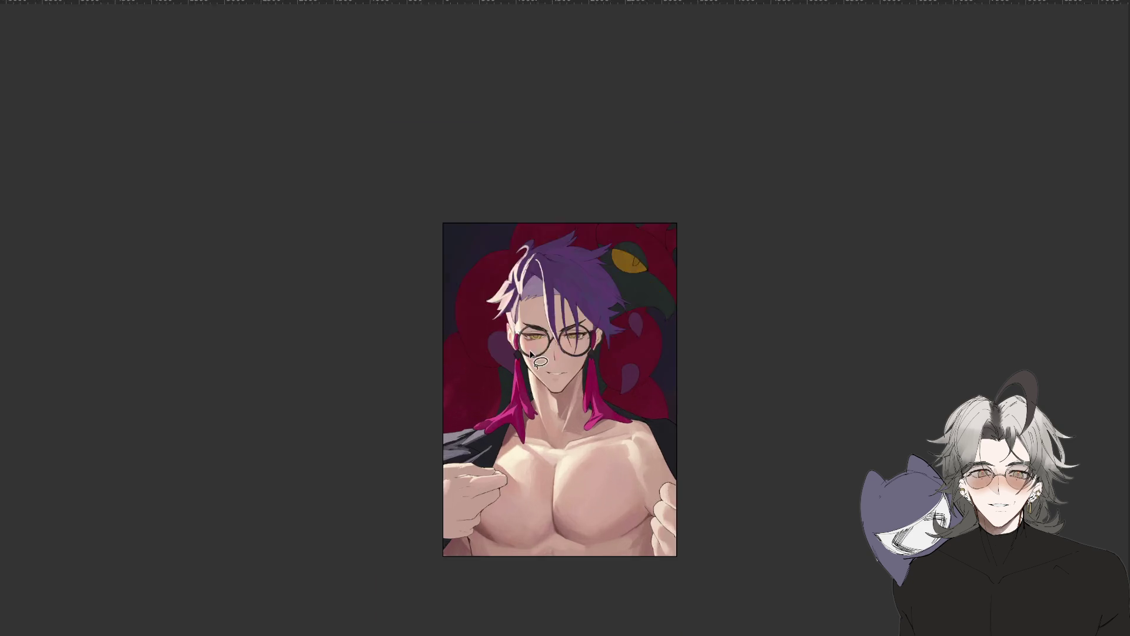
{"action": "key", "text": "i"}
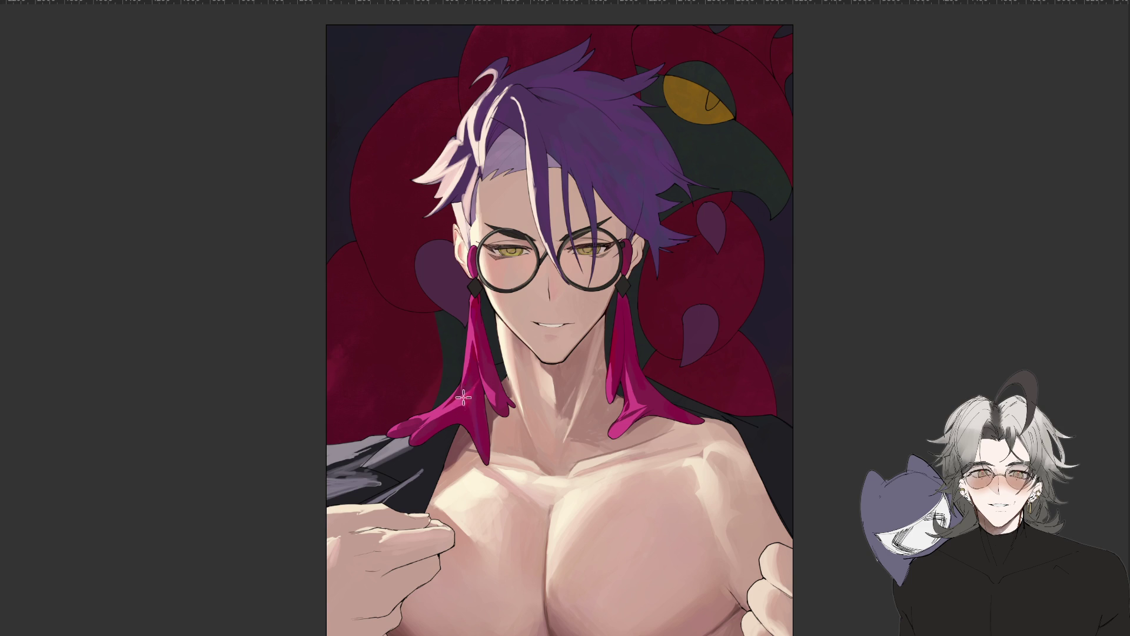
Mirror and rotate the view, then paint a pink lobe on the earring's upper edge.
{"action": "key", "text": "m"}
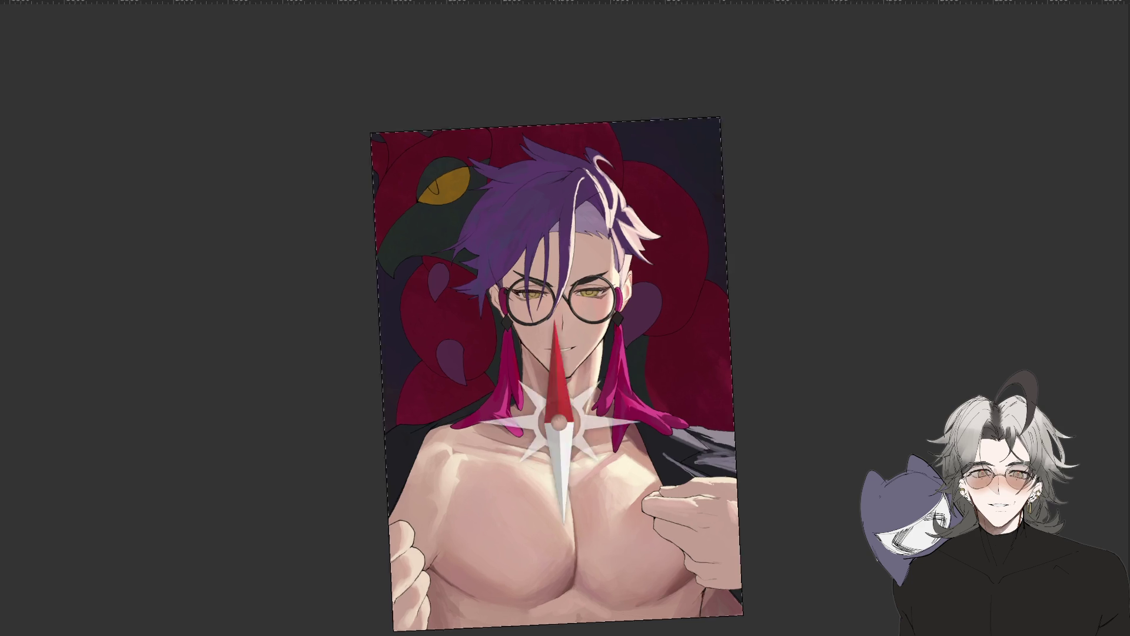
{"action": "left_click_drag", "start_coordinate": [462, 408], "coordinate": [604, 251]}
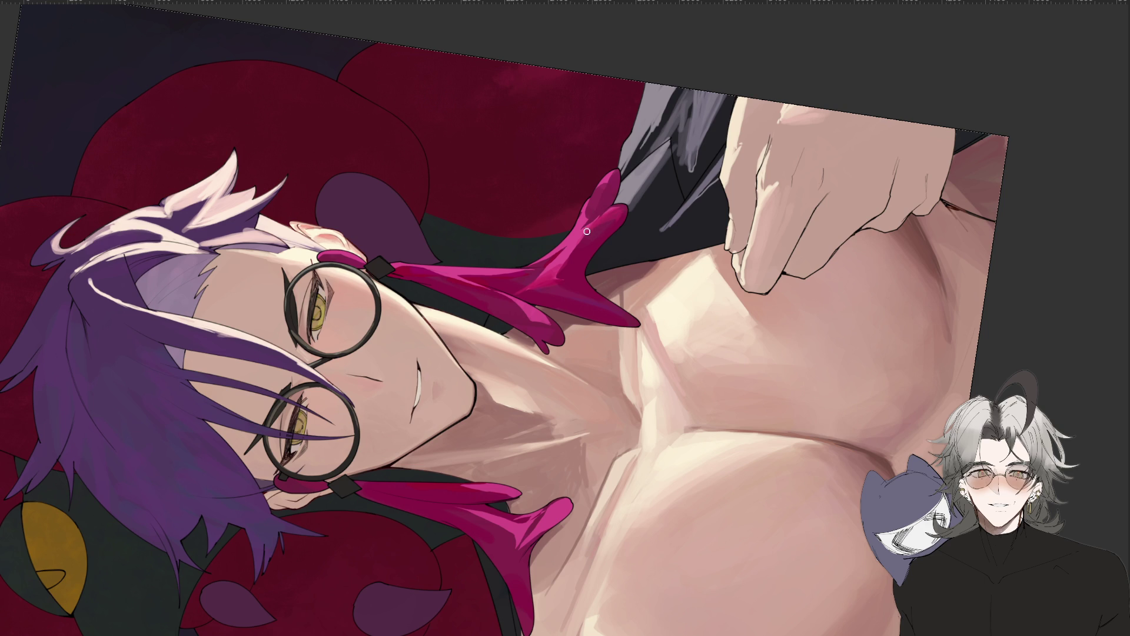
{"action": "left_click_drag", "start_coordinate": [610, 210], "coordinate": [587, 226]}
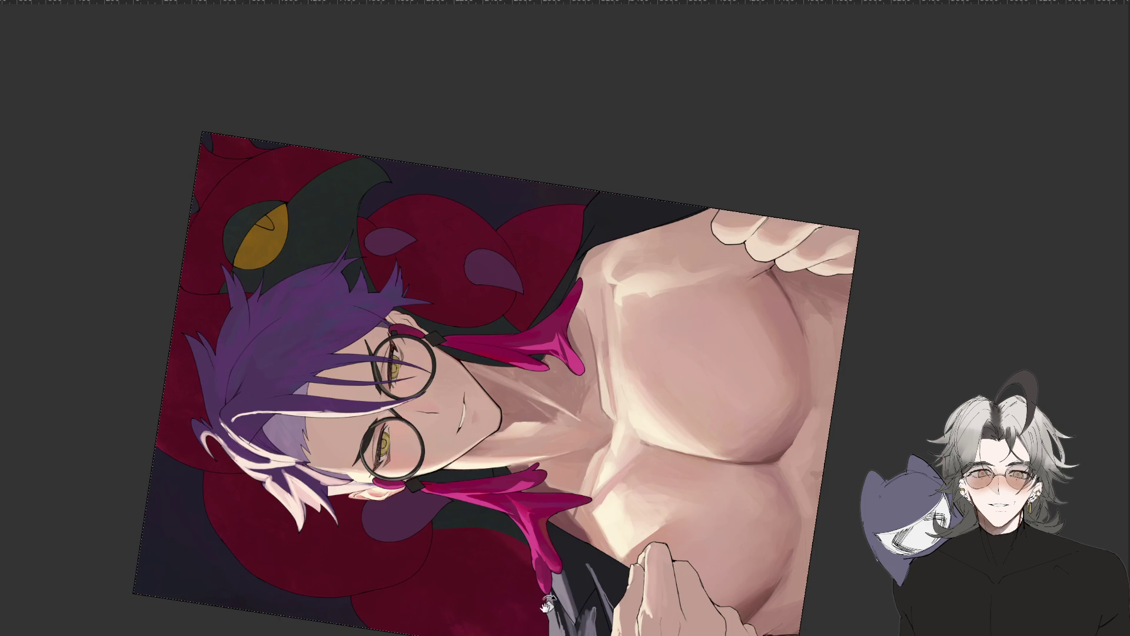
{"action": "left_click_drag", "start_coordinate": [608, 287], "coordinate": [512, 348]}
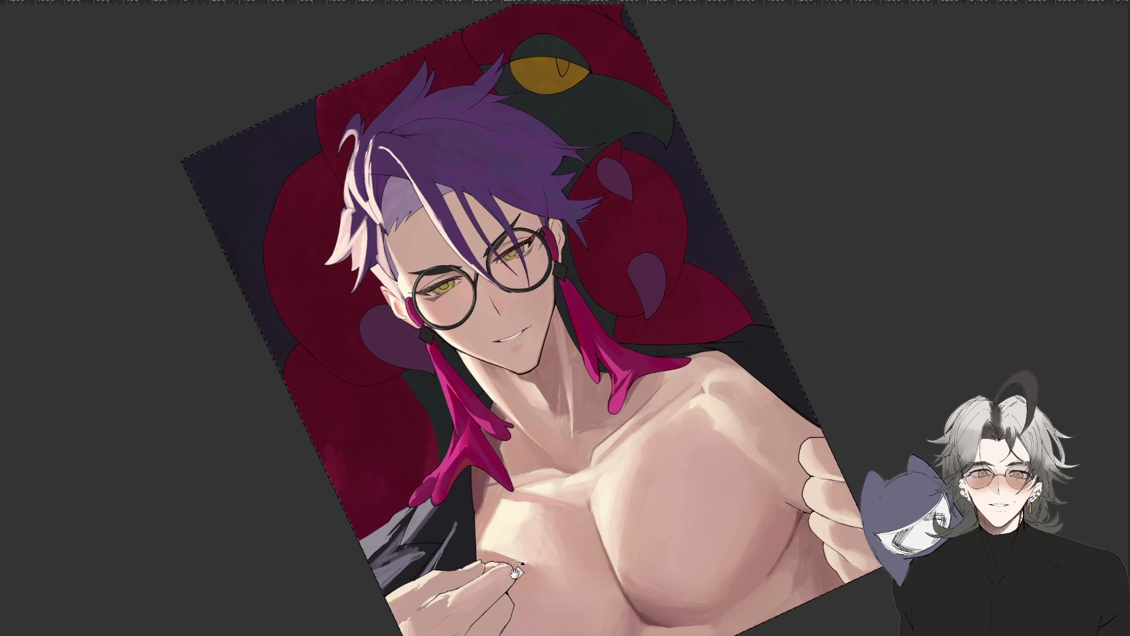
{"action": "scroll", "coordinate": [524, 471], "scroll_direction": "up", "scroll_amount": 2}
{"action": "left_click_drag", "start_coordinate": [525, 471], "coordinate": [536, 432]}
{"action": "scroll", "coordinate": [536, 433], "scroll_direction": "down", "scroll_amount": 2}
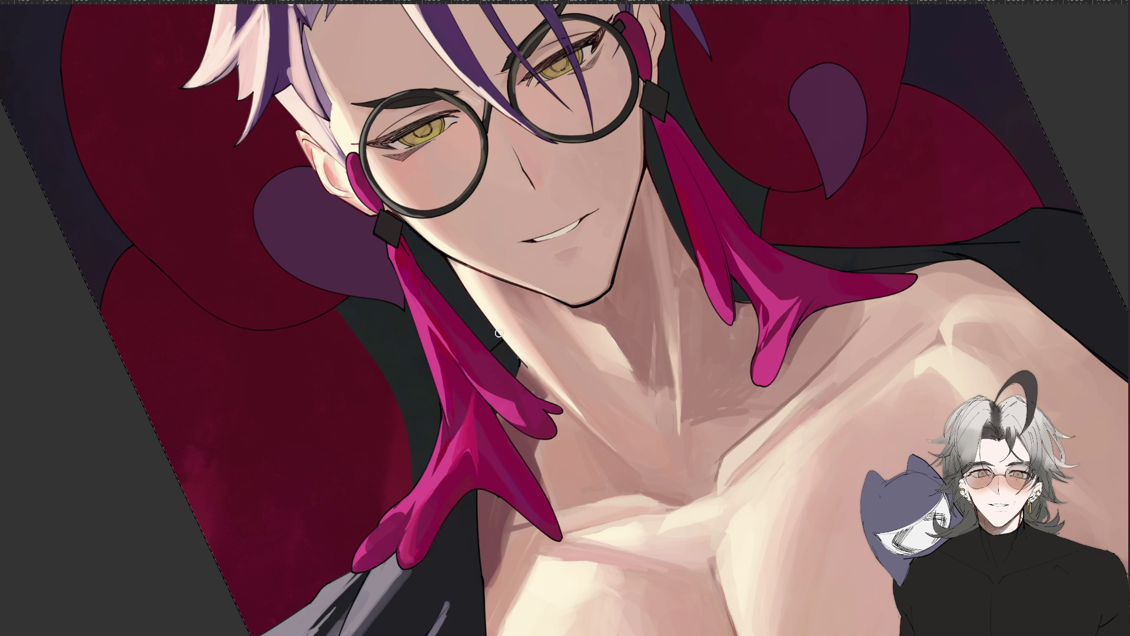
Paint light and dark shading strokes along the magenta strand, then fit the artwork in the window.
{"action": "left_click_drag", "start_coordinate": [501, 339], "coordinate": [521, 311]}
{"action": "left_click_drag", "start_coordinate": [483, 421], "coordinate": [432, 490]}
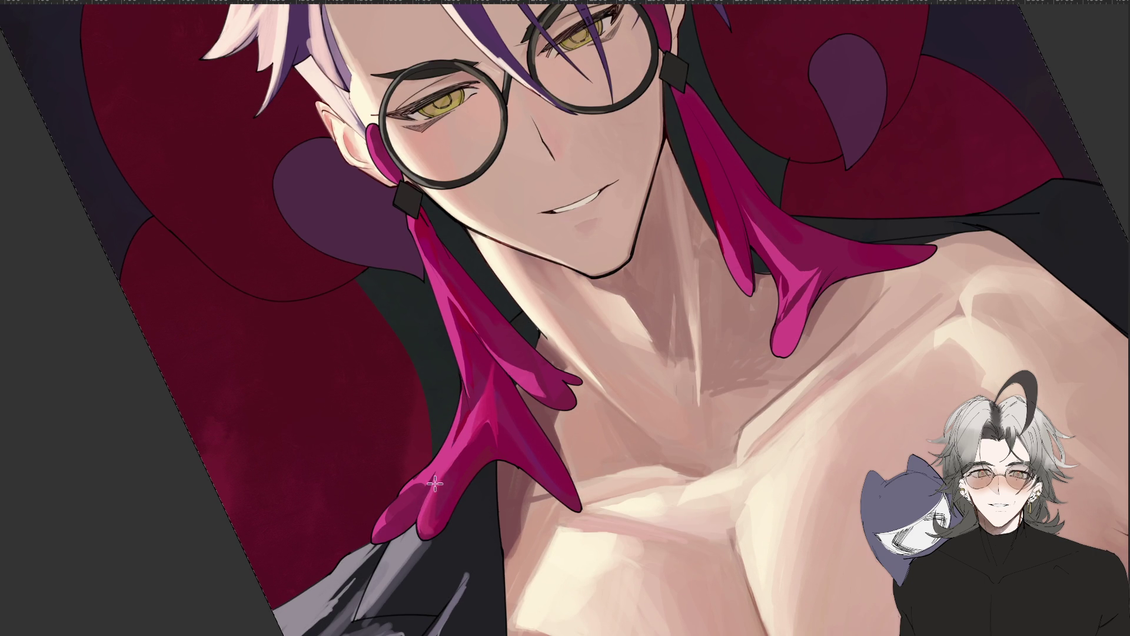
{"action": "scroll", "coordinate": [549, 366], "scroll_direction": "down", "scroll_amount": 3}
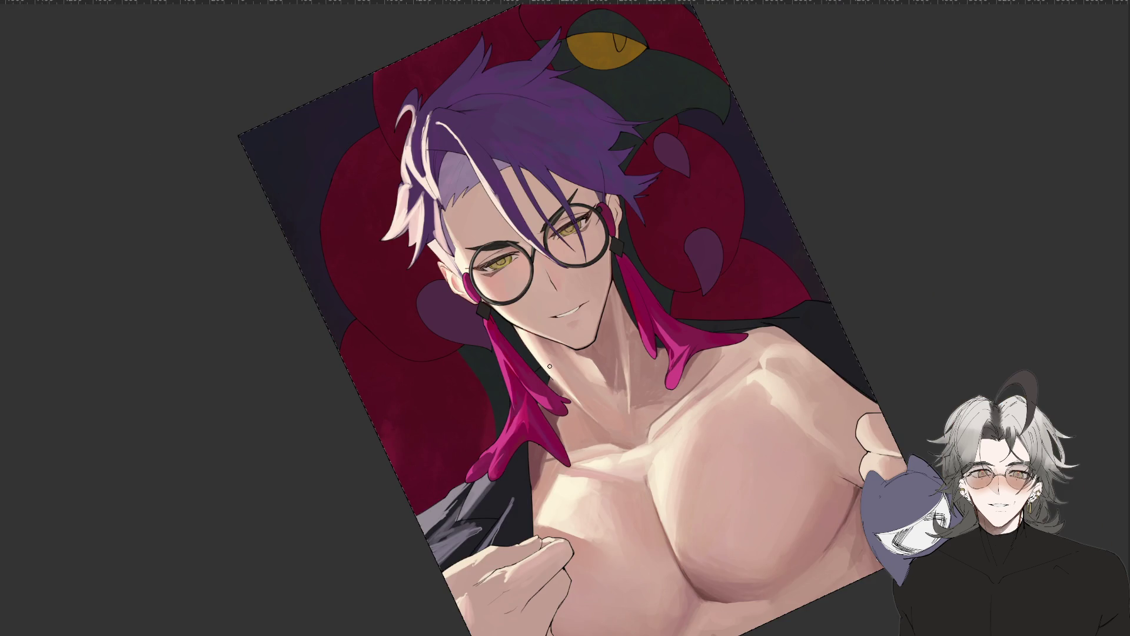
{"action": "scroll", "coordinate": [549, 366], "scroll_direction": "up", "scroll_amount": 3}
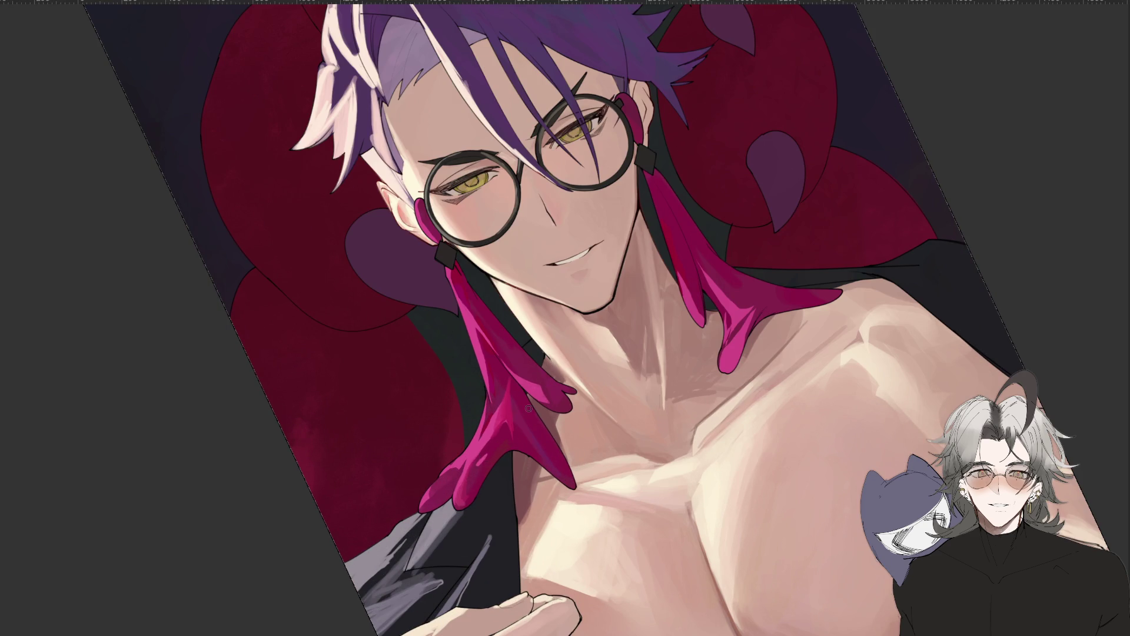
{"action": "scroll", "coordinate": [499, 437], "scroll_direction": "down", "scroll_amount": 5}
{"action": "scroll", "coordinate": [530, 434], "scroll_direction": "up", "scroll_amount": 2}
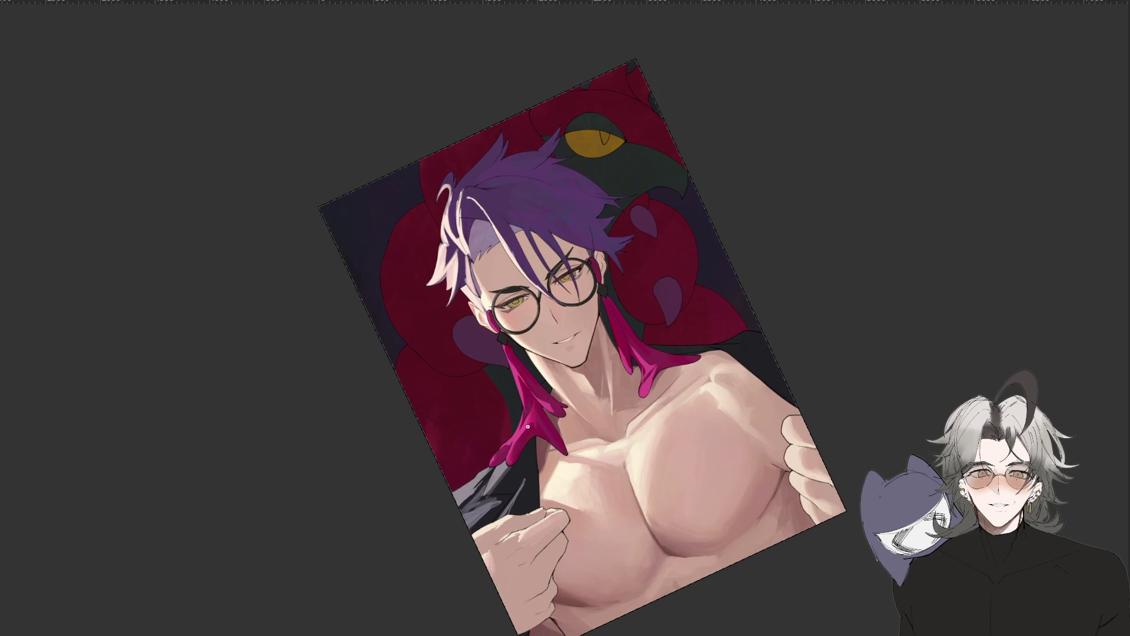
{"action": "scroll", "coordinate": [525, 428], "scroll_direction": "up", "scroll_amount": 2}
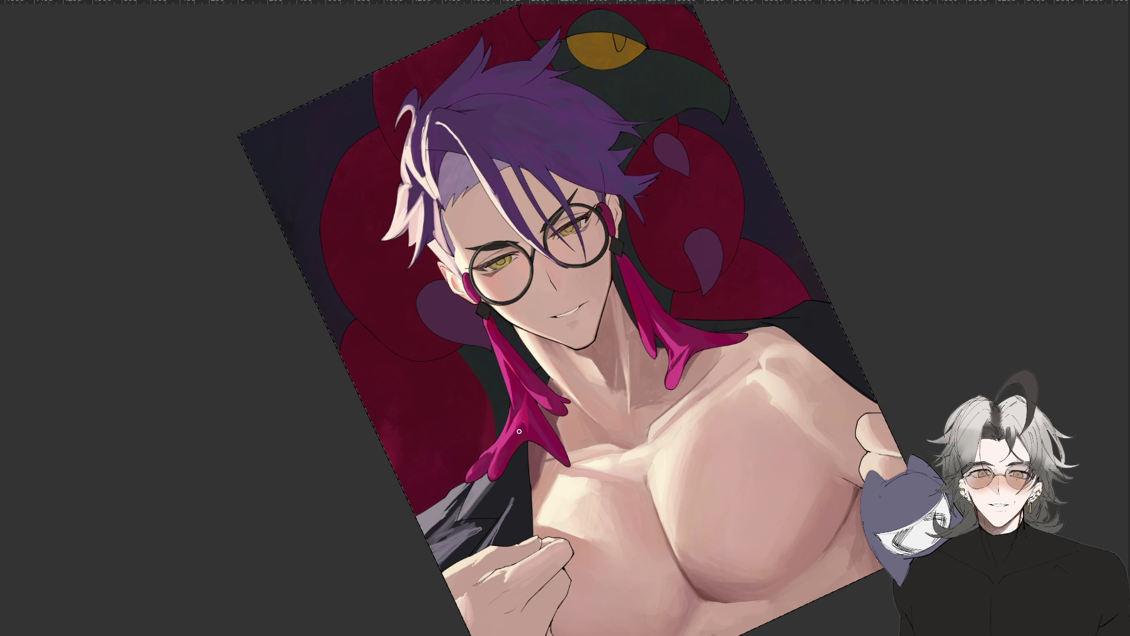
{"action": "scroll", "coordinate": [517, 377], "scroll_direction": "up", "scroll_amount": 2}
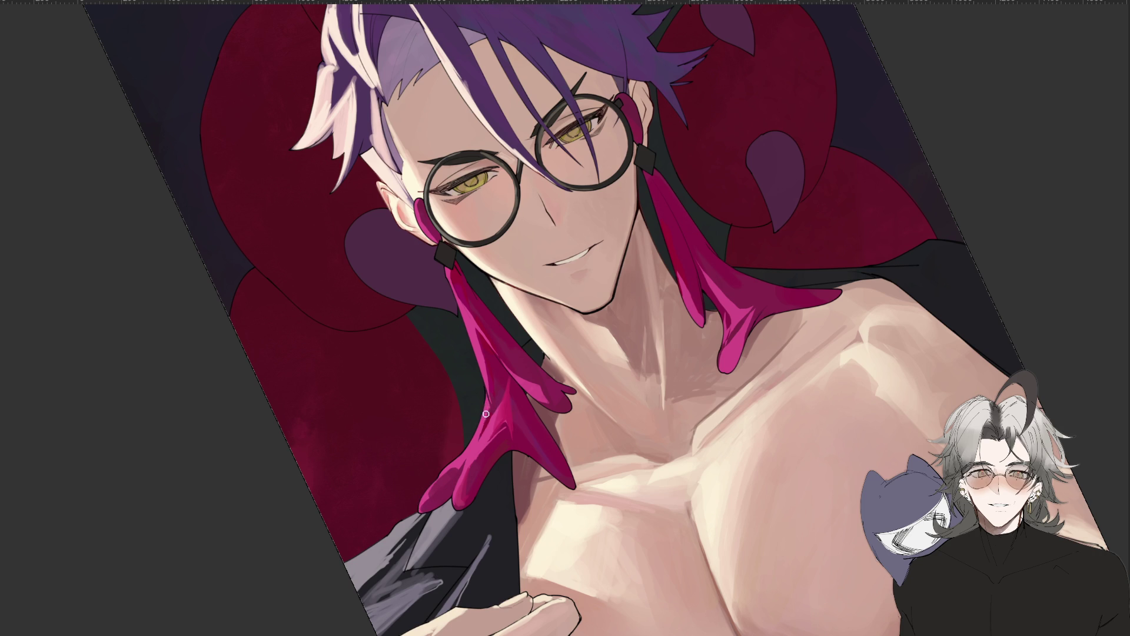
{"action": "key", "text": "ctrl+0"}
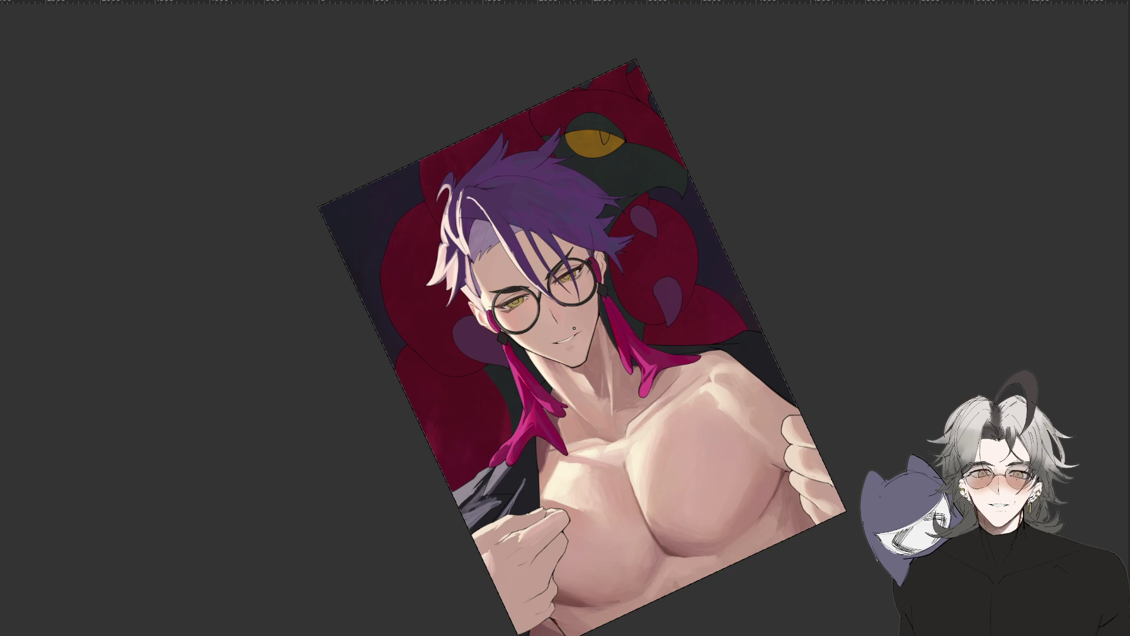
Turn the canvas view upside down, rotate it back upright, and fit the artwork with Ctrl+0.
{"action": "left_click_drag", "start_coordinate": [574, 328], "coordinate": [782, 404]}
{"action": "scroll", "coordinate": [777, 226], "scroll_direction": "up", "scroll_amount": 3}
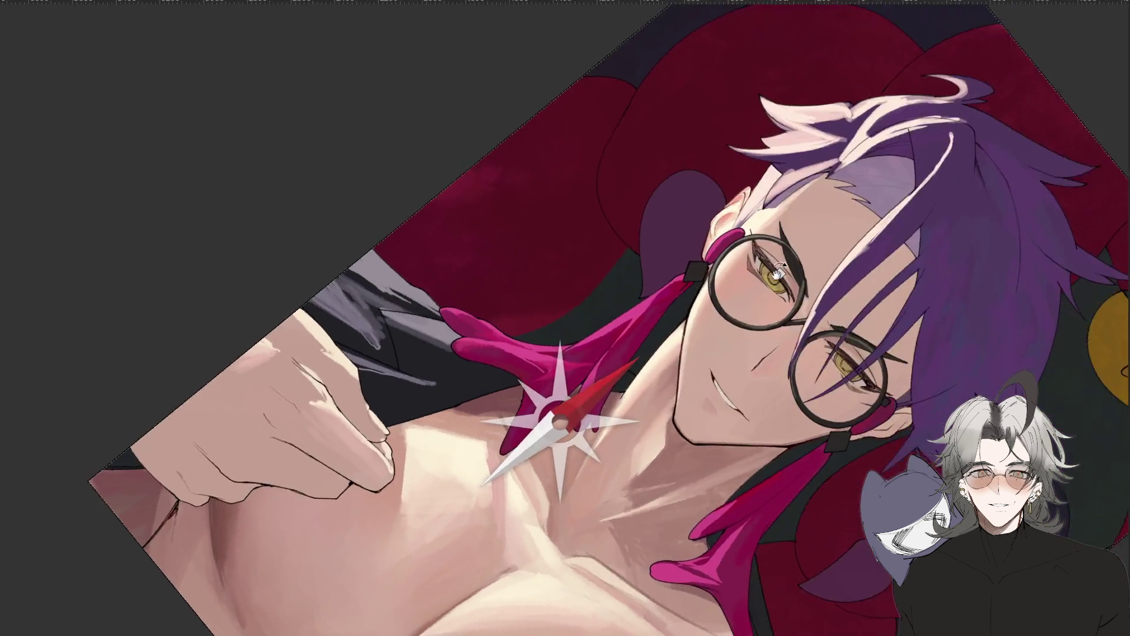
{"action": "left_click_drag", "start_coordinate": [588, 603], "coordinate": [425, 430]}
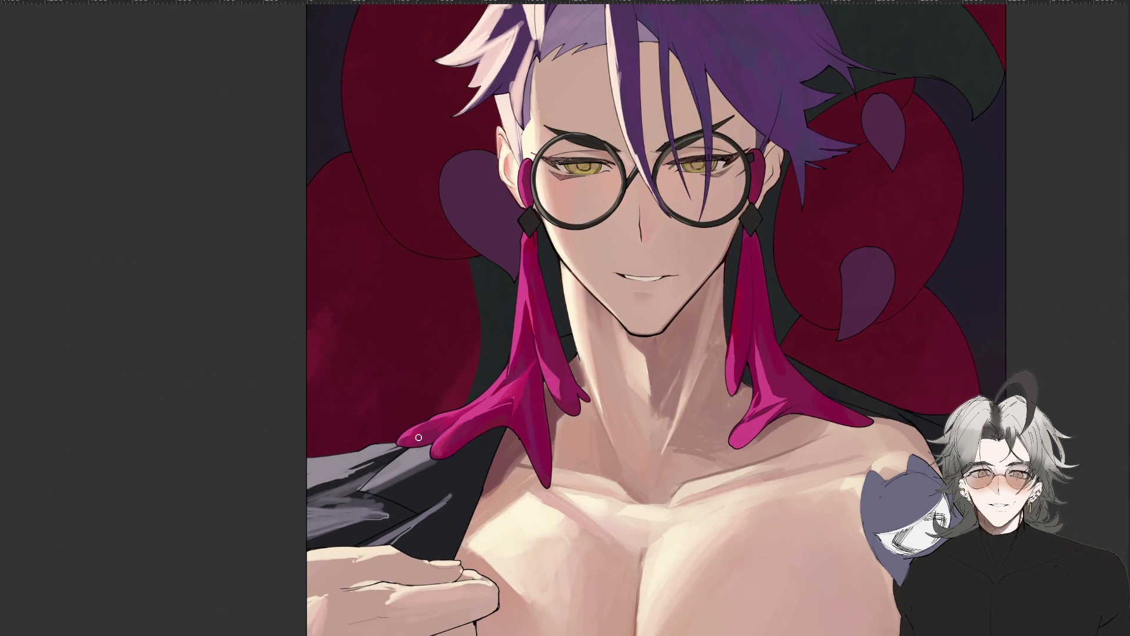
{"action": "key", "text": "ctrl+0"}
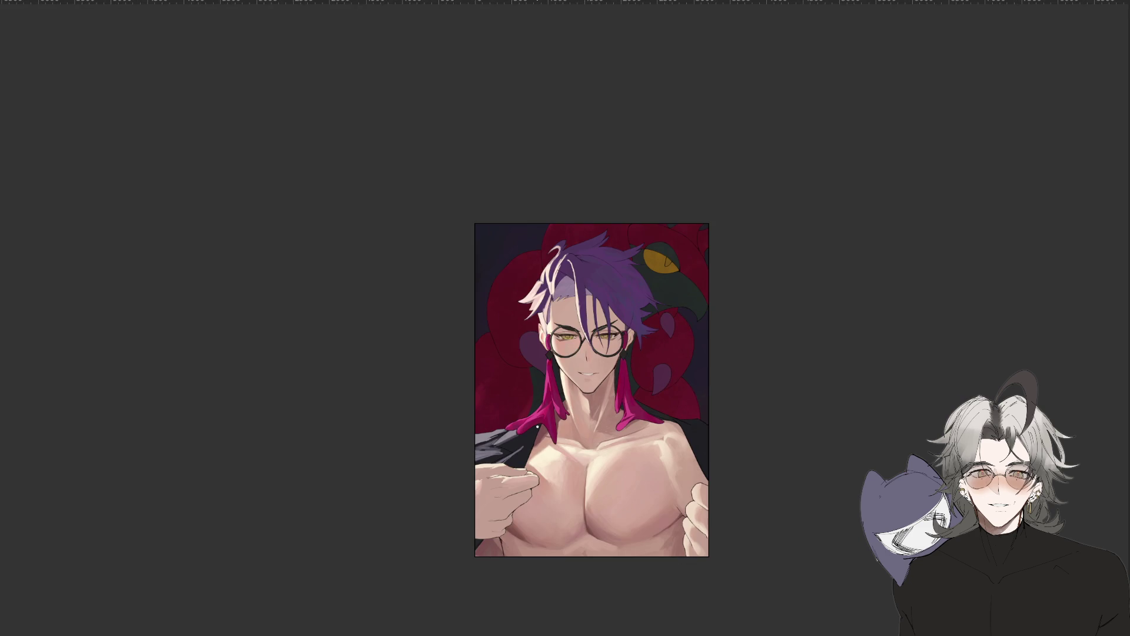
{"action": "scroll", "coordinate": [560, 421], "scroll_direction": "up", "scroll_amount": 2}
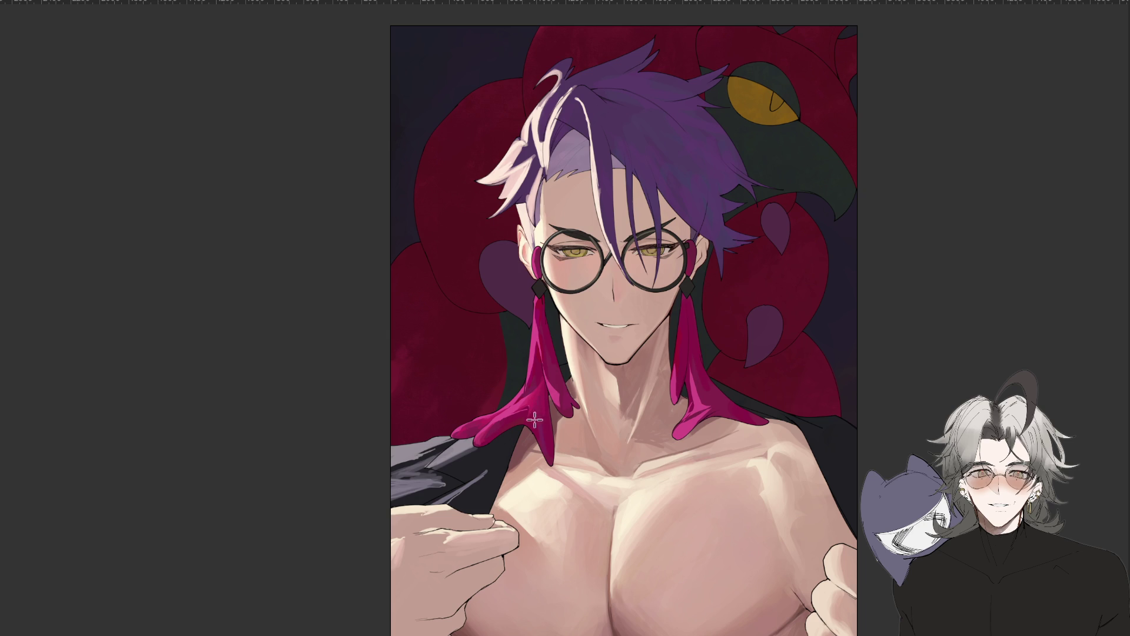
{"action": "scroll", "coordinate": [575, 435], "scroll_direction": "down", "scroll_amount": 1}
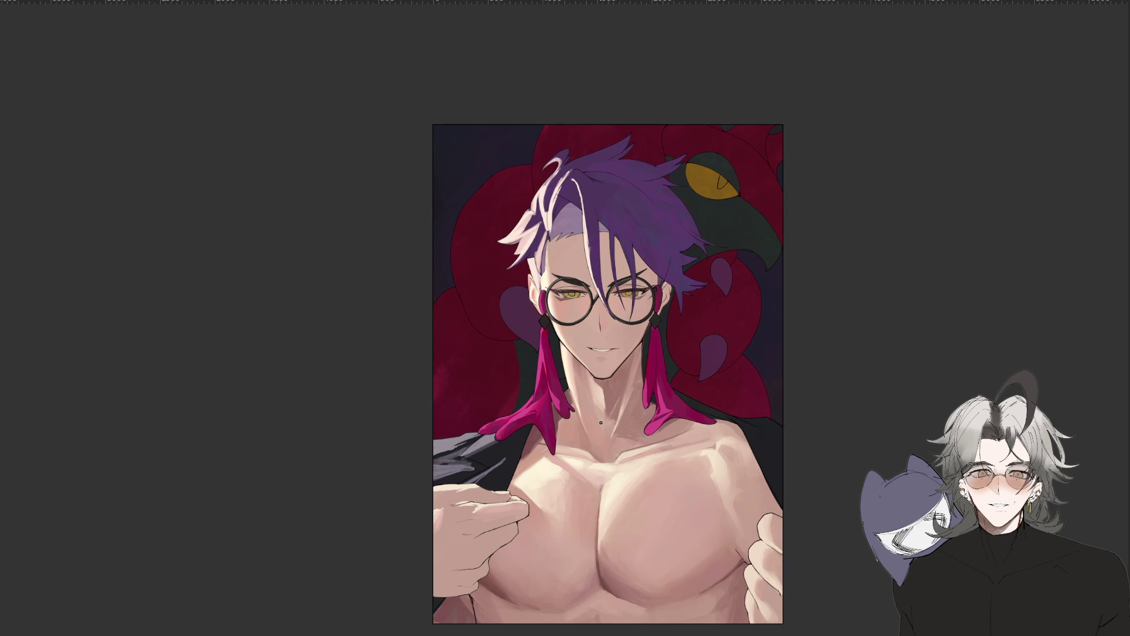
Zoom in and add small shading strokes on the left magenta strand near the shoulder.
{"action": "scroll", "coordinate": [600, 422], "scroll_direction": "up", "scroll_amount": 1}
{"action": "scroll", "coordinate": [577, 389], "scroll_direction": "up", "scroll_amount": 1}
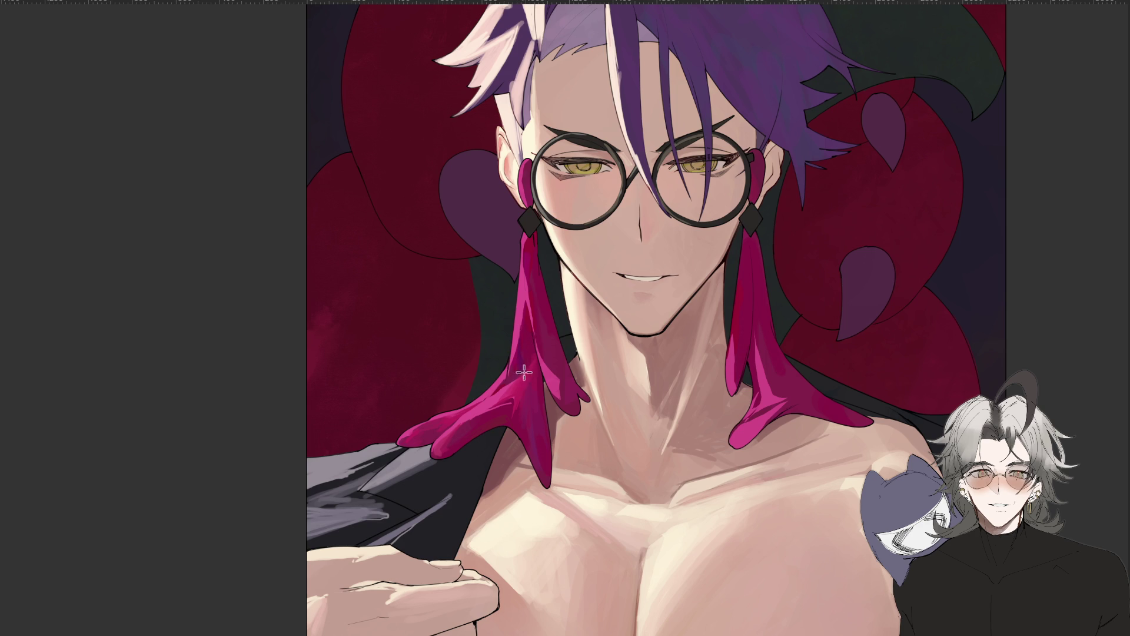
{"action": "scroll", "coordinate": [581, 284], "scroll_direction": "down", "scroll_amount": 2}
{"action": "scroll", "coordinate": [582, 286], "scroll_direction": "up", "scroll_amount": 1}
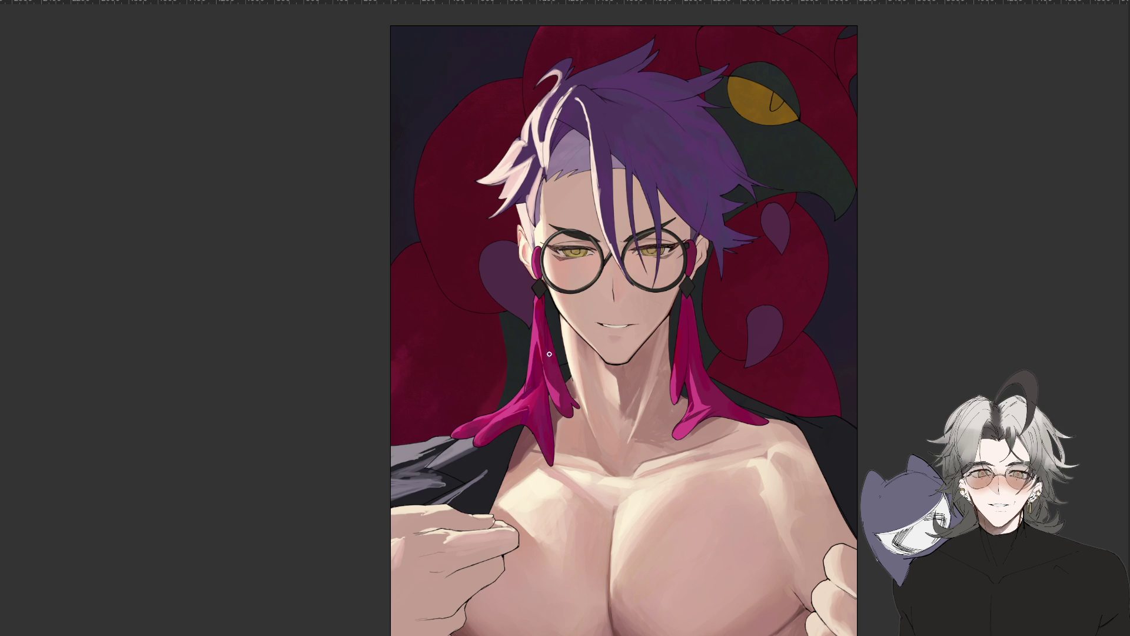
{"action": "scroll", "coordinate": [565, 353], "scroll_direction": "up", "scroll_amount": 2}
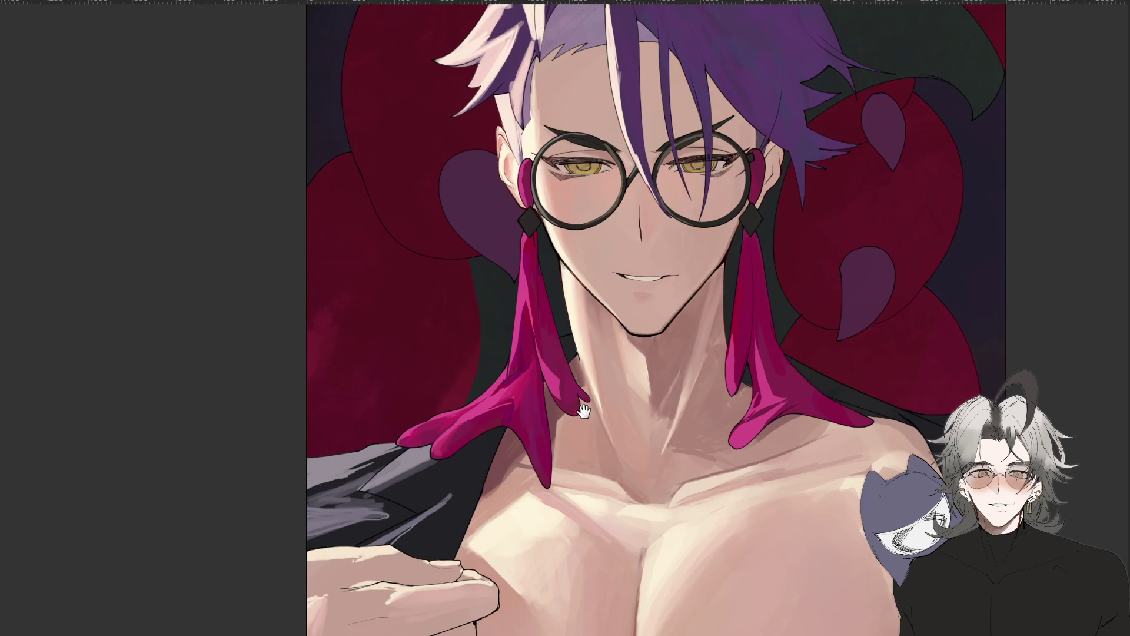
{"action": "scroll", "coordinate": [592, 373], "scroll_direction": "down", "scroll_amount": 3}
{"action": "scroll", "coordinate": [592, 374], "scroll_direction": "down", "scroll_amount": 3}
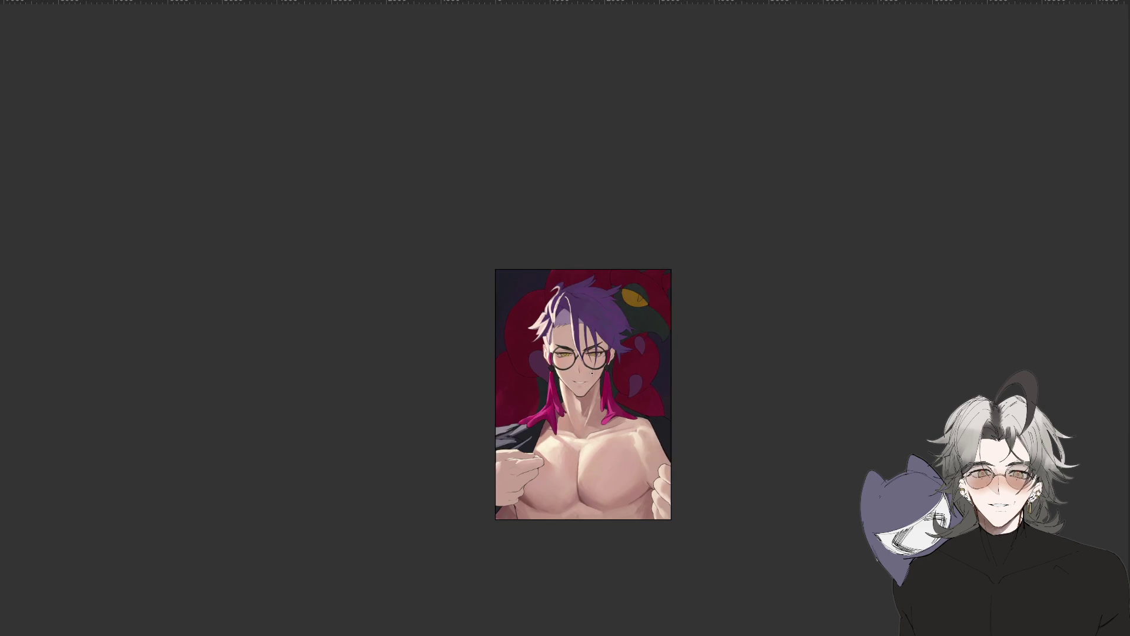
{"action": "scroll", "coordinate": [563, 397], "scroll_direction": "up", "scroll_amount": 3}
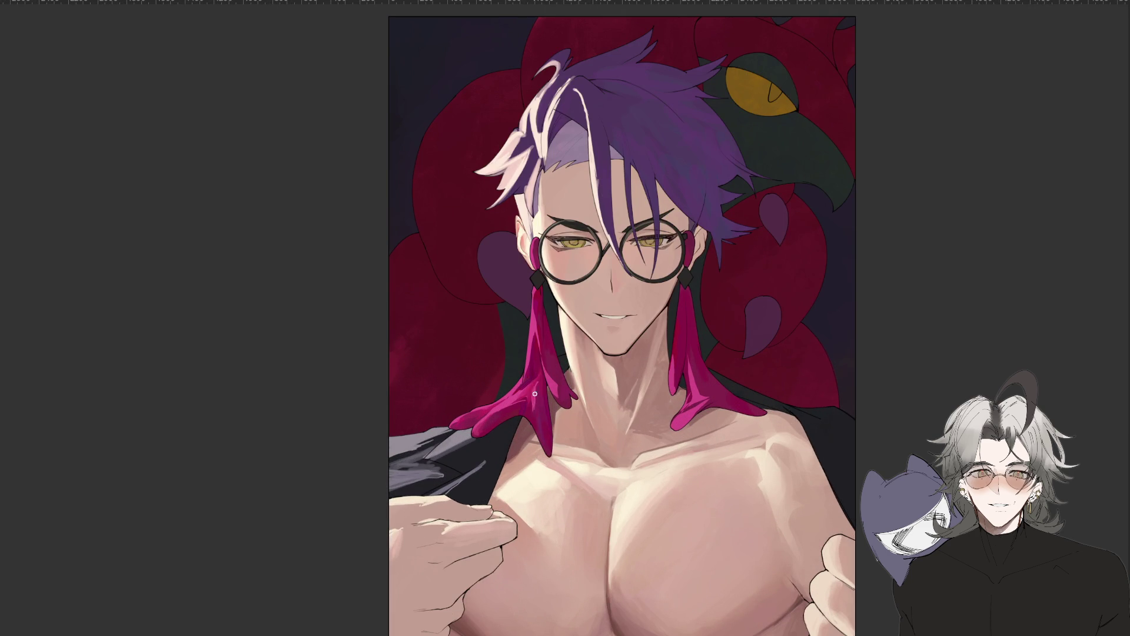
{"action": "left_click_drag", "start_coordinate": [535, 400], "coordinate": [534, 409]}
{"action": "scroll", "coordinate": [545, 425], "scroll_direction": "down", "scroll_amount": 2}
{"action": "mouse_move", "coordinate": [539, 544]}
{"action": "left_mouse_down"}
{"action": "mouse_move", "coordinate": [753, 455]}
{"action": "mouse_move", "coordinate": [621, 353]}
{"action": "left_mouse_up"}
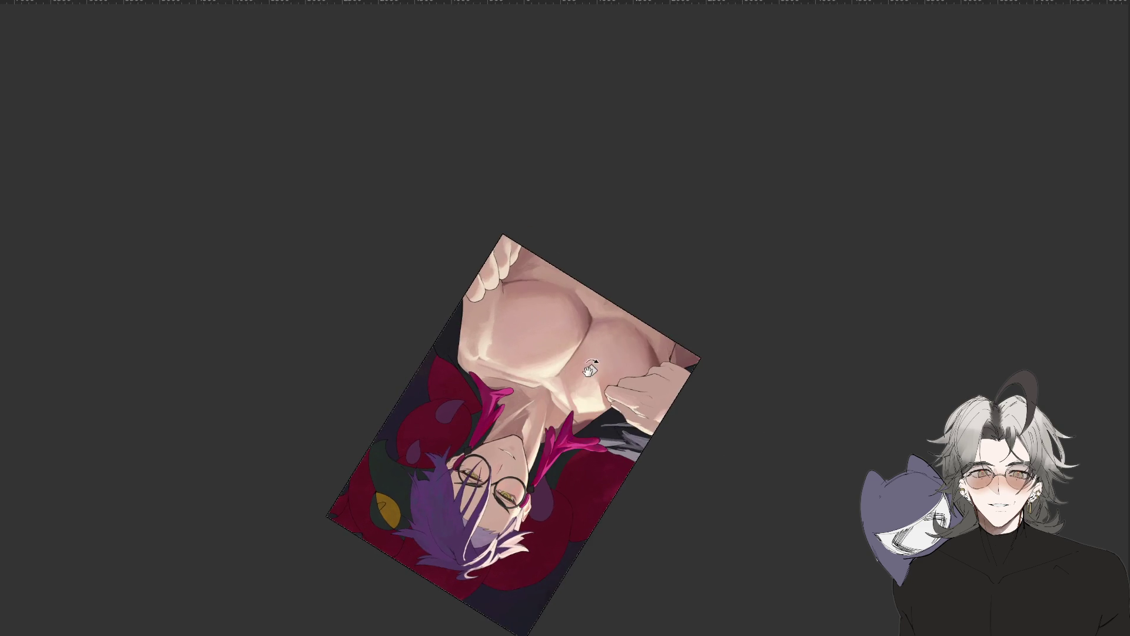
Rotate the view counter-clockwise in stages until the portrait is nearly upright with a slight tilt.
{"action": "scroll", "coordinate": [565, 425], "scroll_direction": "up", "scroll_amount": 2}
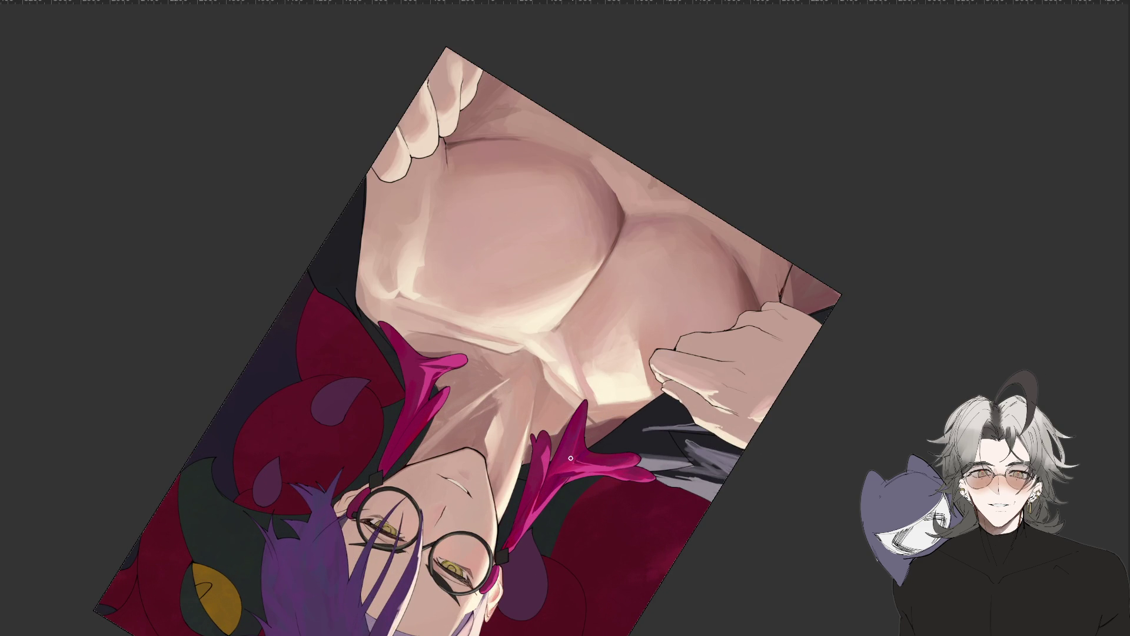
{"action": "mouse_move", "coordinate": [575, 444]}
{"action": "left_mouse_down"}
{"action": "mouse_move", "coordinate": [656, 452]}
{"action": "mouse_move", "coordinate": [599, 411]}
{"action": "left_mouse_up"}
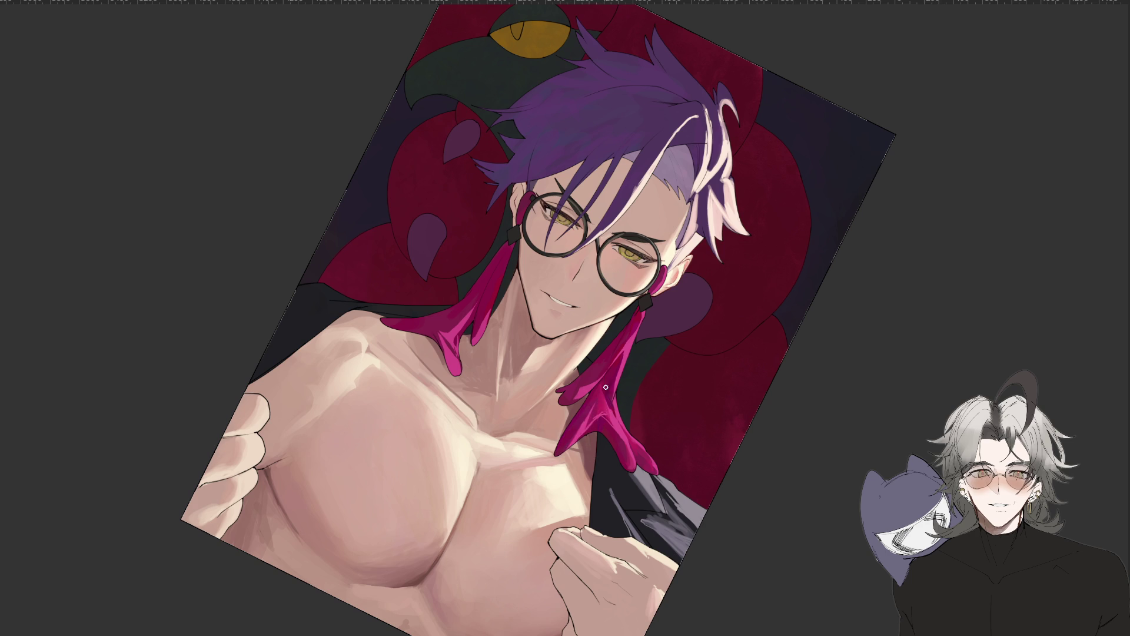
{"action": "left_click_drag", "start_coordinate": [597, 405], "coordinate": [634, 520]}
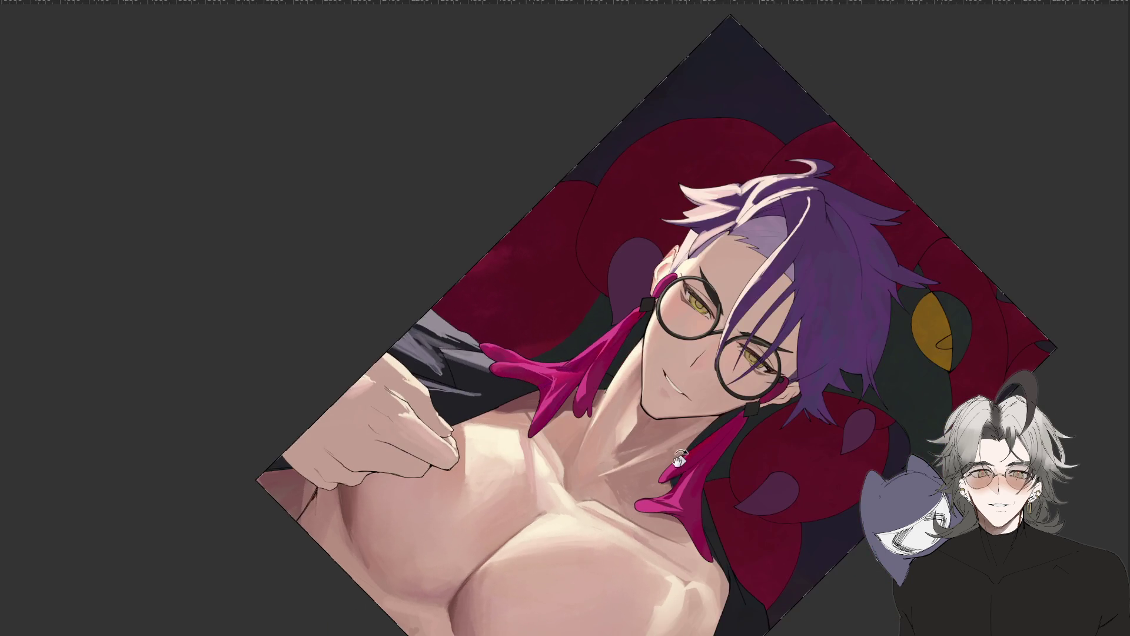
{"action": "left_click_drag", "start_coordinate": [634, 521], "coordinate": [690, 419]}
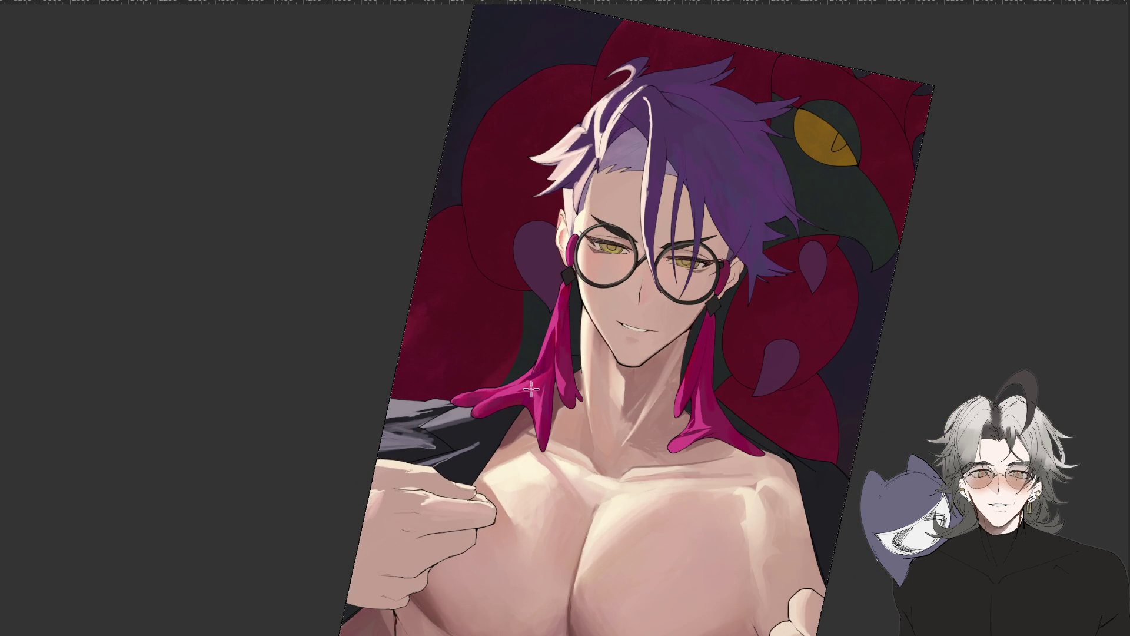
{"action": "key", "text": "minus"}
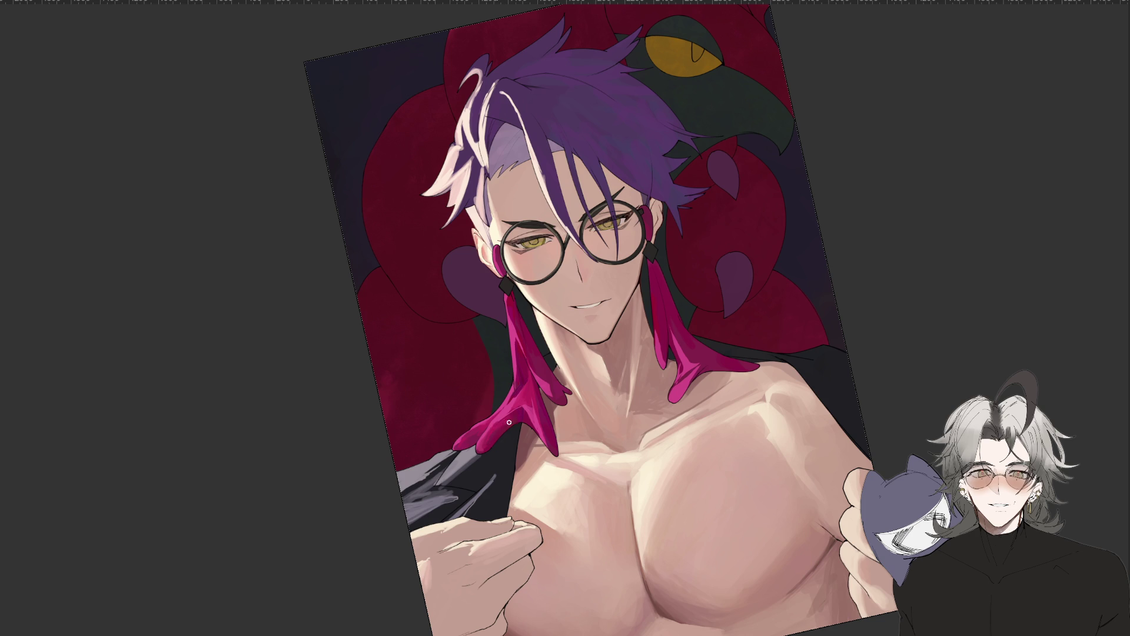
{"action": "scroll", "coordinate": [505, 423], "scroll_direction": "down", "scroll_amount": 3}
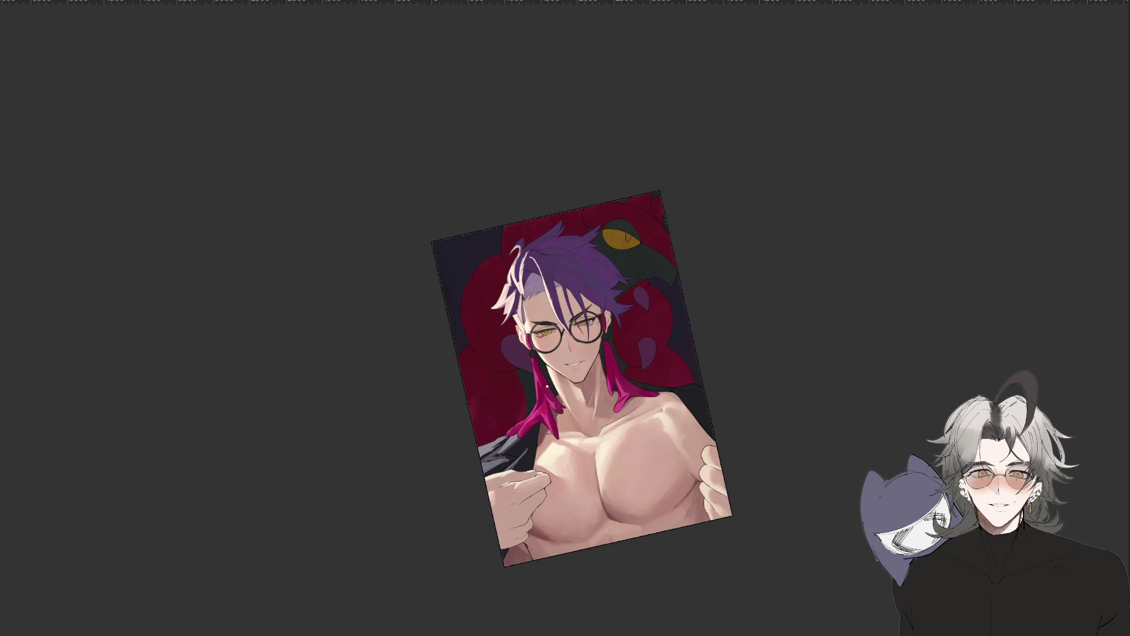
{"action": "scroll", "coordinate": [623, 385], "scroll_direction": "up", "scroll_amount": 2}
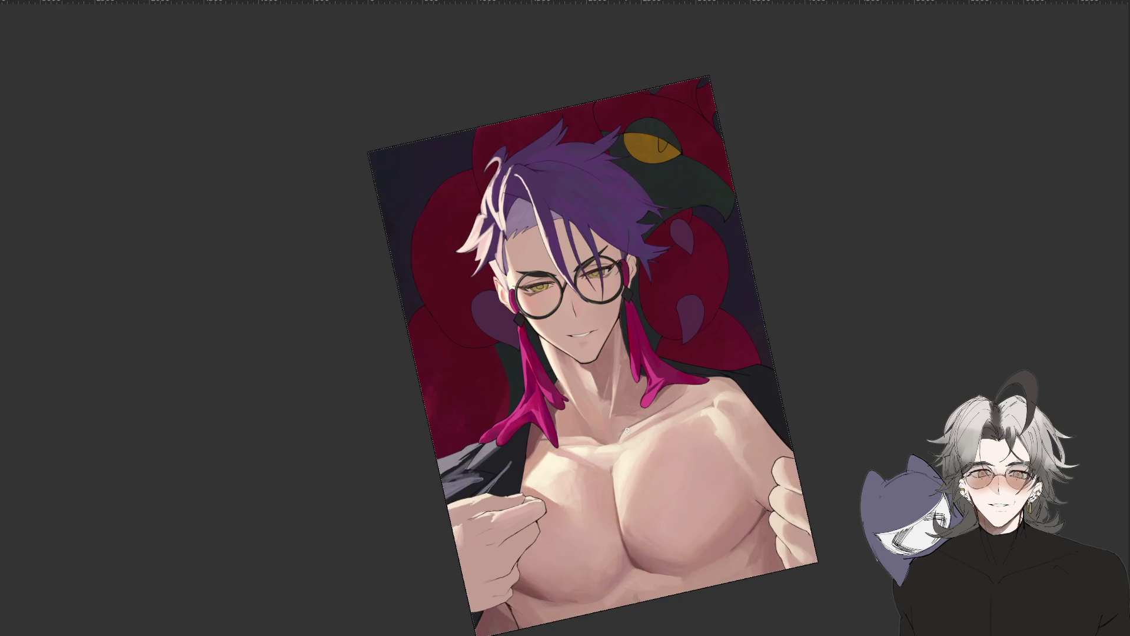
Tilt the view about 45° clockwise, then straighten it upright and zoom out.
{"action": "scroll", "coordinate": [618, 467], "scroll_direction": "up", "scroll_amount": 1}
{"action": "scroll", "coordinate": [628, 450], "scroll_direction": "up", "scroll_amount": 1}
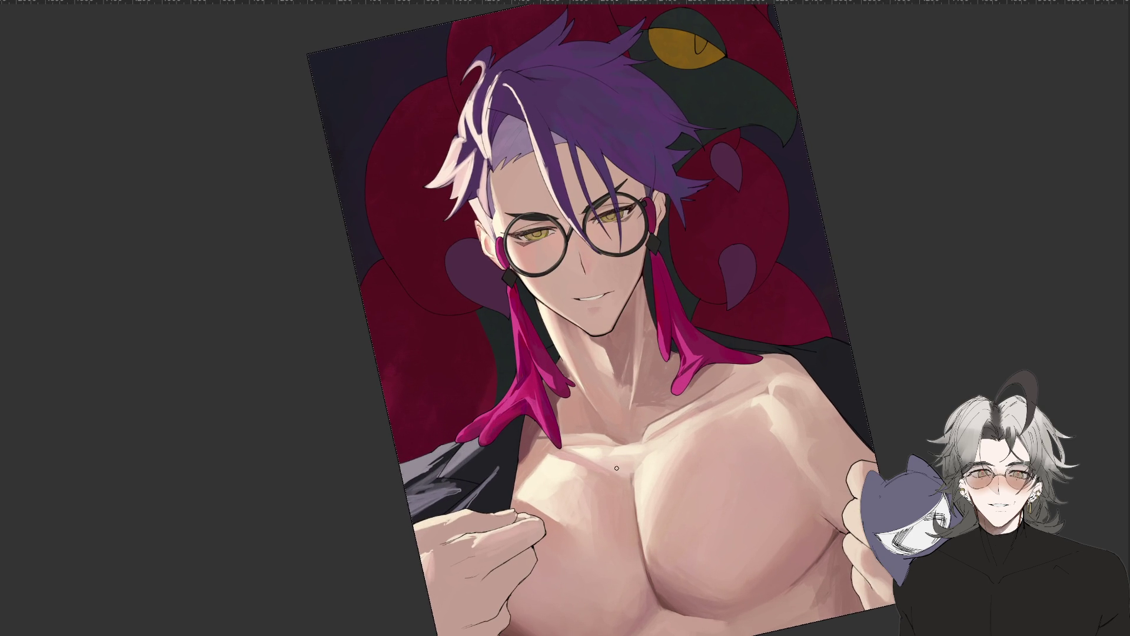
{"action": "mouse_move", "coordinate": [496, 598]}
{"action": "left_mouse_down"}
{"action": "mouse_move", "coordinate": [547, 433]}
{"action": "mouse_move", "coordinate": [530, 439]}
{"action": "left_mouse_up"}
{"action": "scroll", "coordinate": [523, 436], "scroll_direction": "up", "scroll_amount": 2}
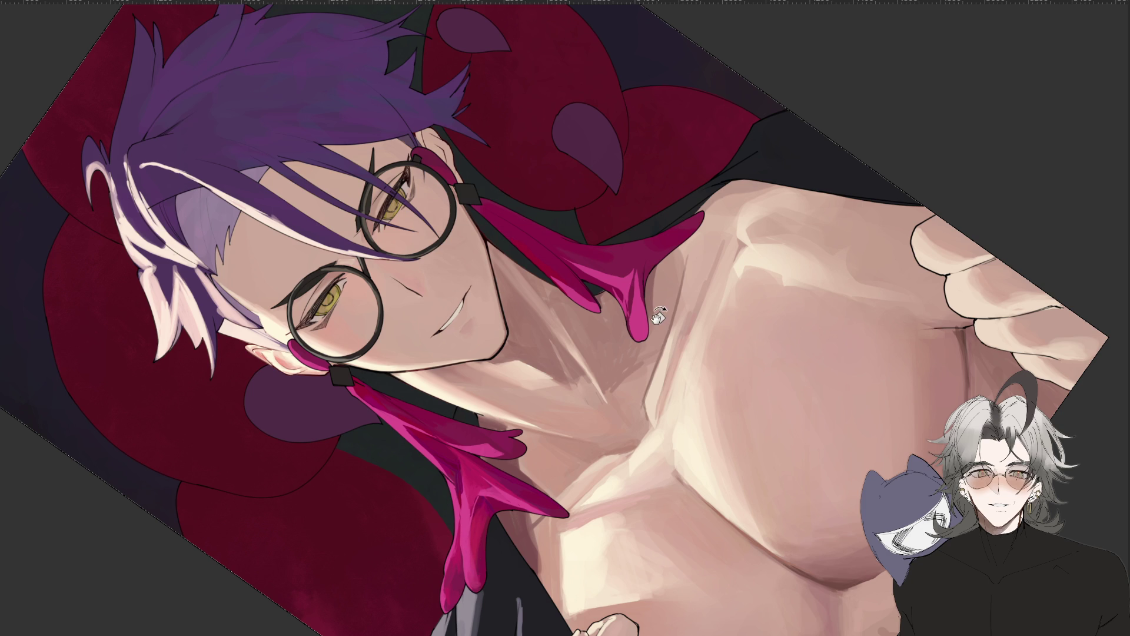
{"action": "left_click_drag", "start_coordinate": [660, 321], "coordinate": [690, 442]}
{"action": "key", "text": "ctrl+minus"}
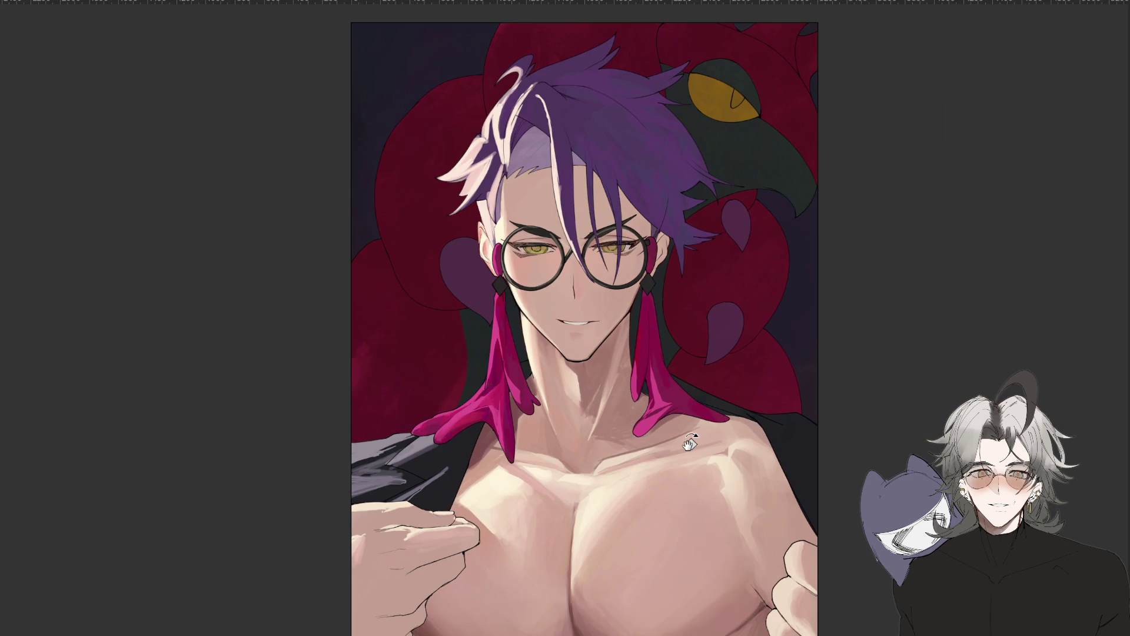
{"action": "key", "text": "ctrl+plus"}
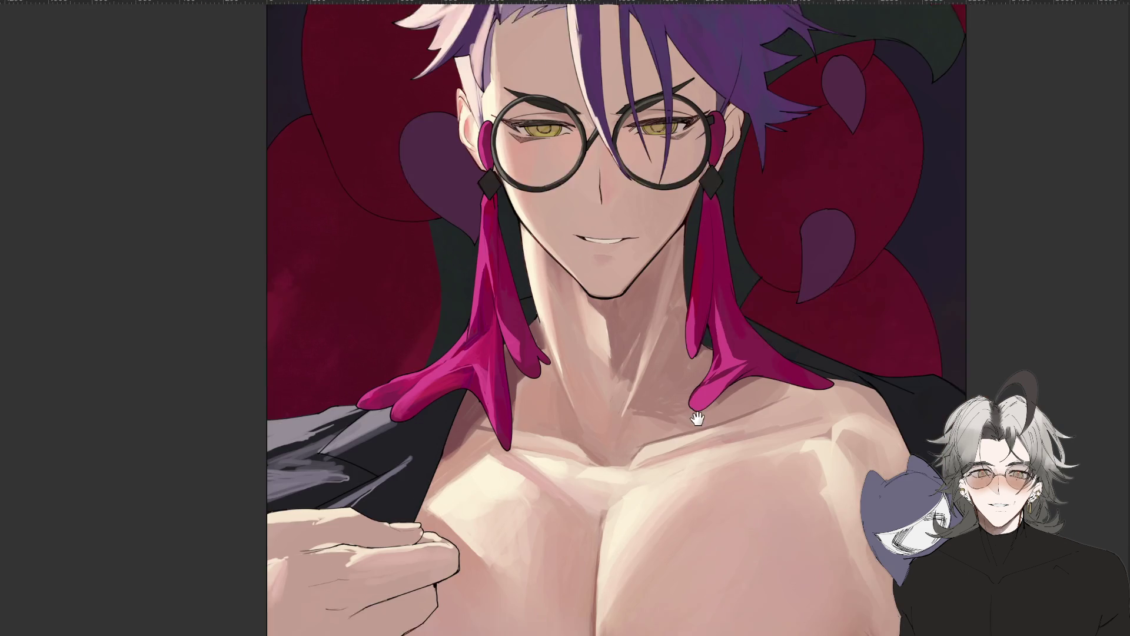
{"action": "left_click_drag", "start_coordinate": [689, 442], "coordinate": [727, 372]}
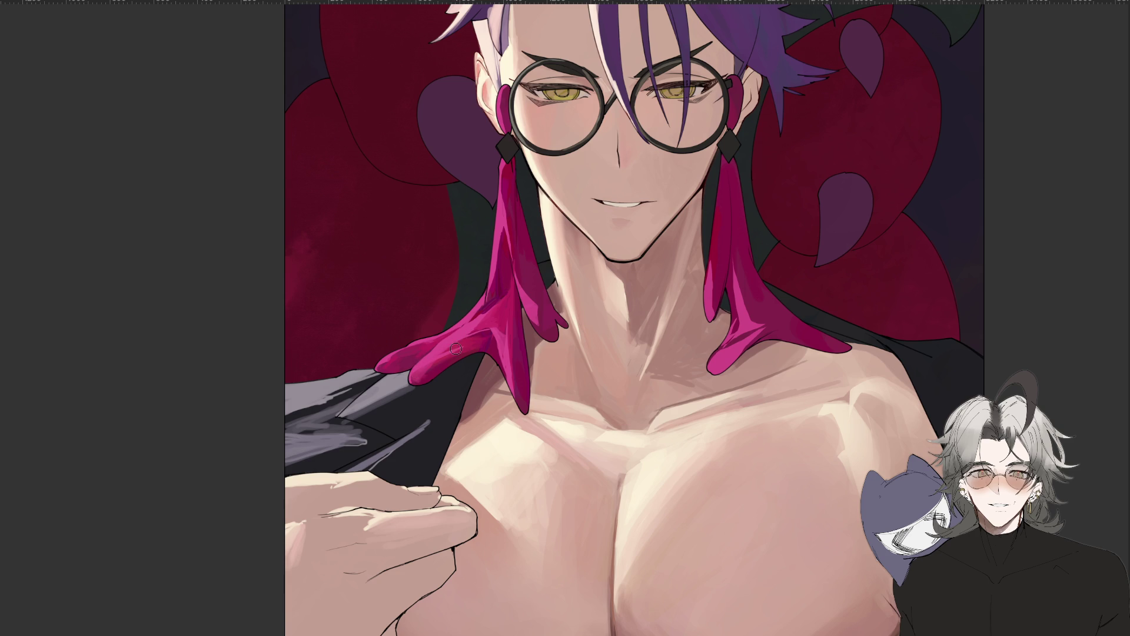
{"action": "left_click_drag", "start_coordinate": [458, 348], "coordinate": [482, 291]}
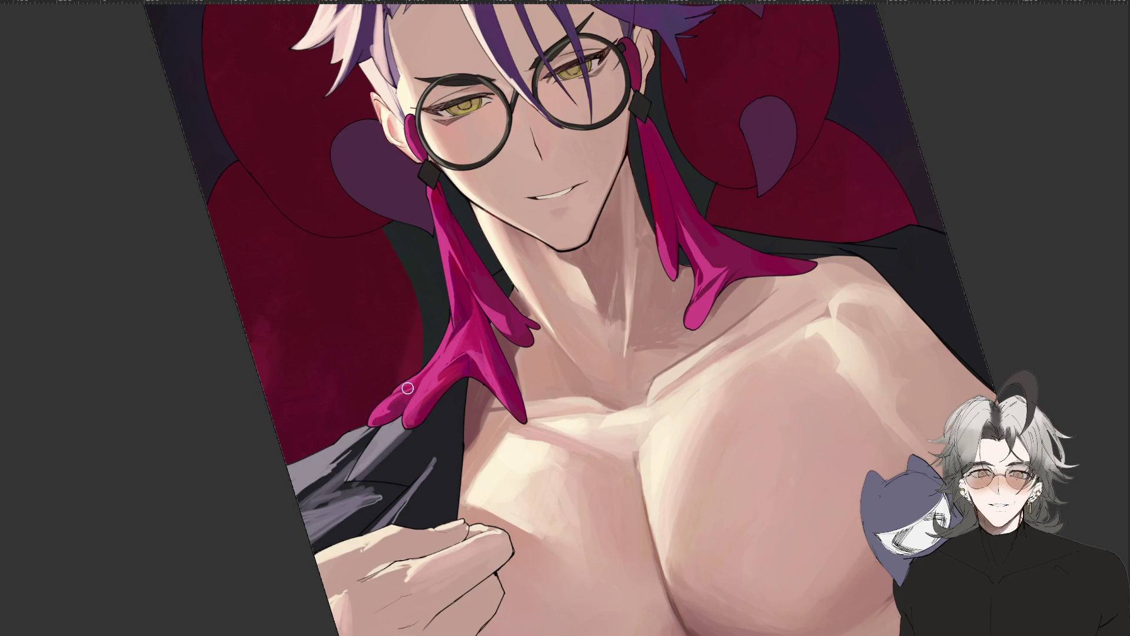
{"action": "scroll", "coordinate": [453, 356], "scroll_direction": "down", "scroll_amount": 5}
{"action": "scroll", "coordinate": [494, 385], "scroll_direction": "up", "scroll_amount": 3}
{"action": "scroll", "coordinate": [494, 384], "scroll_direction": "up", "scroll_amount": 3}
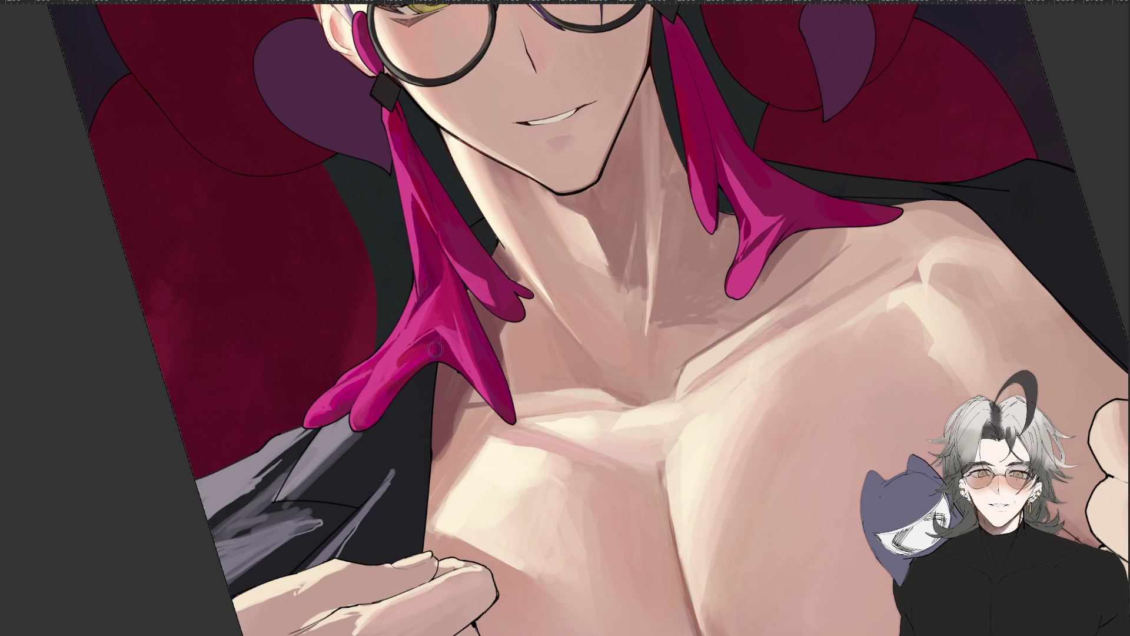
{"action": "key", "text": "ctrl+0"}
{"action": "mouse_move", "coordinate": [424, 618]}
{"action": "left_mouse_down"}
{"action": "mouse_move", "coordinate": [836, 380]}
{"action": "mouse_move", "coordinate": [757, 416]}
{"action": "left_mouse_up"}
{"action": "scroll", "coordinate": [593, 414], "scroll_direction": "up", "scroll_amount": 3}
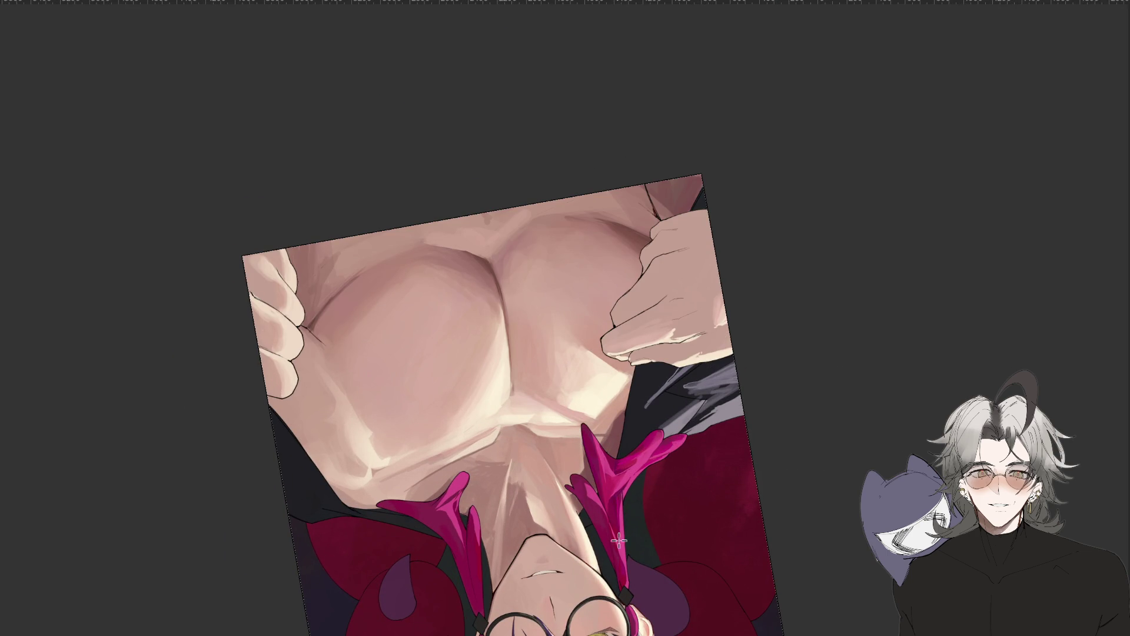
Turn the view upside down, paint a thin bluish-purple stroke down the earring tassel, and rotate back.
{"action": "left_click_drag", "start_coordinate": [679, 428], "coordinate": [583, 521]}
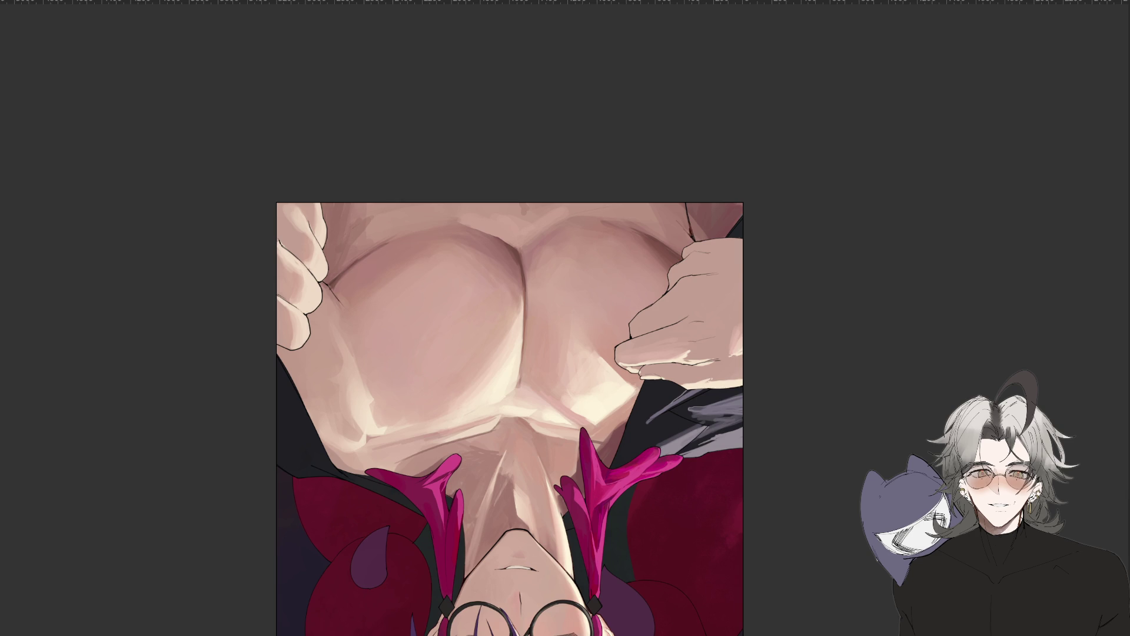
{"action": "left_click_drag", "start_coordinate": [585, 521], "coordinate": [587, 552]}
{"action": "left_click_drag", "start_coordinate": [586, 529], "coordinate": [654, 320]}
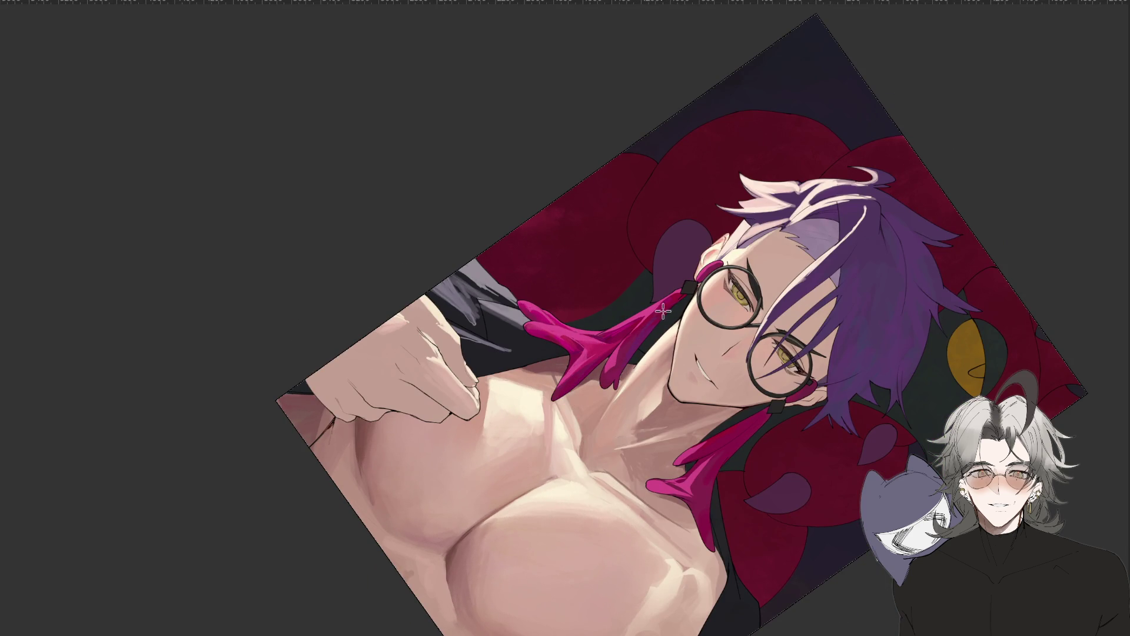
{"action": "mouse_move", "coordinate": [594, 370]}
{"action": "left_mouse_down"}
{"action": "mouse_move", "coordinate": [604, 586]}
{"action": "mouse_move", "coordinate": [612, 488]}
{"action": "left_mouse_up"}
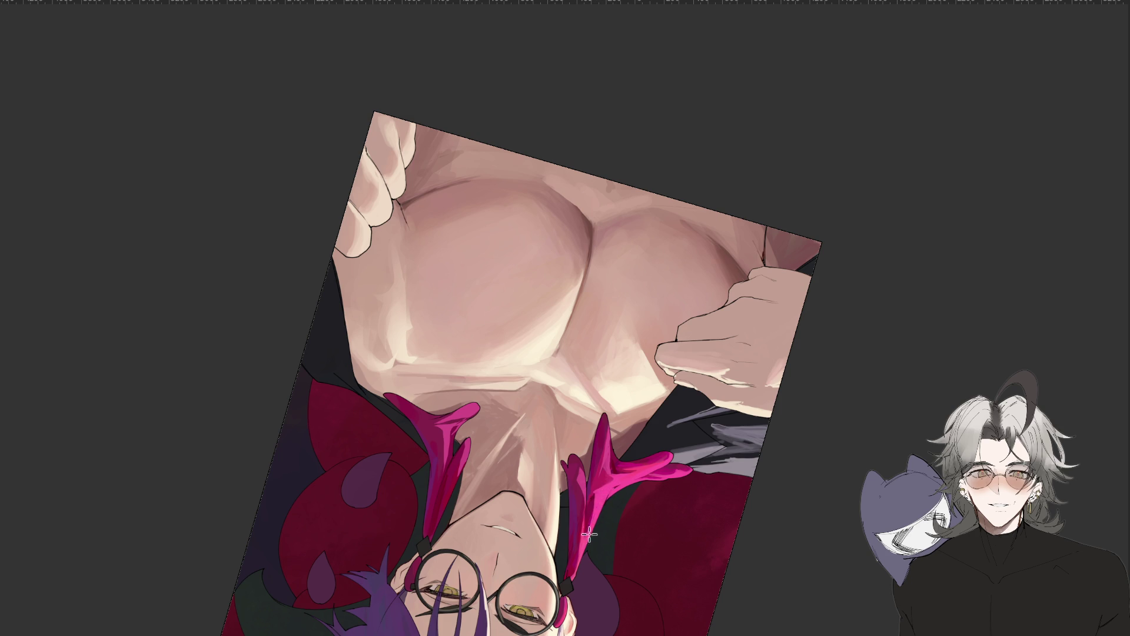
Mirror the view, sample a colour, and paint a darker stroke along the earring tassel.
{"action": "key", "text": "m"}
{"action": "key", "text": "m"}
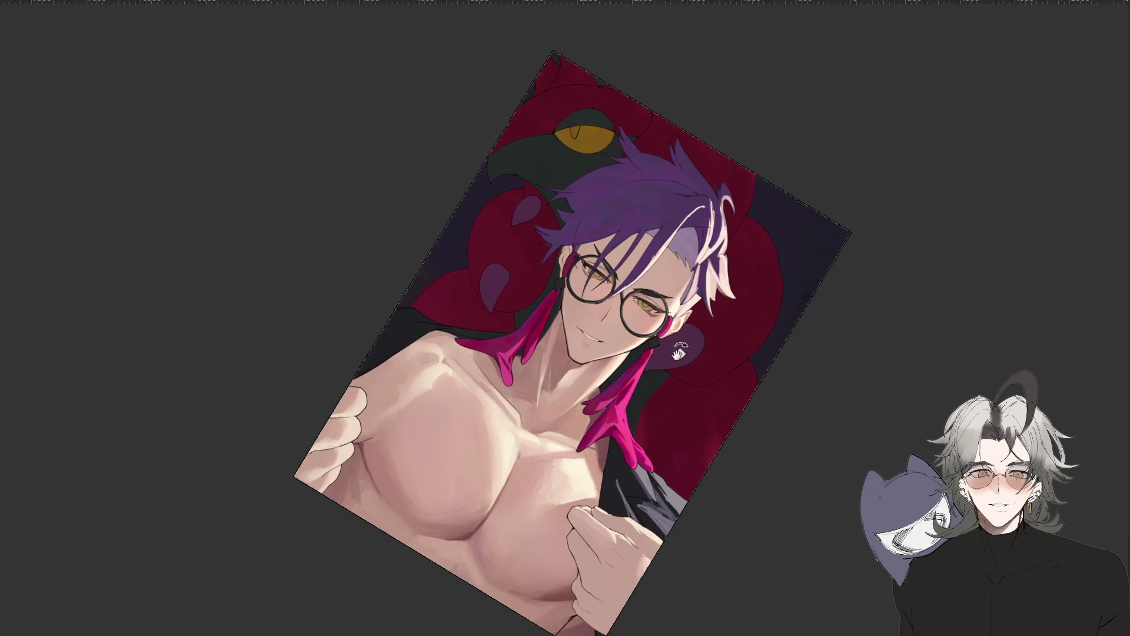
{"action": "scroll", "coordinate": [642, 377], "scroll_direction": "up", "scroll_amount": 2}
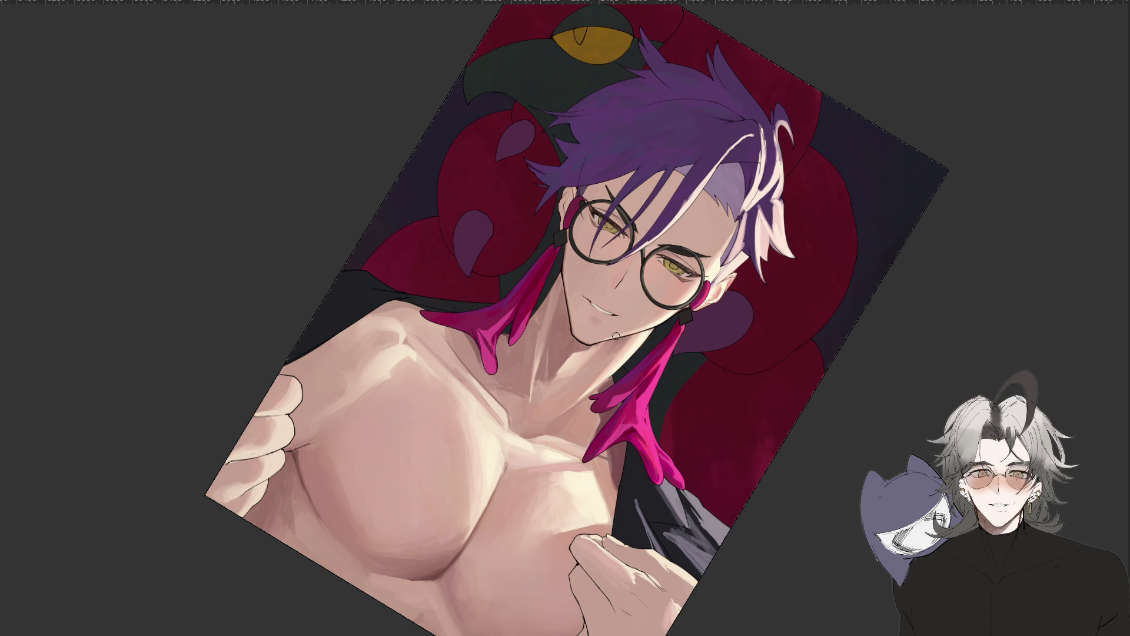
{"action": "left_click_drag", "start_coordinate": [663, 385], "coordinate": [631, 362]}
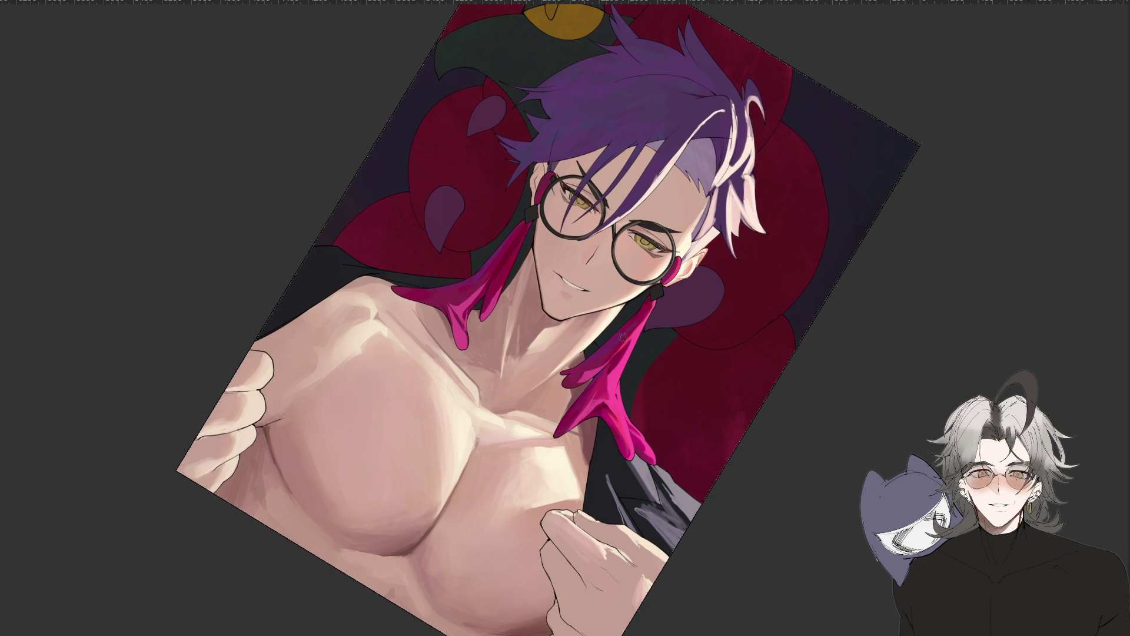
{"action": "scroll", "coordinate": [609, 308], "scroll_direction": "up", "scroll_amount": 2}
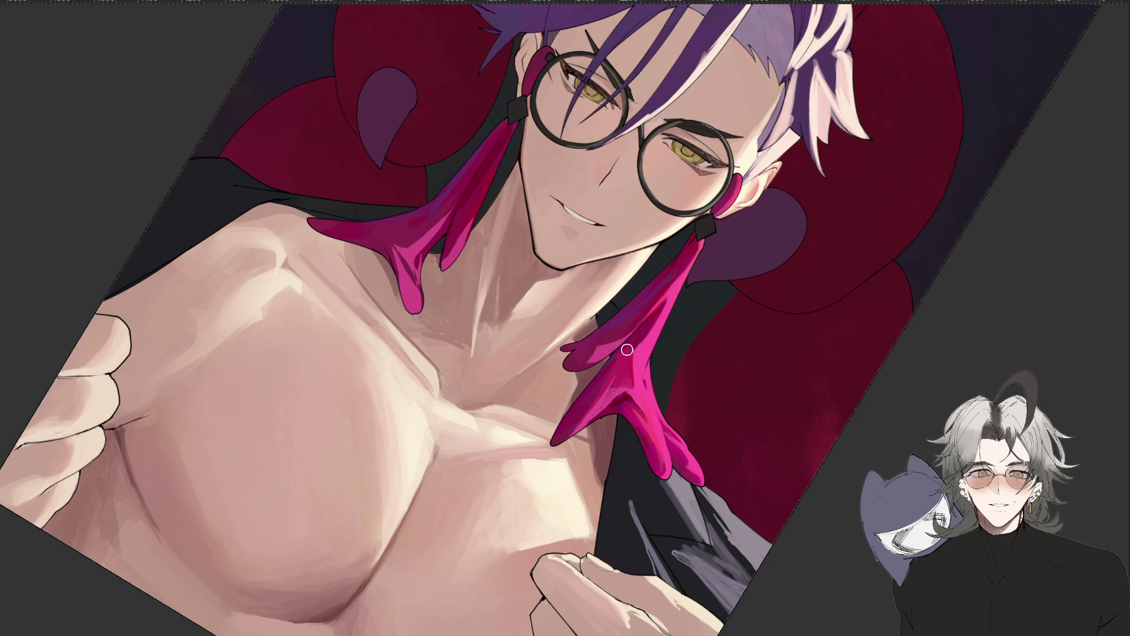
{"action": "key", "text": "alt"}
{"action": "left_click_drag", "start_coordinate": [637, 389], "coordinate": [642, 342]}
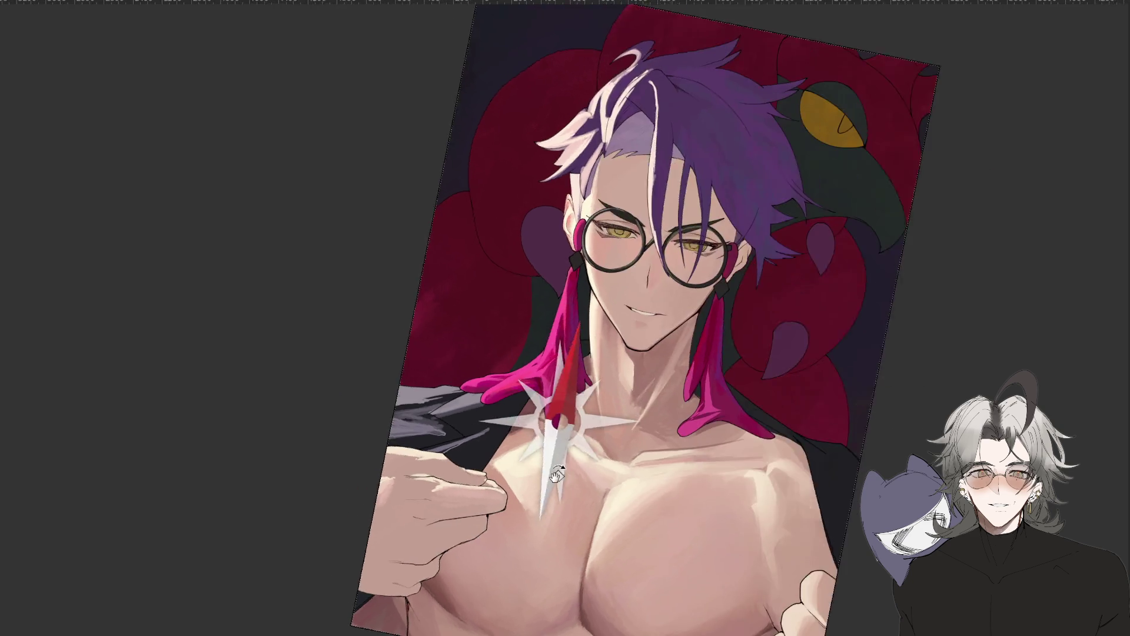
{"action": "left_click_drag", "start_coordinate": [380, 578], "coordinate": [548, 333]}
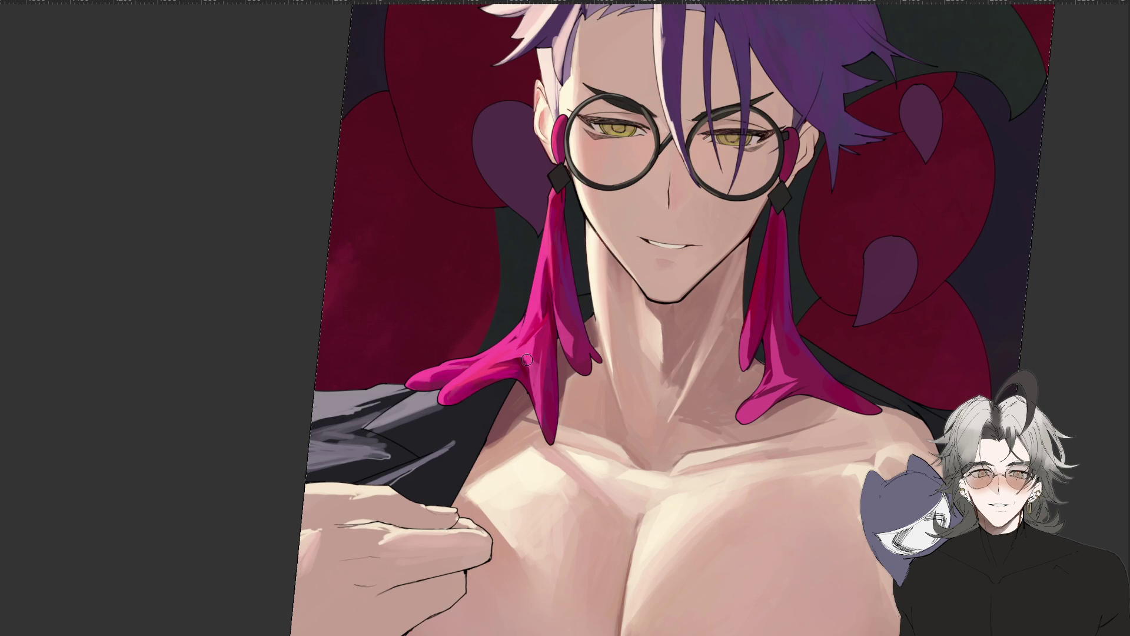
{"action": "key", "text": "ctrl+minus"}
{"action": "key", "text": "ctrl+minus"}
{"action": "key", "text": "ctrl+minus"}
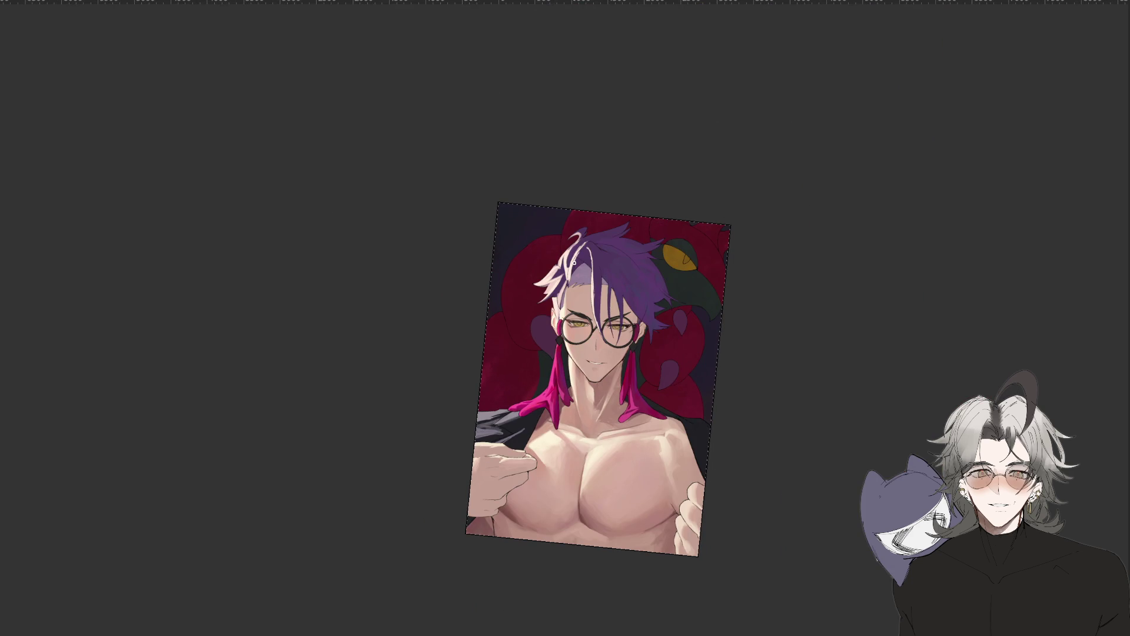
{"action": "key", "text": "ctrl+plus"}
{"action": "key", "text": "ctrl+plus"}
{"action": "key", "text": "ctrl+plus"}
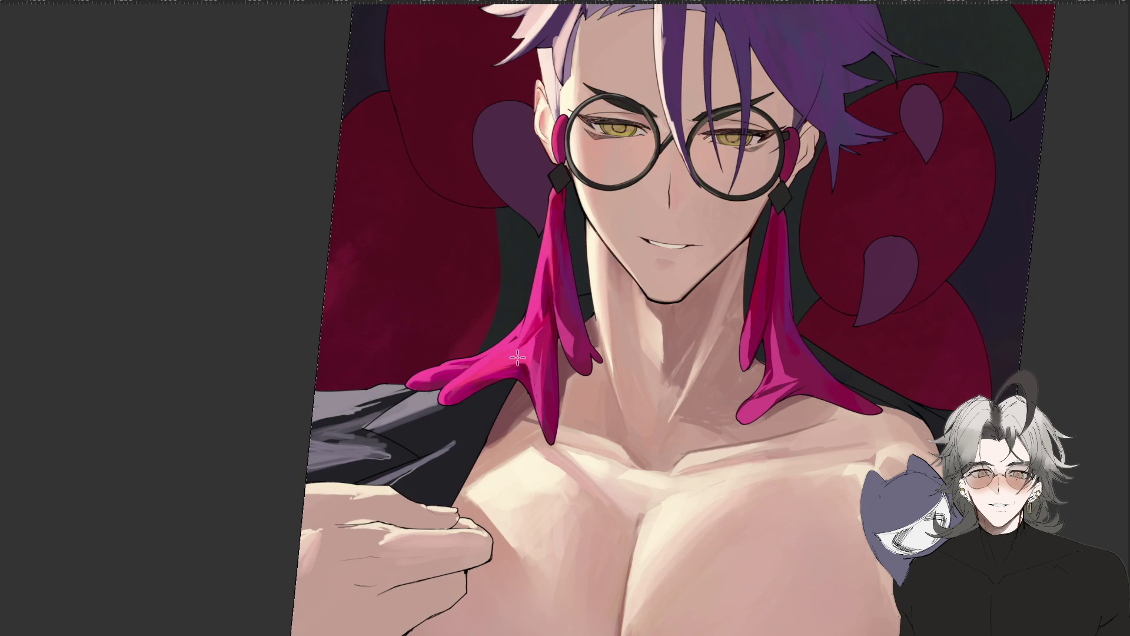
{"action": "key", "text": "ctrl+minus"}
{"action": "key", "text": "ctrl+minus"}
{"action": "key", "text": "ctrl+minus"}
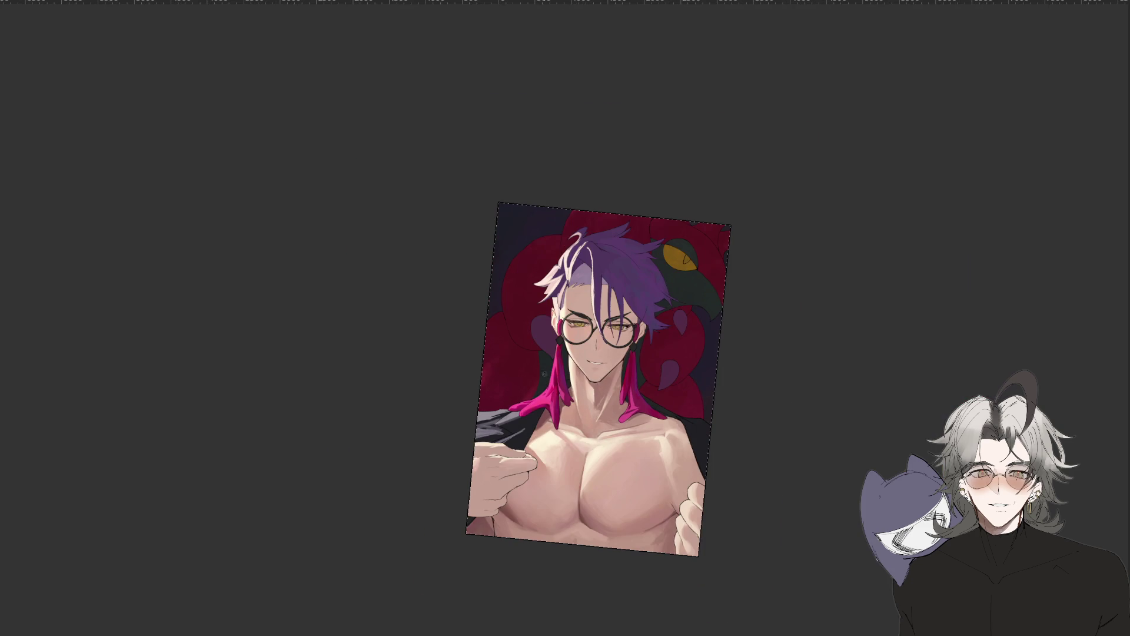
{"action": "key", "text": "ctrl+plus"}
{"action": "key", "text": "ctrl+plus"}
{"action": "key", "text": "ctrl+plus"}
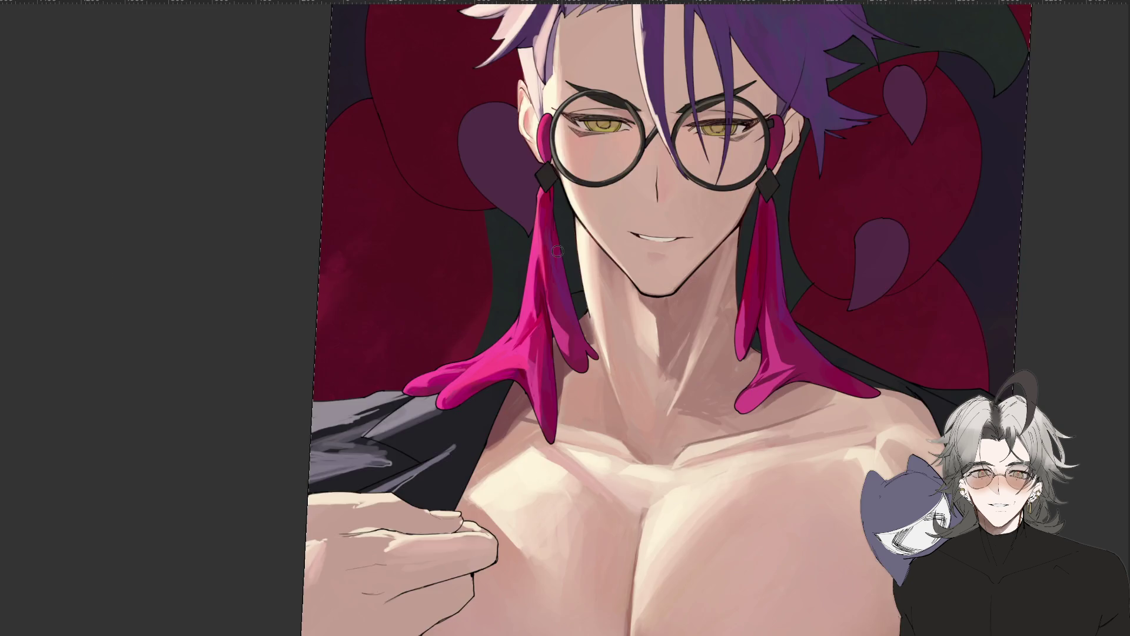
{"action": "key", "text": "ctrl+minus"}
{"action": "key", "text": "ctrl+minus"}
{"action": "key", "text": "ctrl+minus"}
{"action": "scroll", "coordinate": [560, 421], "scroll_direction": "up", "scroll_amount": 1}
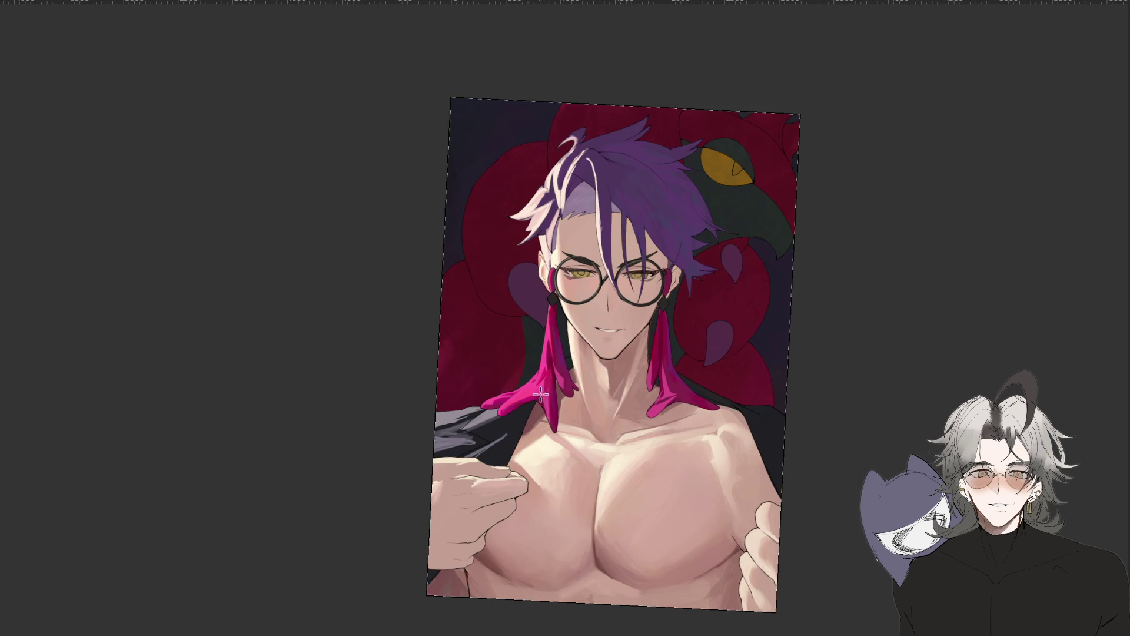
{"action": "mouse_move", "coordinate": [541, 394]}
{"action": "left_mouse_down"}
{"action": "mouse_move", "coordinate": [681, 532]}
{"action": "mouse_move", "coordinate": [518, 242]}
{"action": "left_mouse_up"}
{"action": "scroll", "coordinate": [559, 425], "scroll_direction": "up", "scroll_amount": 1}
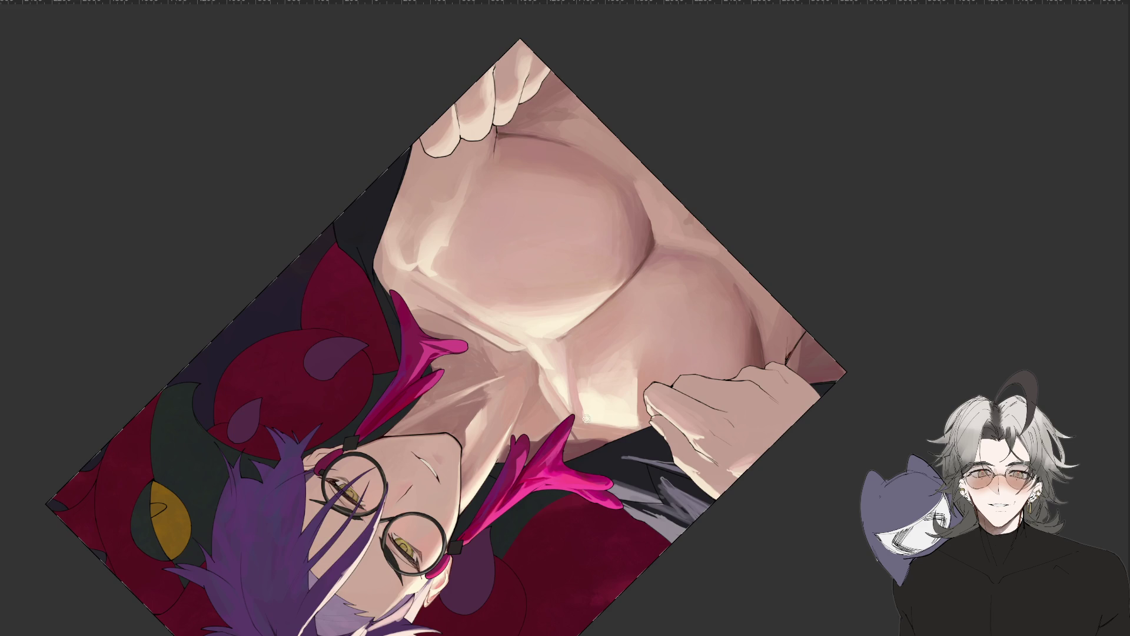
Rotate the view to a nearly upright angle and glance at the whole artwork.
{"action": "scroll", "coordinate": [559, 457], "scroll_direction": "down", "scroll_amount": 2}
{"action": "left_click_drag", "start_coordinate": [559, 457], "coordinate": [596, 250]}
{"action": "scroll", "coordinate": [596, 250], "scroll_direction": "up", "scroll_amount": 2}
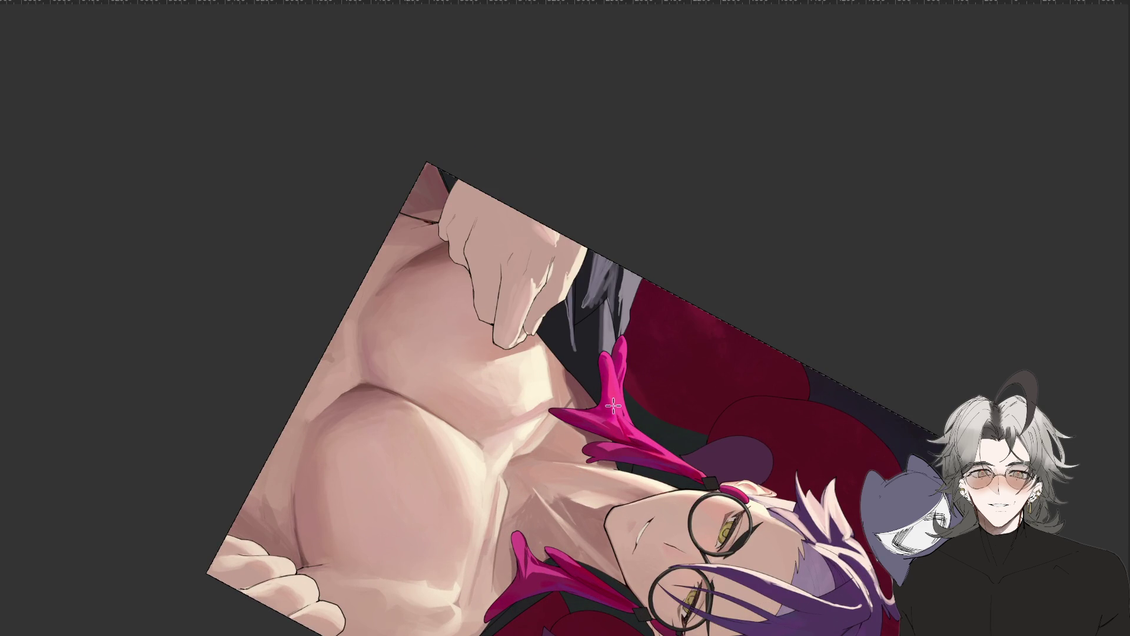
{"action": "left_click_drag", "start_coordinate": [609, 412], "coordinate": [557, 333]}
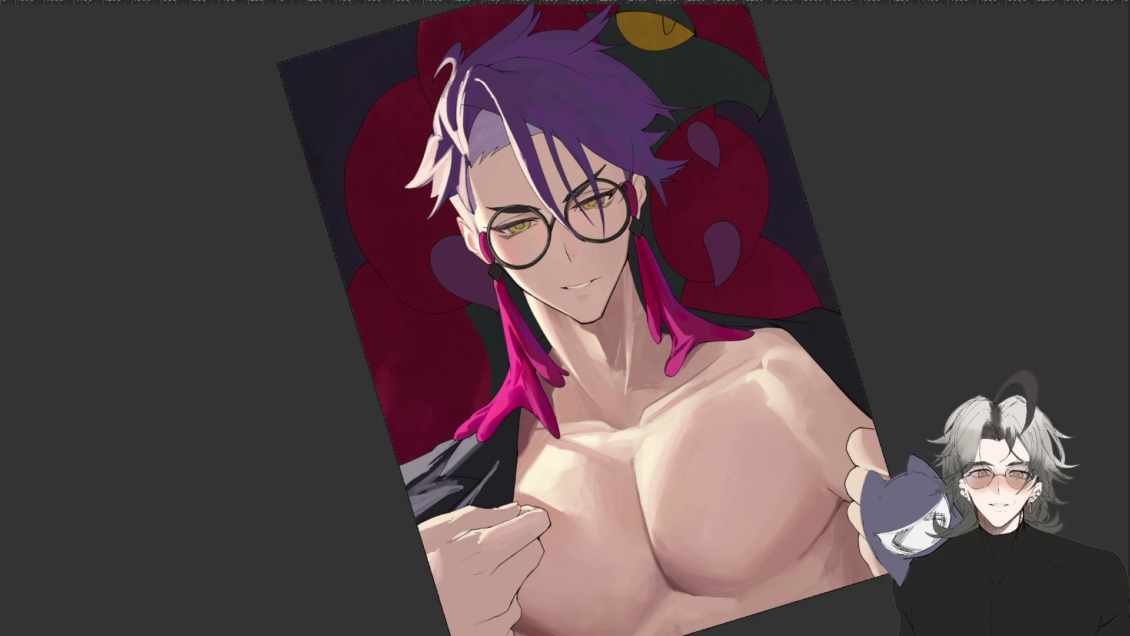
{"action": "key", "text": "asciicircum"}
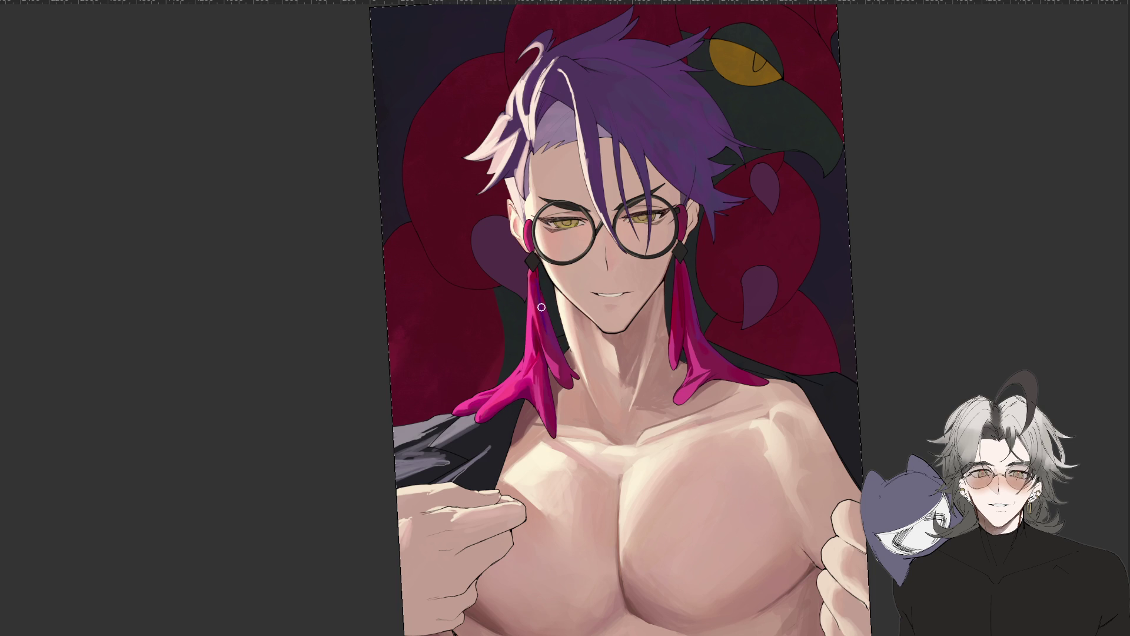
{"action": "scroll", "coordinate": [584, 321], "scroll_direction": "down", "scroll_amount": 3}
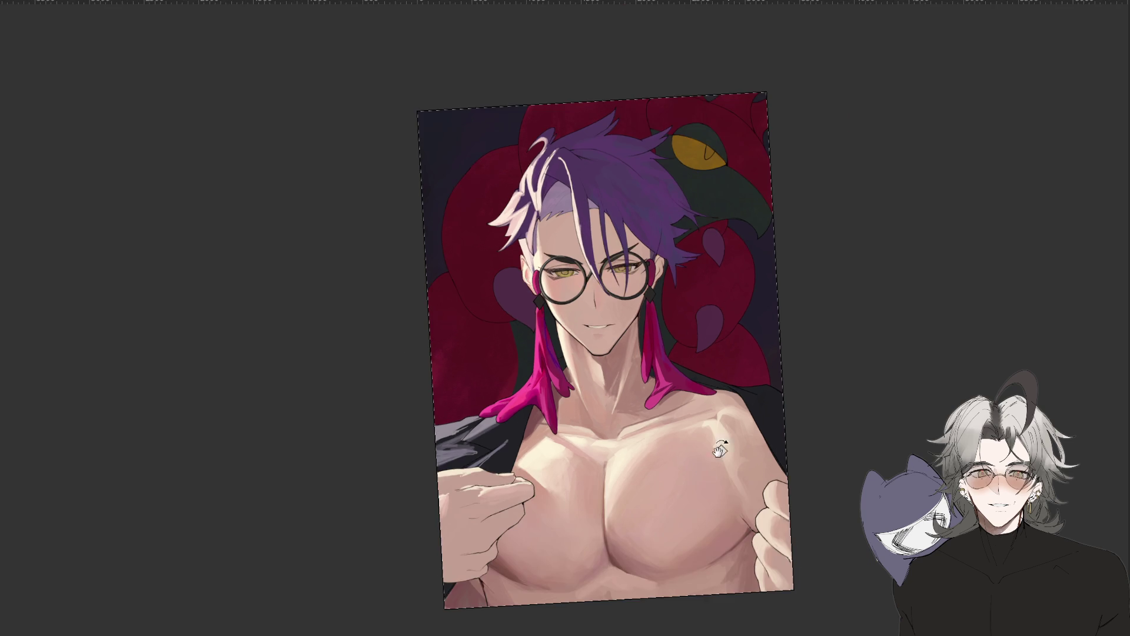
{"action": "scroll", "coordinate": [588, 295], "scroll_direction": "up", "scroll_amount": 5}
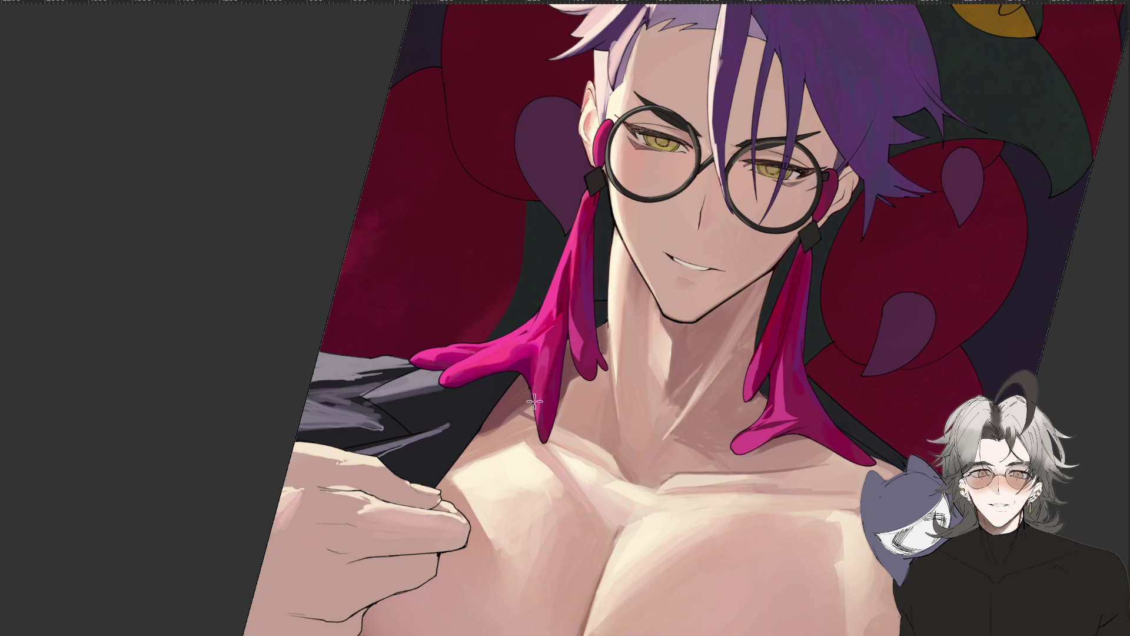
{"action": "key", "text": "h"}
Paint a lighter pink highlight down the tassel, then reset the view and zoom in on the face.
{"action": "key", "text": "minus"}
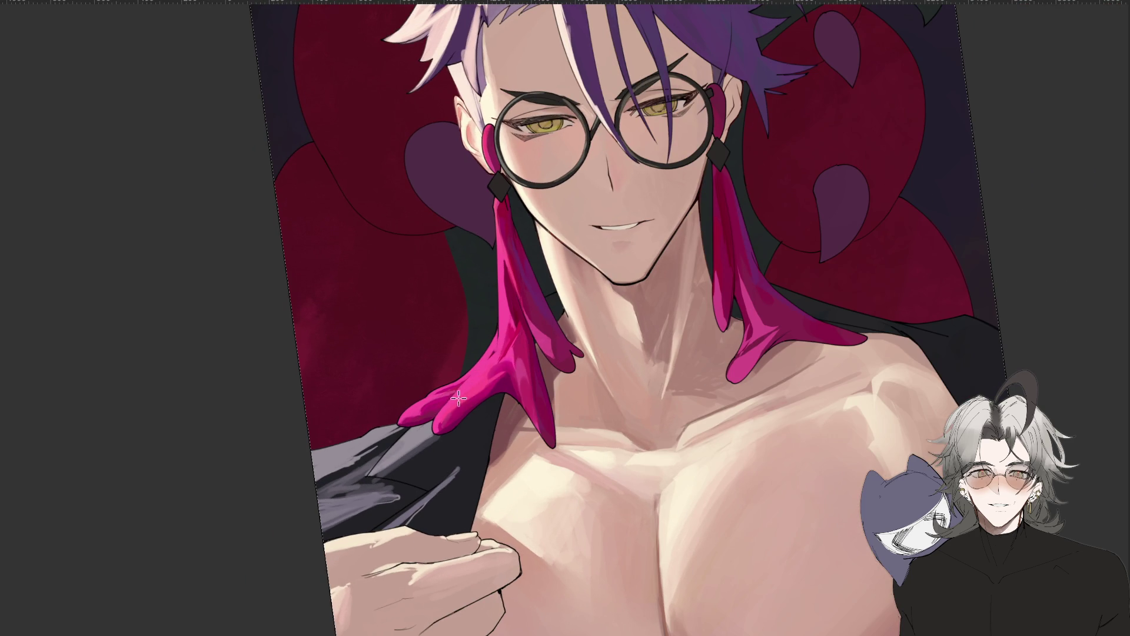
{"action": "mouse_move", "coordinate": [516, 366]}
{"action": "left_mouse_down"}
{"action": "mouse_move", "coordinate": [519, 397]}
{"action": "mouse_move", "coordinate": [519, 331]}
{"action": "left_mouse_up"}
{"action": "key", "text": "ctrl+minus"}
{"action": "left_click_drag", "start_coordinate": [519, 330], "coordinate": [615, 536]}
{"action": "key", "text": "ctrl+minus"}
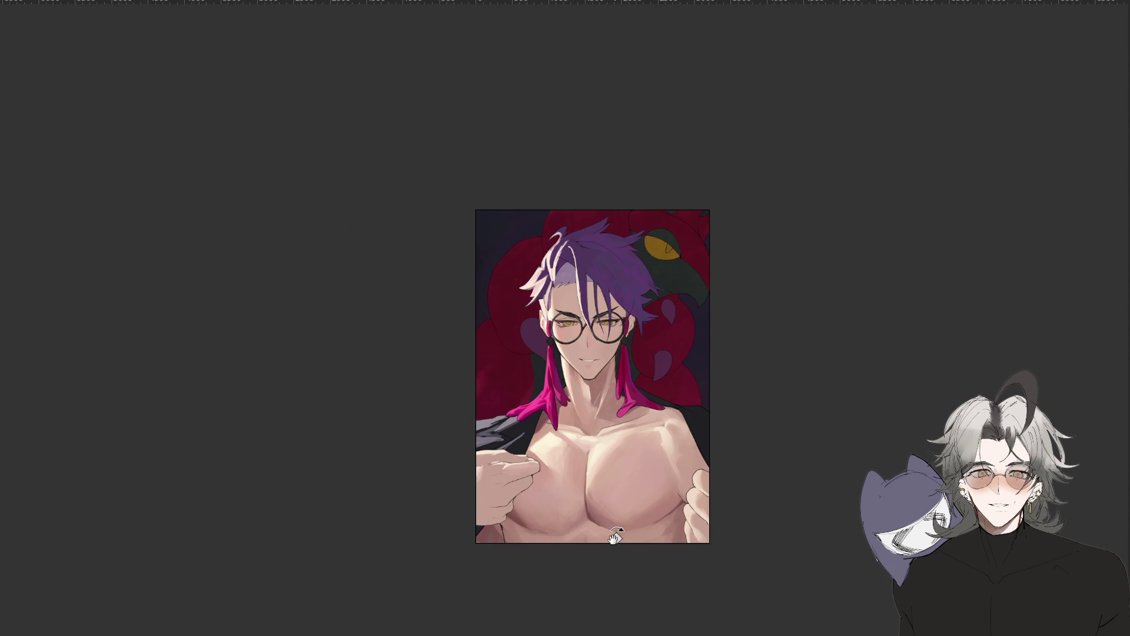
{"action": "key", "text": "ctrl+plus"}
{"action": "key", "text": "ctrl+plus"}
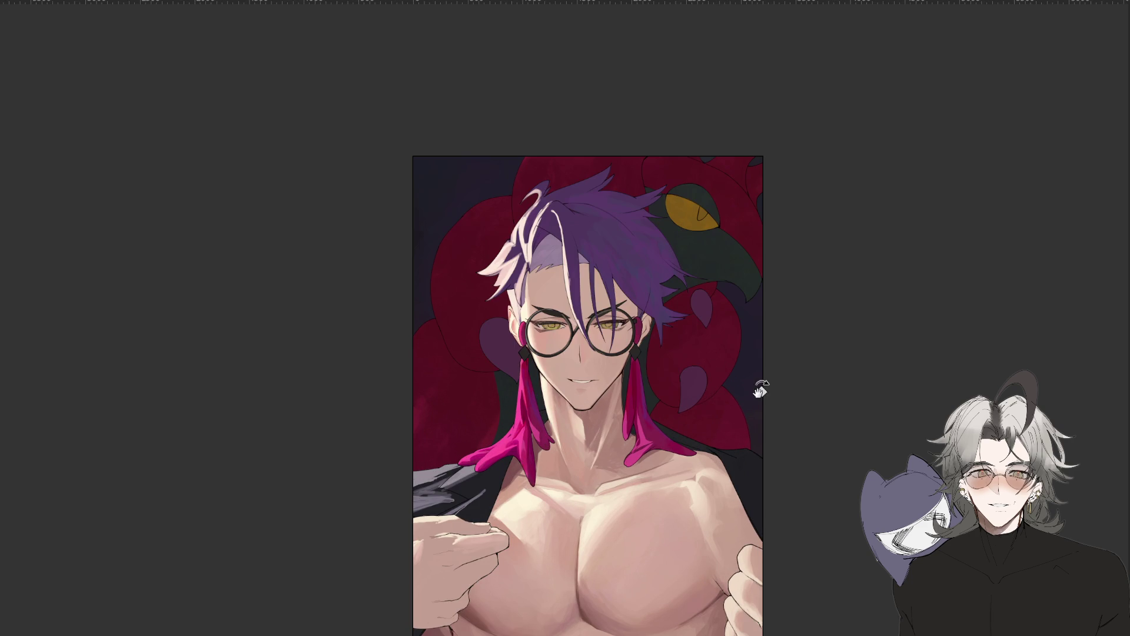
{"action": "left_click_drag", "start_coordinate": [795, 357], "coordinate": [803, 330]}
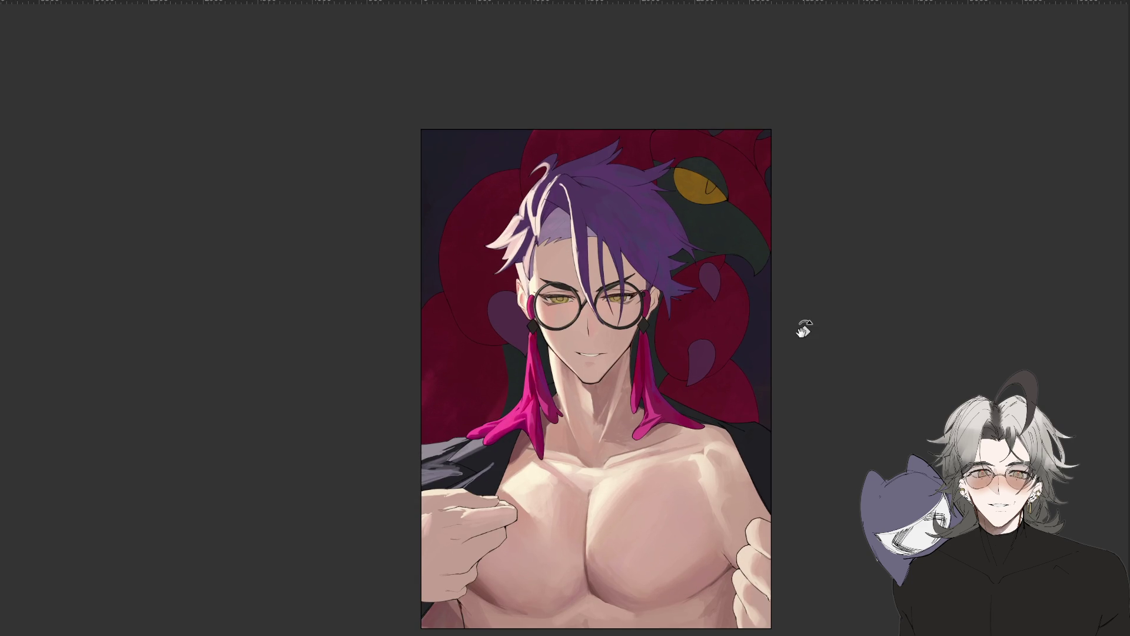
{"action": "key", "text": "ctrl+plus"}
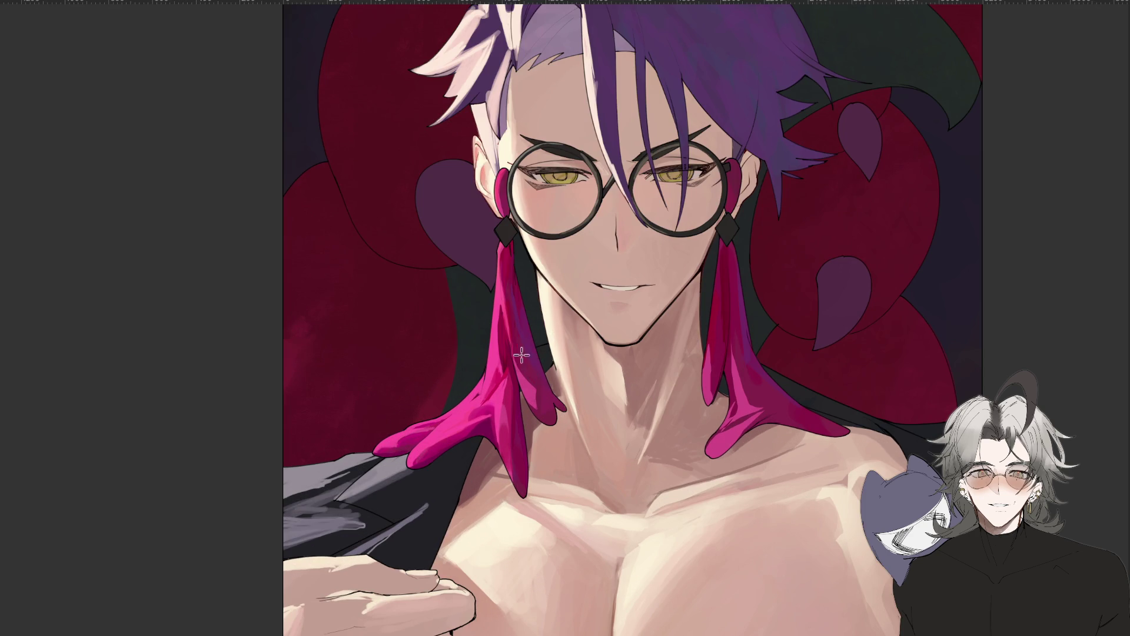
Sample the pink from the earring strand and shade the strand with darker strokes.
{"action": "key", "text": "alt"}
{"action": "mouse_move", "coordinate": [513, 347]}
{"action": "left_mouse_down"}
{"action": "mouse_move", "coordinate": [532, 403]}
{"action": "mouse_move", "coordinate": [540, 396]}
{"action": "left_mouse_up"}
{"action": "left_click_drag", "start_coordinate": [509, 327], "coordinate": [543, 393]}
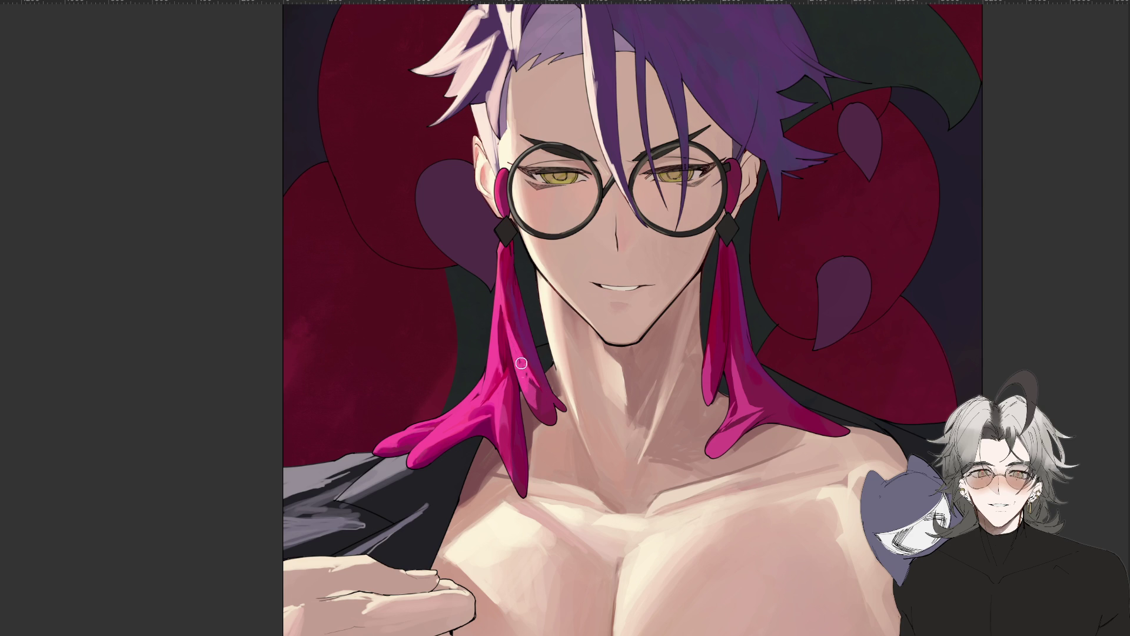
{"action": "scroll", "coordinate": [533, 400], "scroll_direction": "down", "scroll_amount": 2}
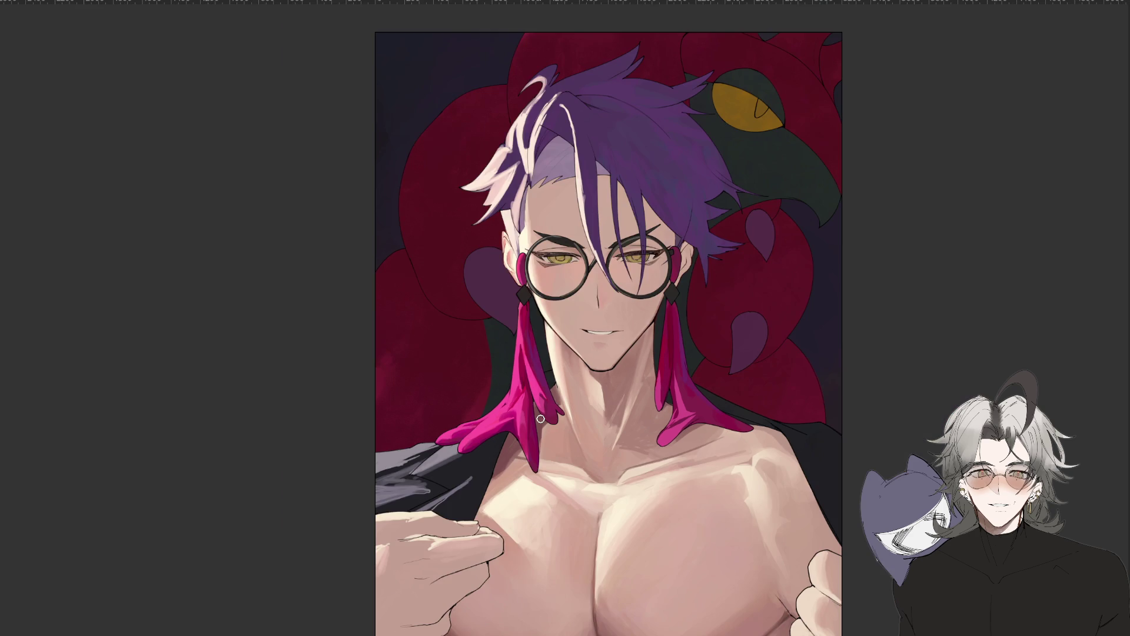
{"action": "scroll", "coordinate": [540, 418], "scroll_direction": "down", "scroll_amount": 2}
{"action": "scroll", "coordinate": [541, 418], "scroll_direction": "down", "scroll_amount": 2}
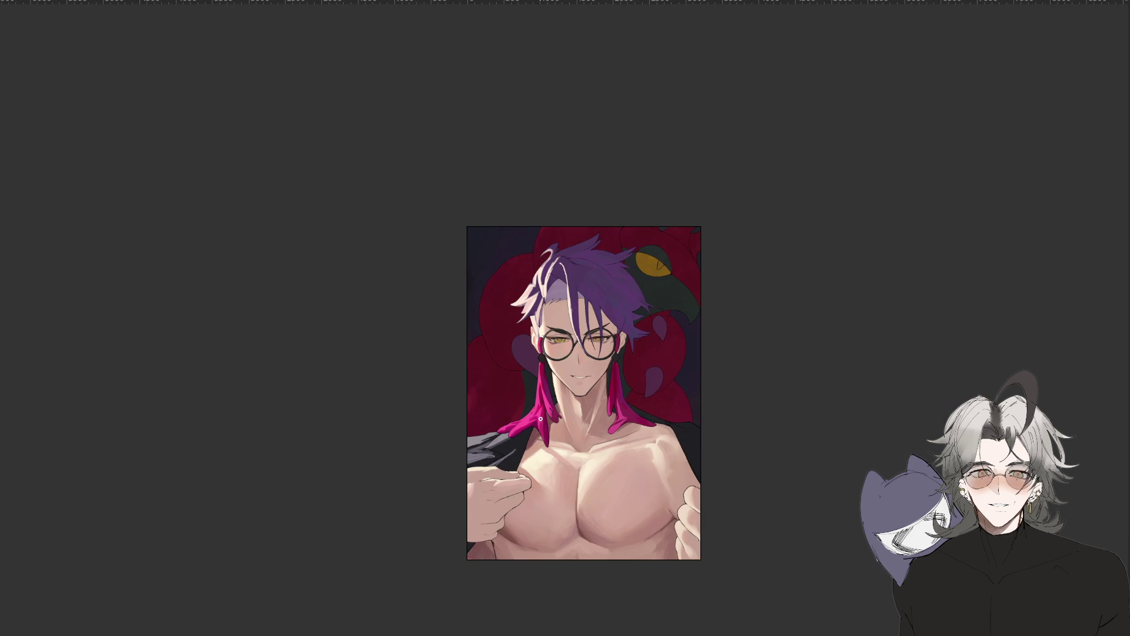
{"action": "scroll", "coordinate": [540, 419], "scroll_direction": "up", "scroll_amount": 4}
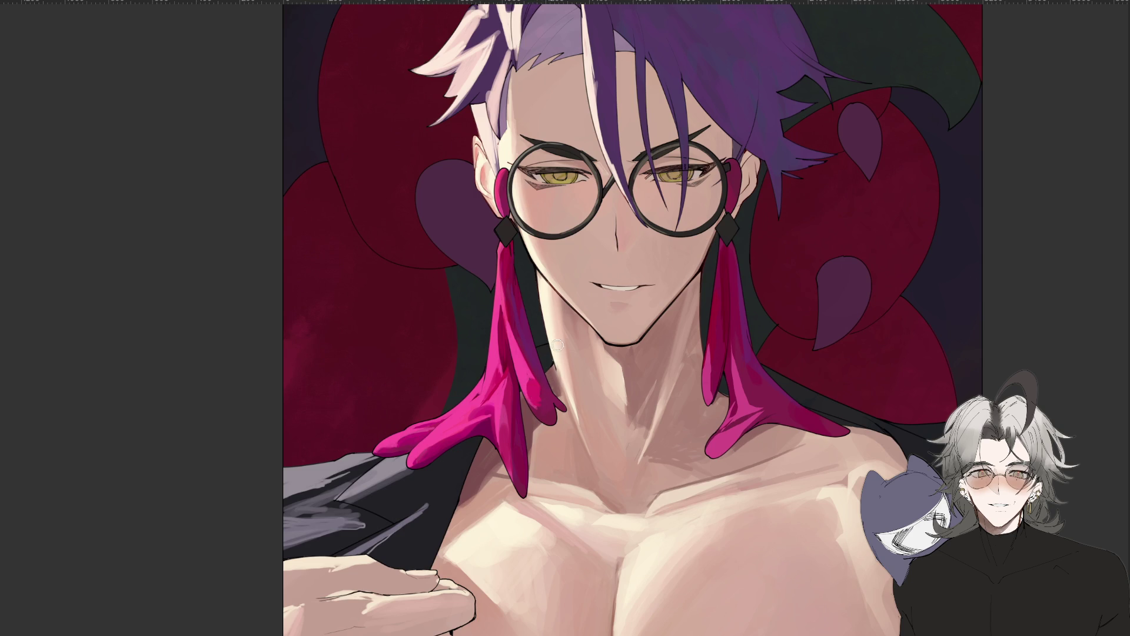
{"action": "scroll", "coordinate": [533, 390], "scroll_direction": "down", "scroll_amount": 3}
Check the drawing in a mirrored view, then darken the left earring tassel.
{"action": "key", "text": "m"}
{"action": "scroll", "coordinate": [585, 398], "scroll_direction": "up", "scroll_amount": 1}
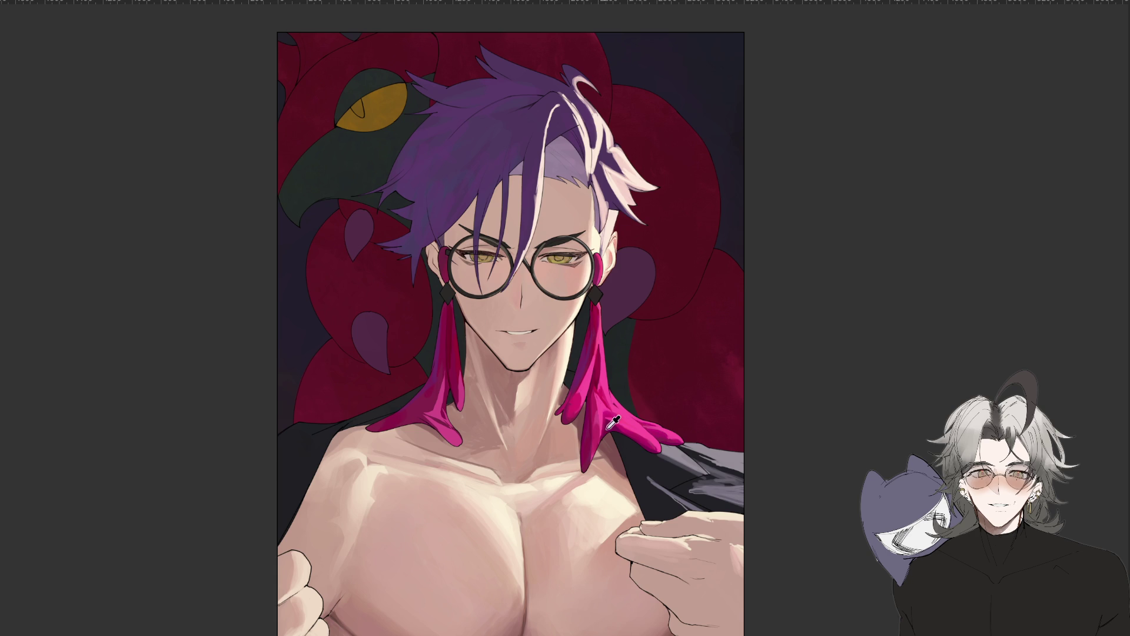
{"action": "key", "text": "m"}
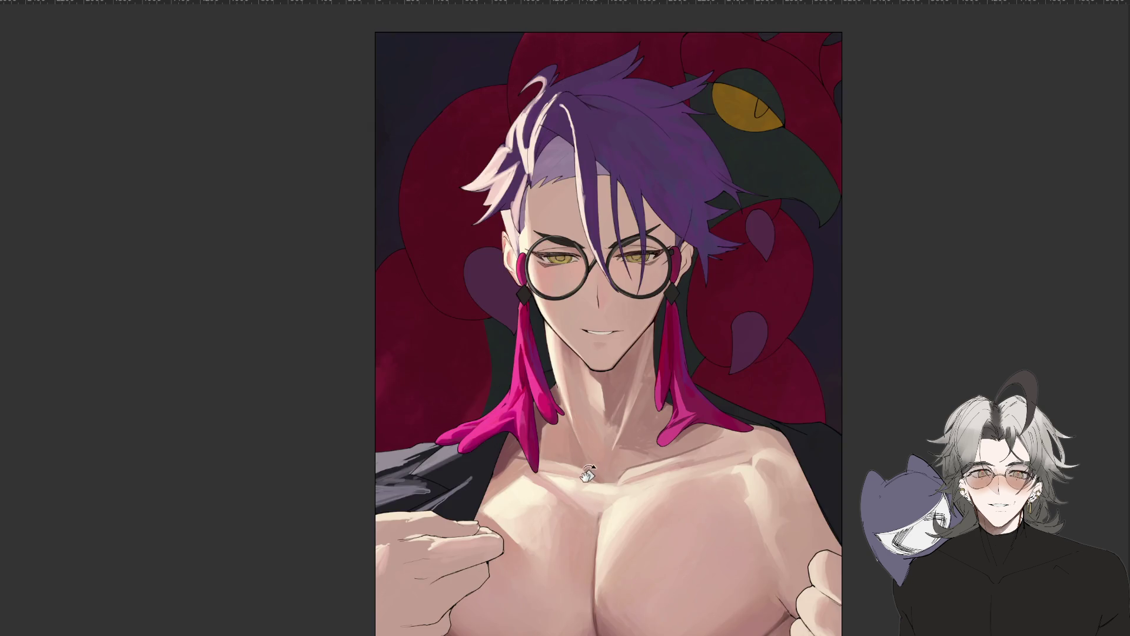
{"action": "scroll", "coordinate": [589, 376], "scroll_direction": "up", "scroll_amount": 1}
{"action": "scroll", "coordinate": [621, 359], "scroll_direction": "up", "scroll_amount": 1}
{"action": "scroll", "coordinate": [621, 359], "scroll_direction": "down", "scroll_amount": 1}
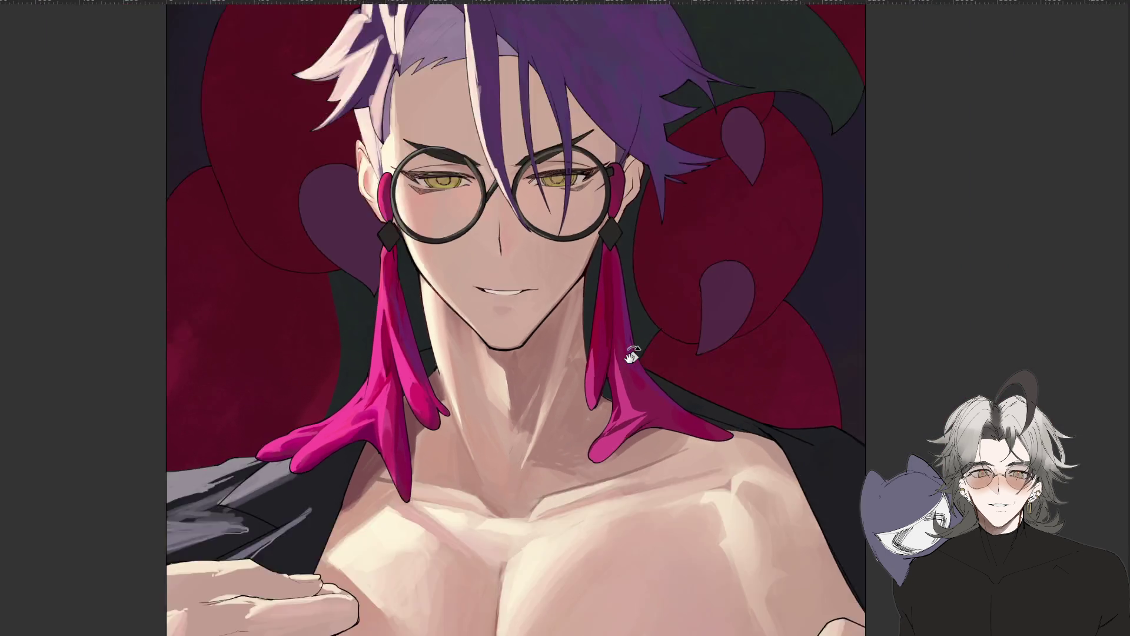
{"action": "scroll", "coordinate": [632, 355], "scroll_direction": "down", "scroll_amount": 2}
{"action": "scroll", "coordinate": [632, 355], "scroll_direction": "down", "scroll_amount": 1}
{"action": "scroll", "coordinate": [631, 355], "scroll_direction": "down", "scroll_amount": 2}
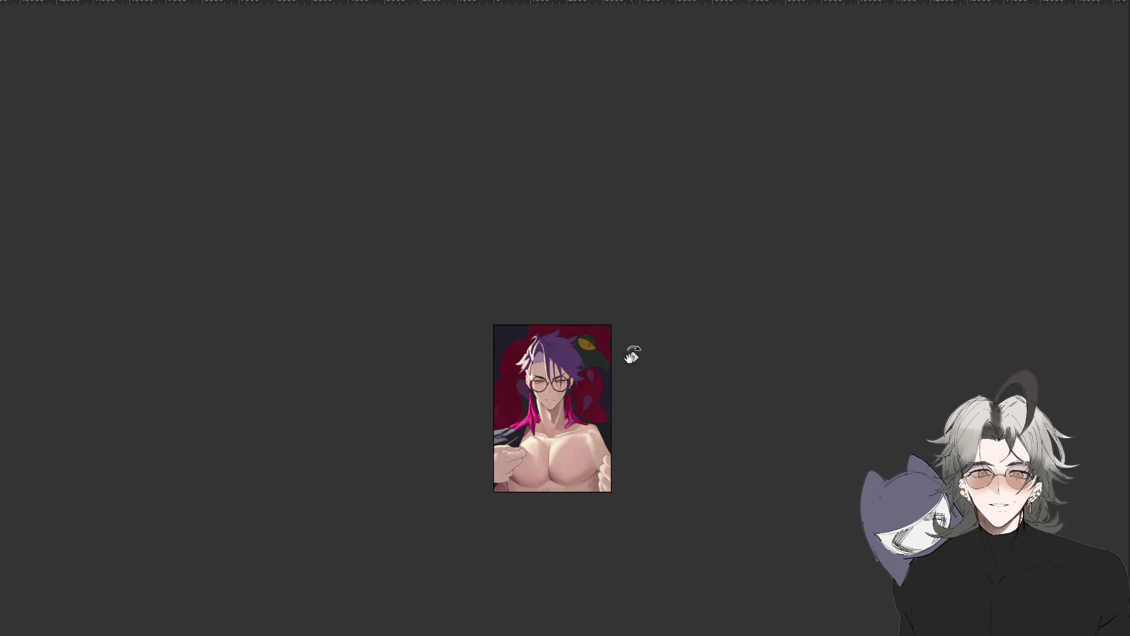
{"action": "scroll", "coordinate": [557, 418], "scroll_direction": "up", "scroll_amount": 2}
{"action": "scroll", "coordinate": [530, 413], "scroll_direction": "up", "scroll_amount": 2}
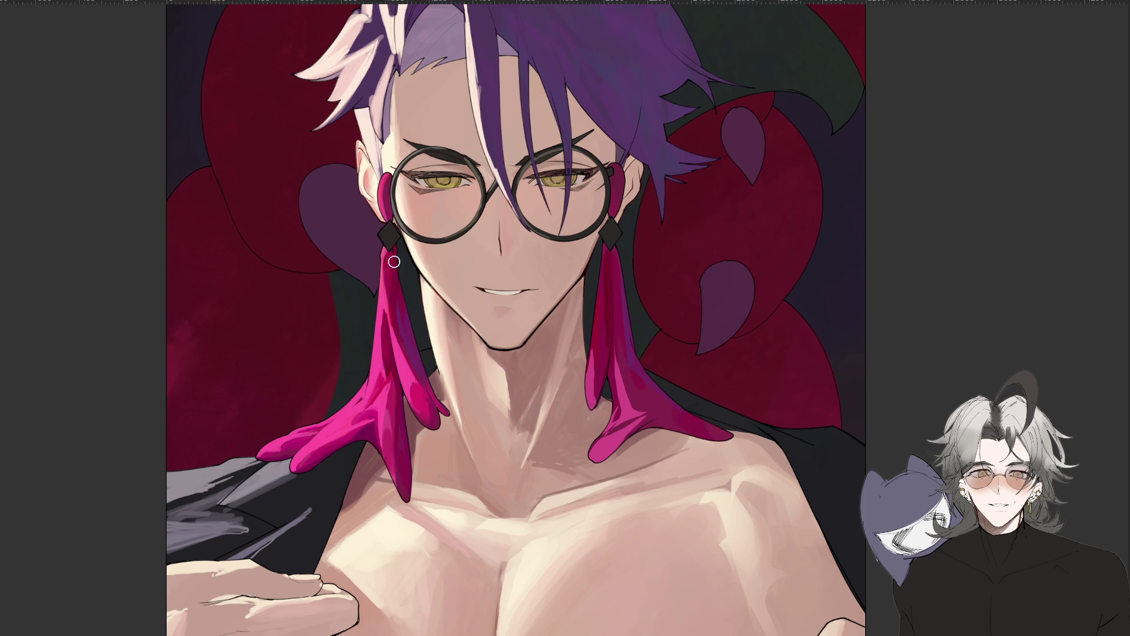
{"action": "left_click_drag", "start_coordinate": [385, 272], "coordinate": [398, 335]}
Darken the shading along the left edge of the neck and touch up the left tassel.
{"action": "key", "text": "ctrl+minus"}
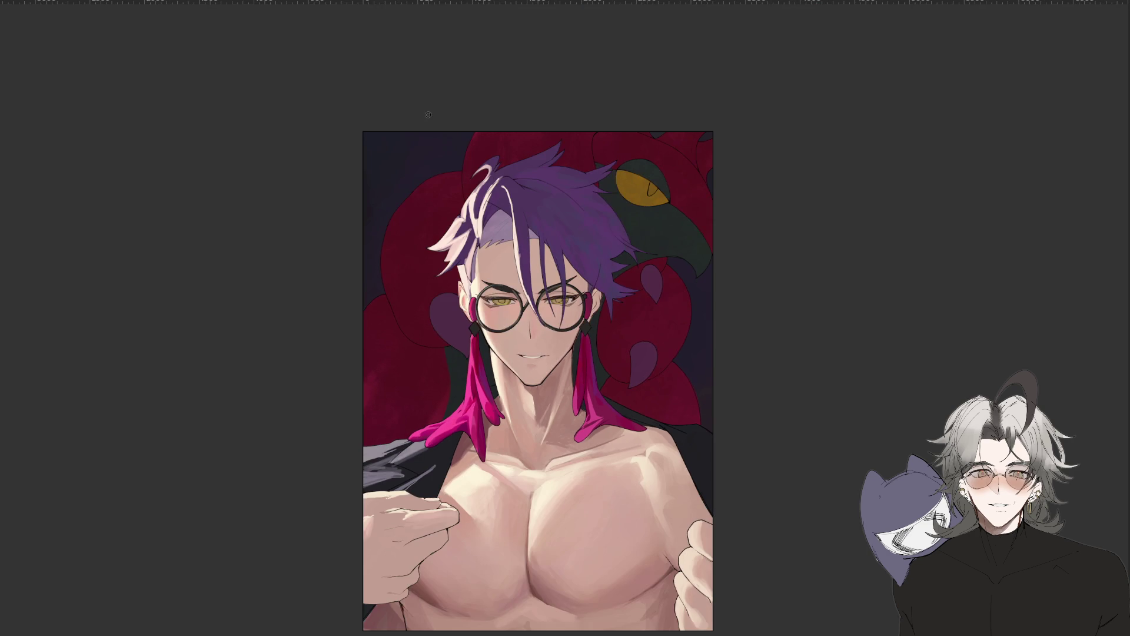
{"action": "key", "text": "ctrl+plus"}
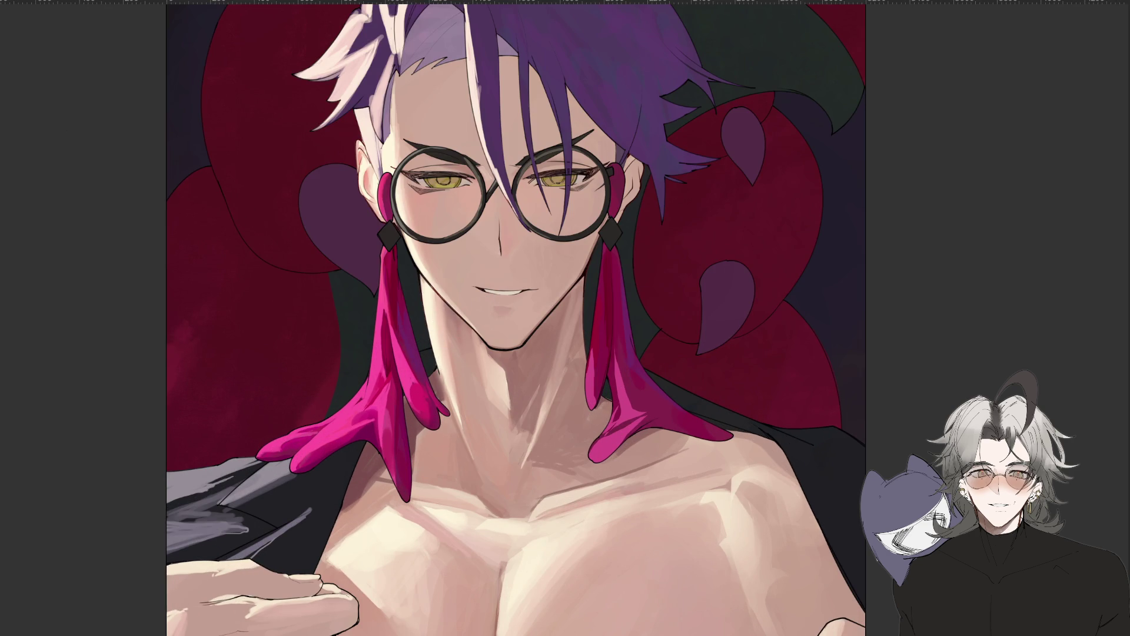
{"action": "left_click_drag", "start_coordinate": [416, 293], "coordinate": [421, 380]}
{"action": "scroll", "coordinate": [549, 411], "scroll_direction": "down", "scroll_amount": 2}
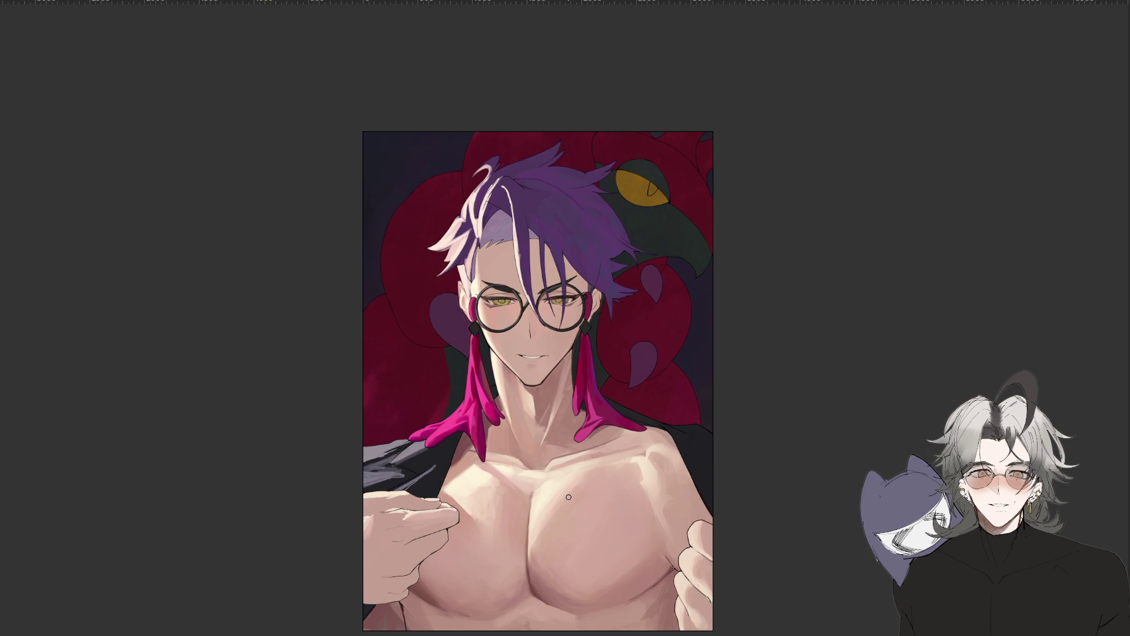
{"action": "scroll", "coordinate": [545, 384], "scroll_direction": "up", "scroll_amount": 2}
{"action": "left_click_drag", "start_coordinate": [414, 301], "coordinate": [422, 381]}
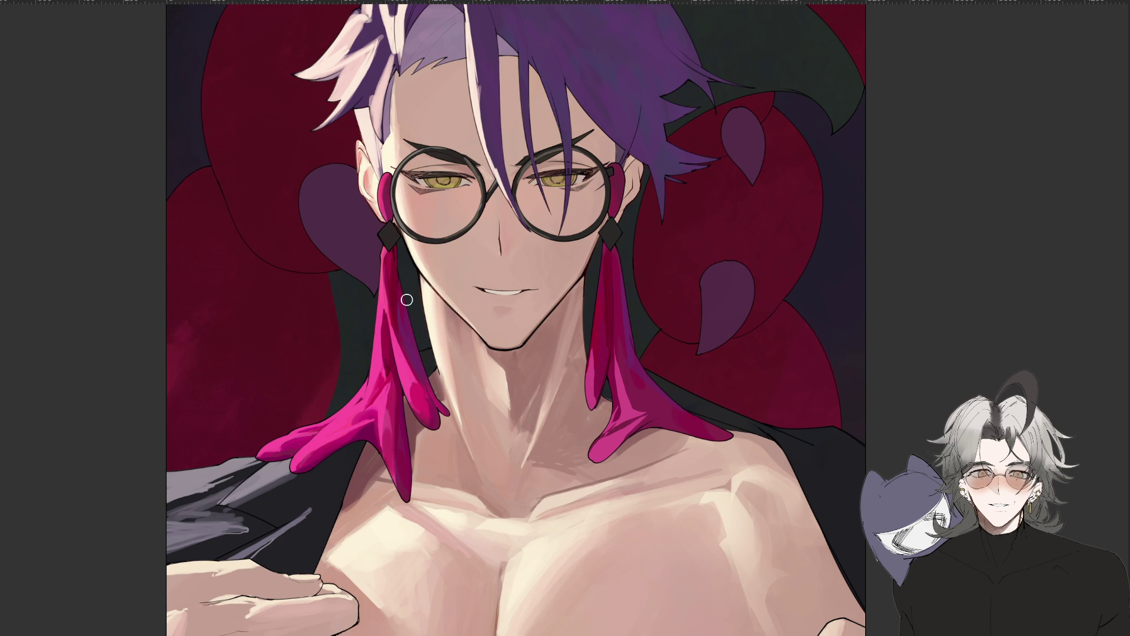
{"action": "left_click_drag", "start_coordinate": [412, 306], "coordinate": [417, 374]}
{"action": "scroll", "coordinate": [485, 412], "scroll_direction": "down", "scroll_amount": 3}
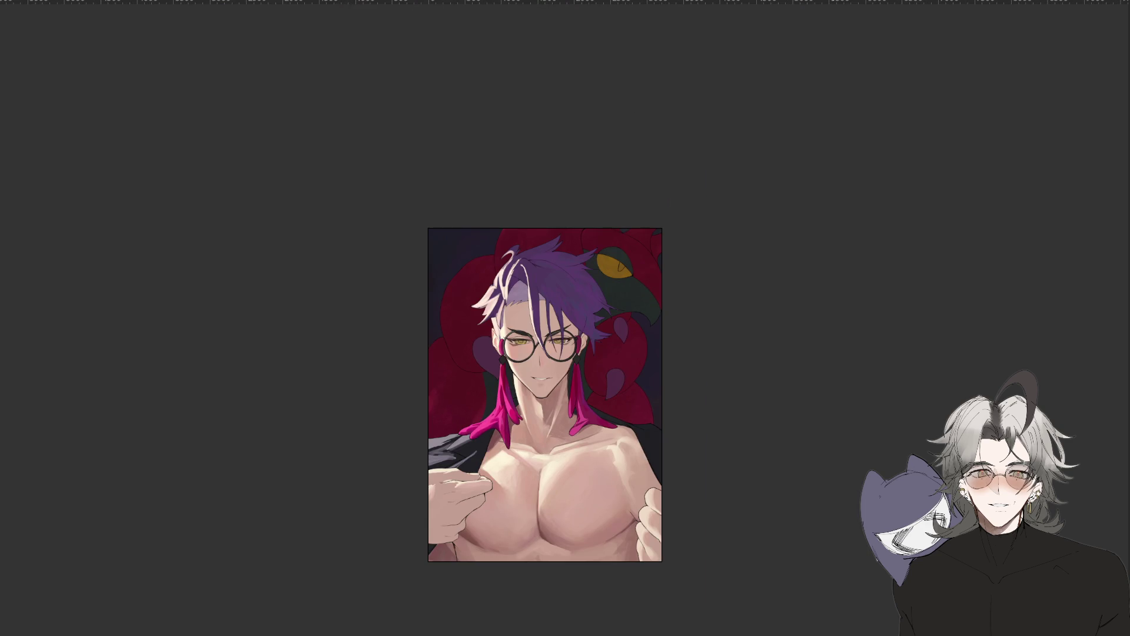
{"action": "scroll", "coordinate": [559, 421], "scroll_direction": "up", "scroll_amount": 1}
{"action": "scroll", "coordinate": [559, 421], "scroll_direction": "up", "scroll_amount": 1}
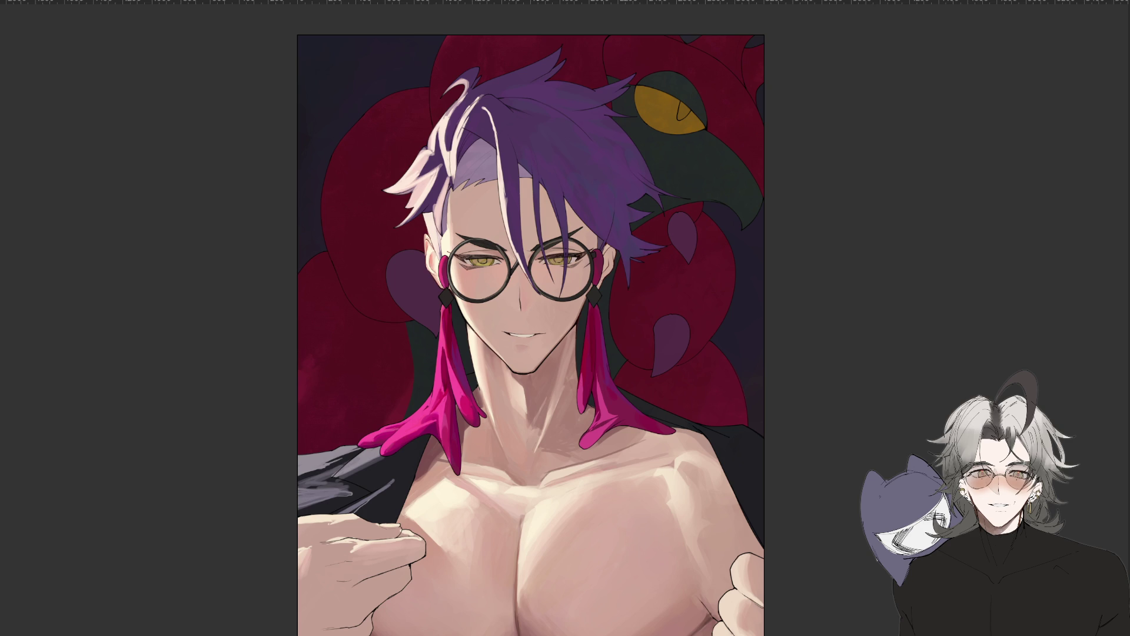
{"action": "scroll", "coordinate": [778, 437], "scroll_direction": "down", "scroll_amount": 3}
Check the portrait's proportions in a mirrored, tilted view, then return it upright.
{"action": "scroll", "coordinate": [778, 436], "scroll_direction": "up", "scroll_amount": 2}
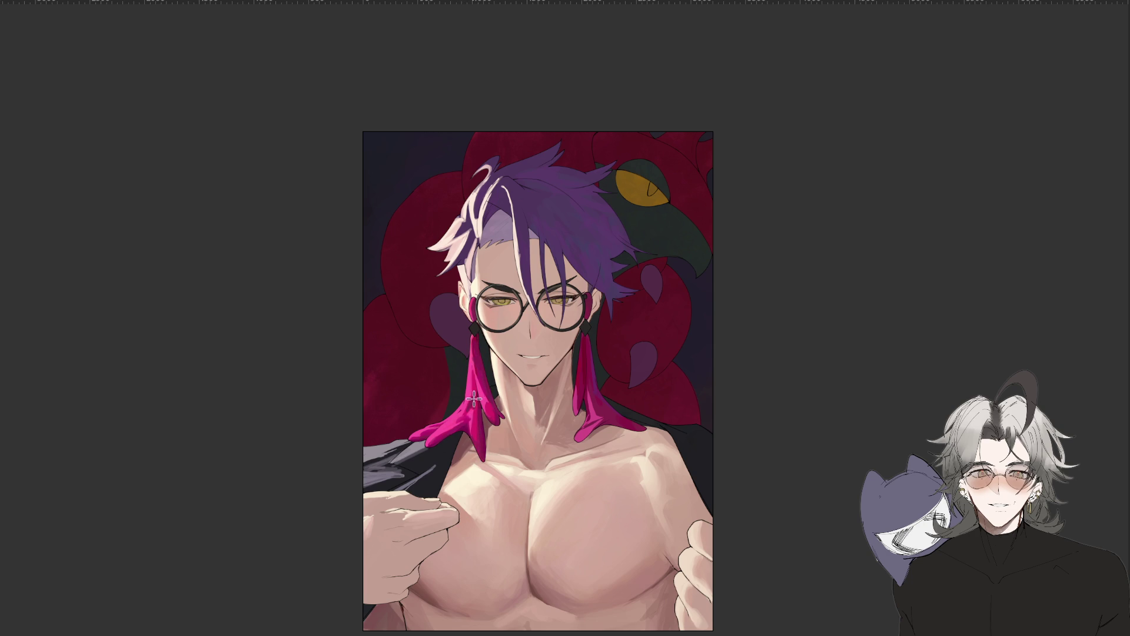
{"action": "scroll", "coordinate": [518, 283], "scroll_direction": "down", "scroll_amount": 2}
{"action": "scroll", "coordinate": [517, 282], "scroll_direction": "up", "scroll_amount": 2}
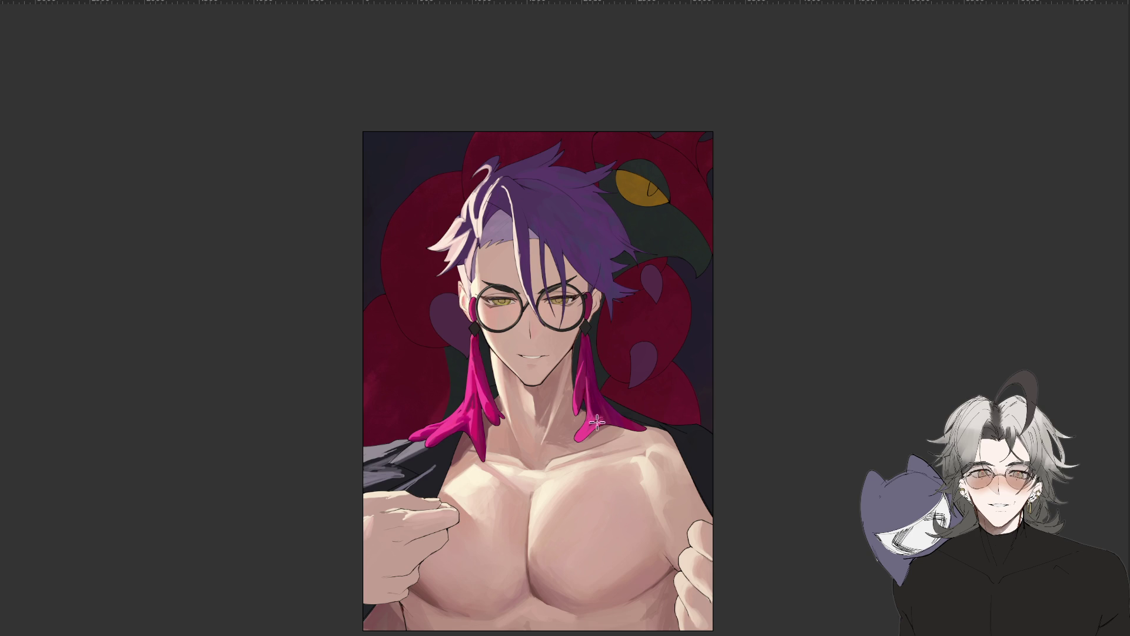
{"action": "key", "text": "m"}
{"action": "key", "text": "4"}
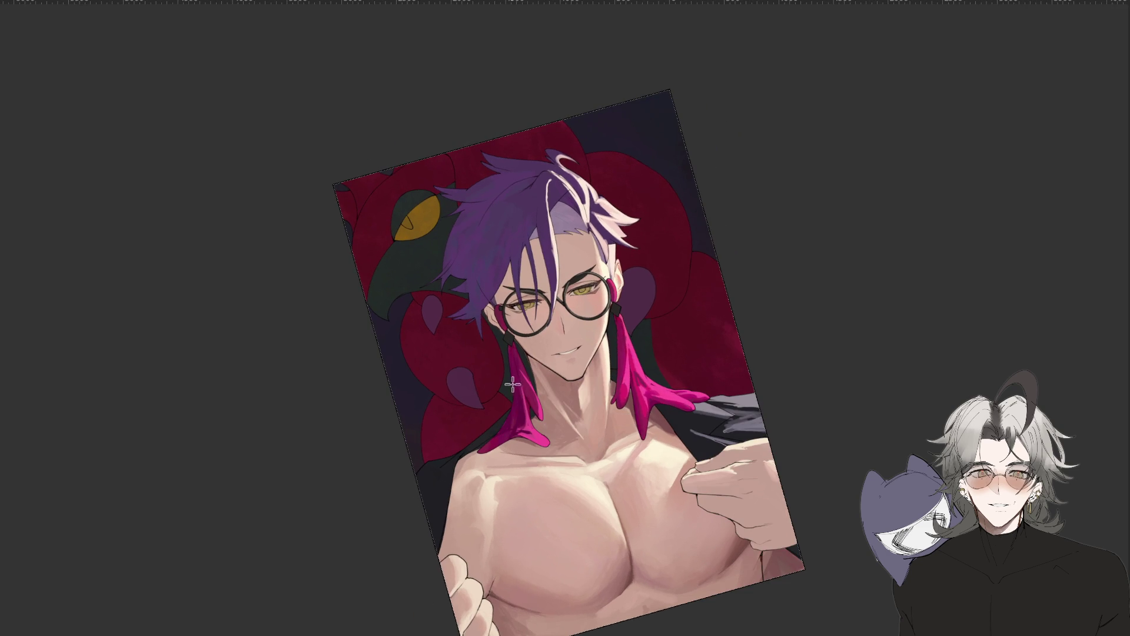
{"action": "key", "text": "m"}
{"action": "key", "text": "ctrl+minus"}
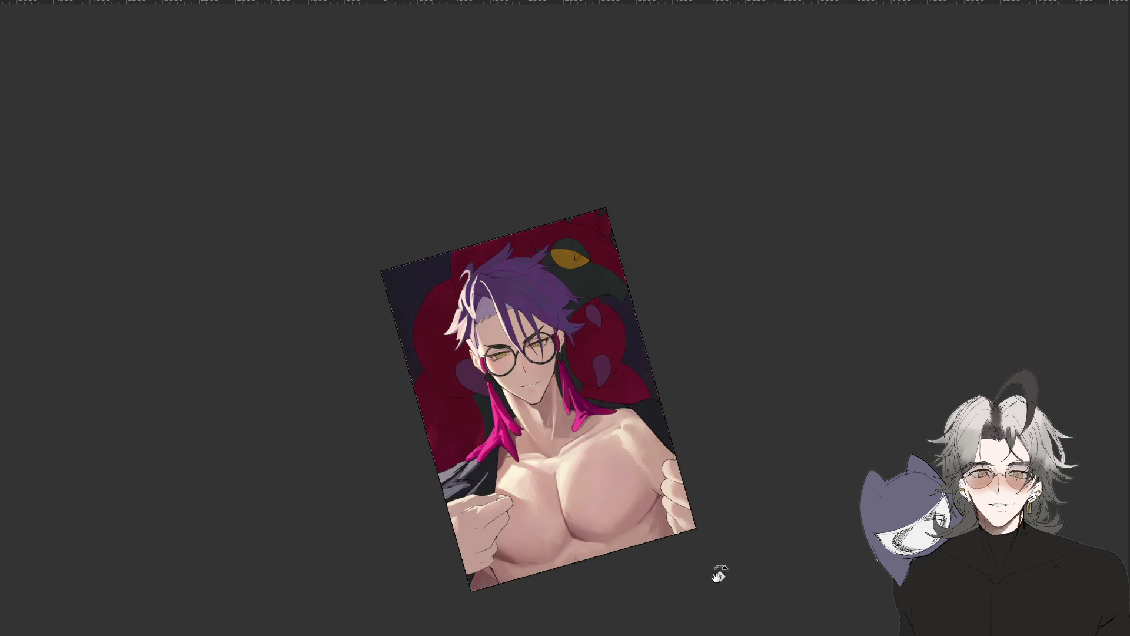
{"action": "key", "text": "ctrl+at"}
{"action": "key", "text": "ctrl+plus"}
{"action": "key", "text": "ctrl+plus"}
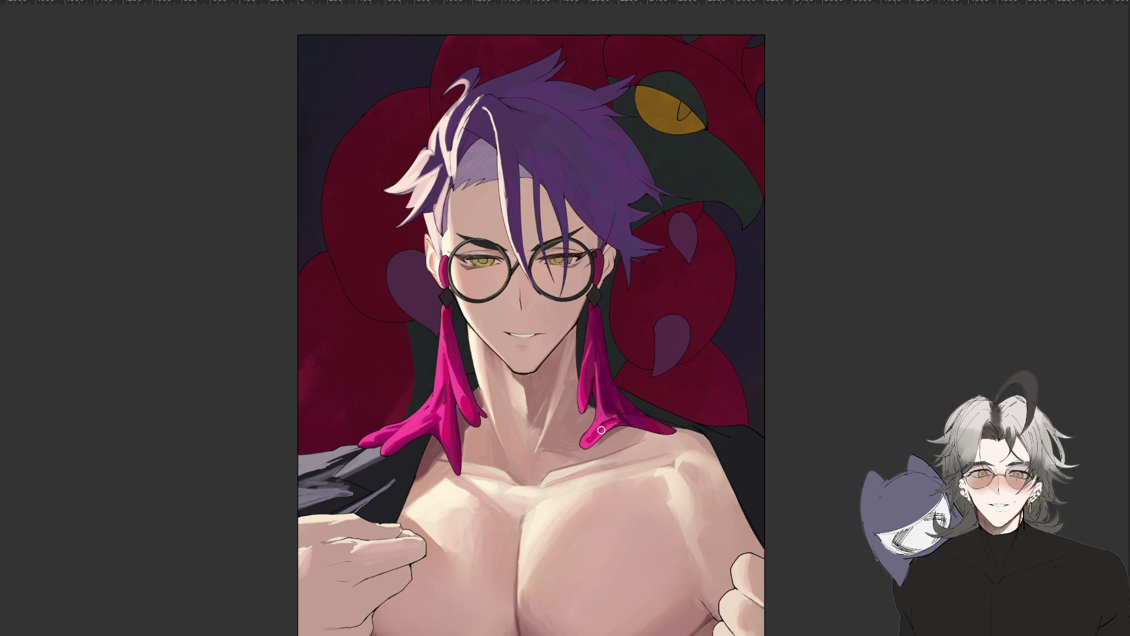
Refine the right earring tassel's shading, compare it mirrored, then select and clear the earrings area.
{"action": "mouse_move", "coordinate": [612, 422]}
{"action": "left_mouse_down"}
{"action": "mouse_move", "coordinate": [602, 426]}
{"action": "mouse_move", "coordinate": [599, 398]}
{"action": "left_mouse_up"}
{"action": "scroll", "coordinate": [592, 395], "scroll_direction": "down", "scroll_amount": 3}
{"action": "scroll", "coordinate": [597, 424], "scroll_direction": "down", "scroll_amount": 1}
{"action": "key", "text": "m"}
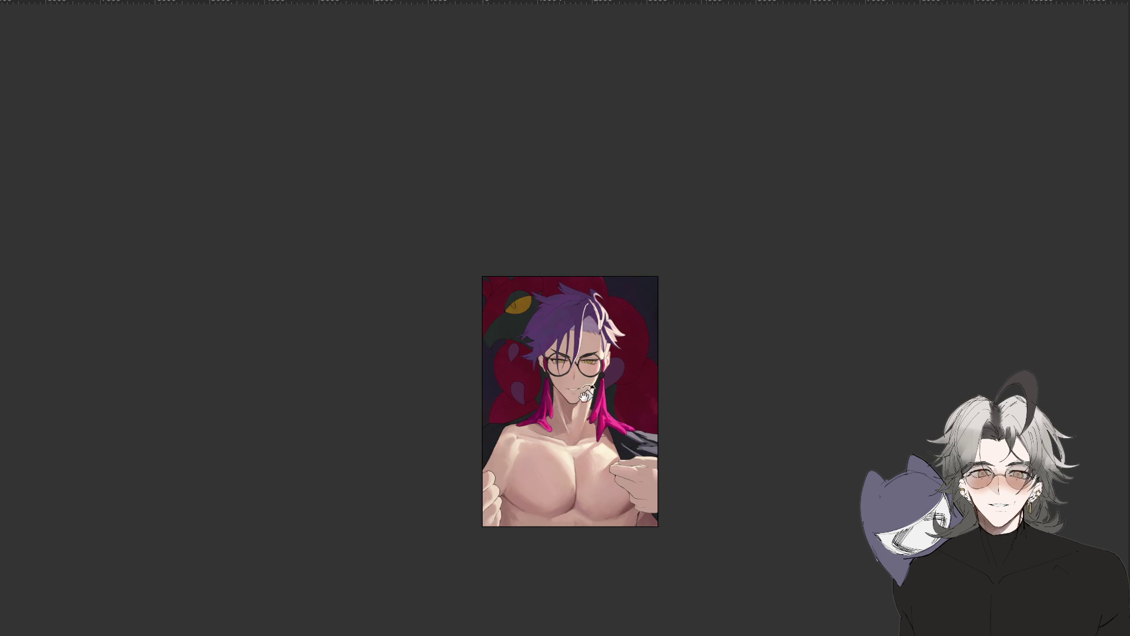
{"action": "scroll", "coordinate": [598, 426], "scroll_direction": "up", "scroll_amount": 2}
{"action": "key", "text": "m"}
{"action": "scroll", "coordinate": [583, 496], "scroll_direction": "down", "scroll_amount": 3}
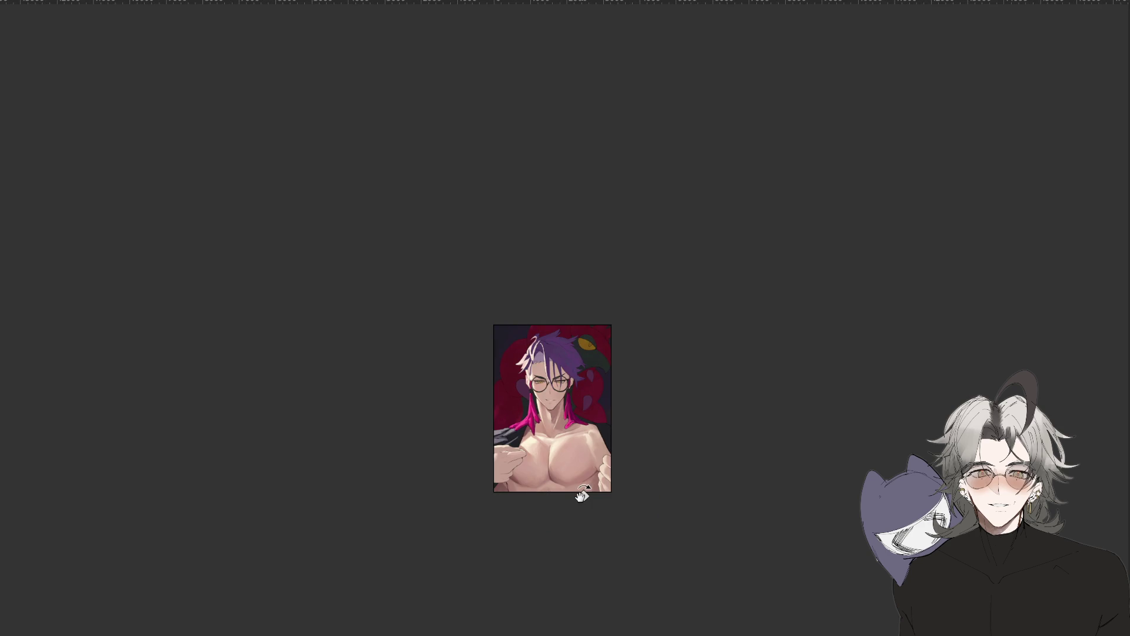
{"action": "scroll", "coordinate": [582, 496], "scroll_direction": "up", "scroll_amount": 3}
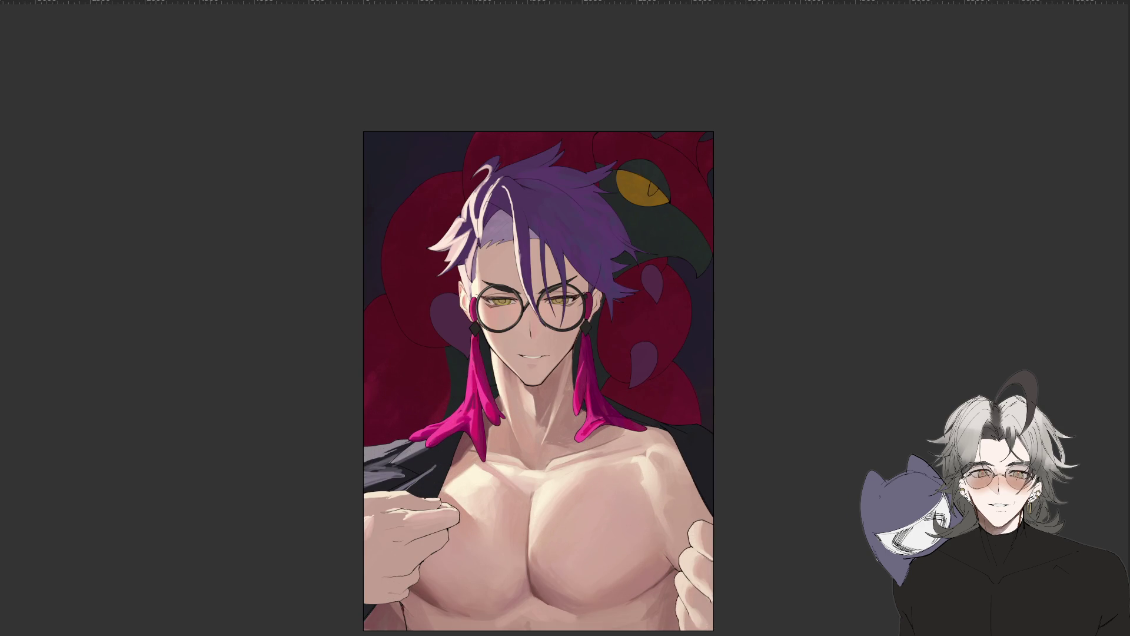
{"action": "key", "text": "ctrl+z"}
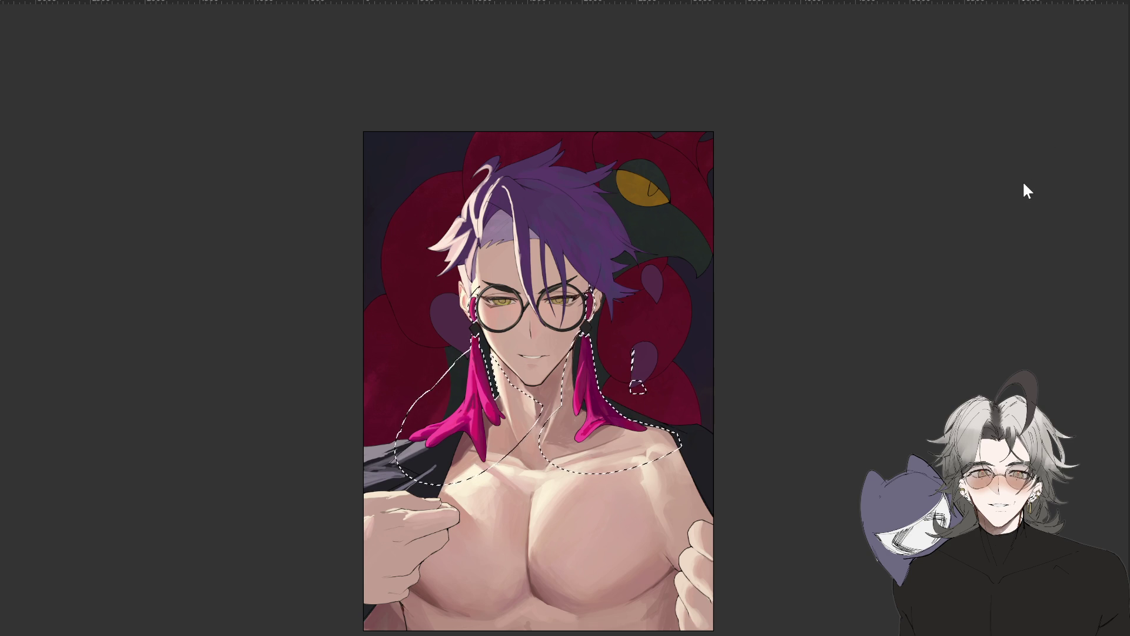
{"action": "key", "text": "ctrl+d"}
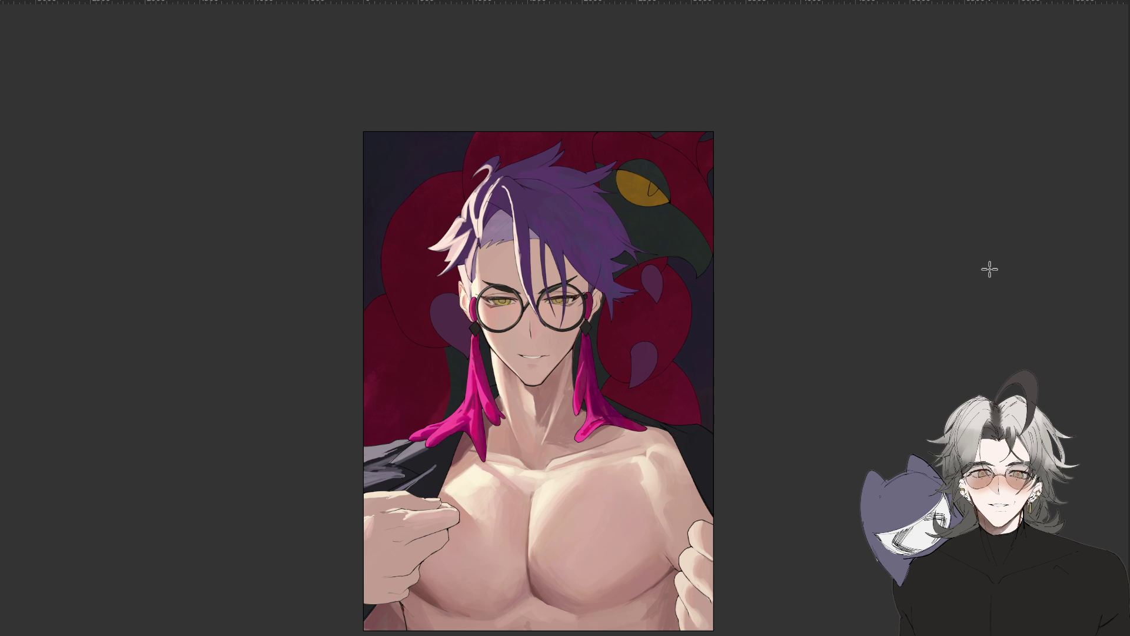
{"action": "key", "text": "ctrl+z"}
{"action": "key", "text": "ctrl+shift+z"}
{"action": "key", "text": "ctrl+z"}
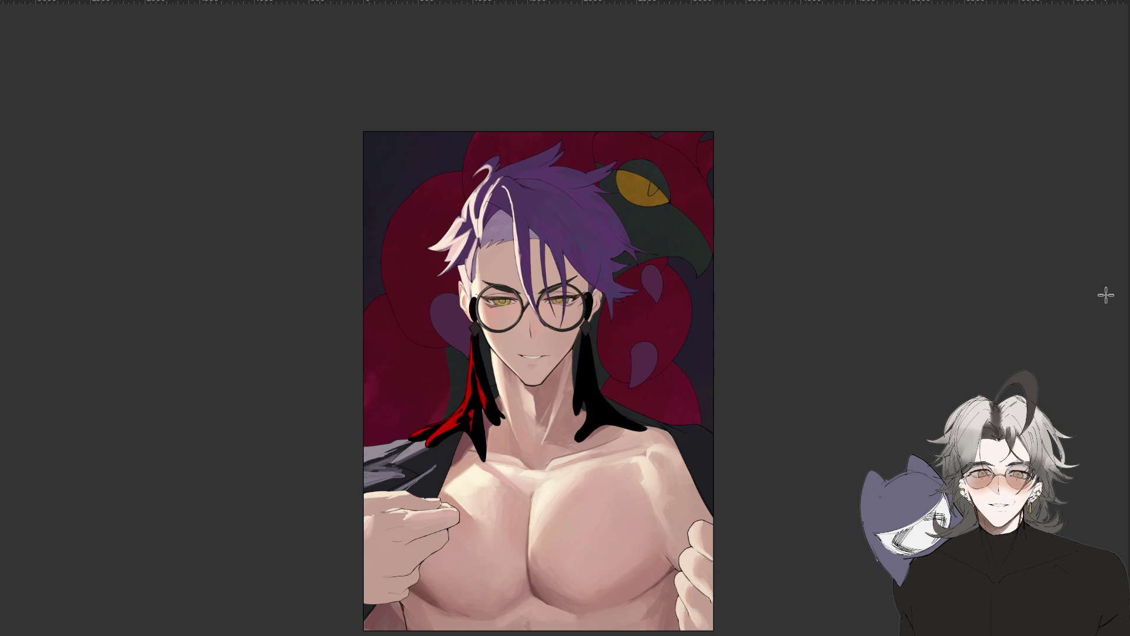
{"action": "key", "text": "ctrl+shift+z"}
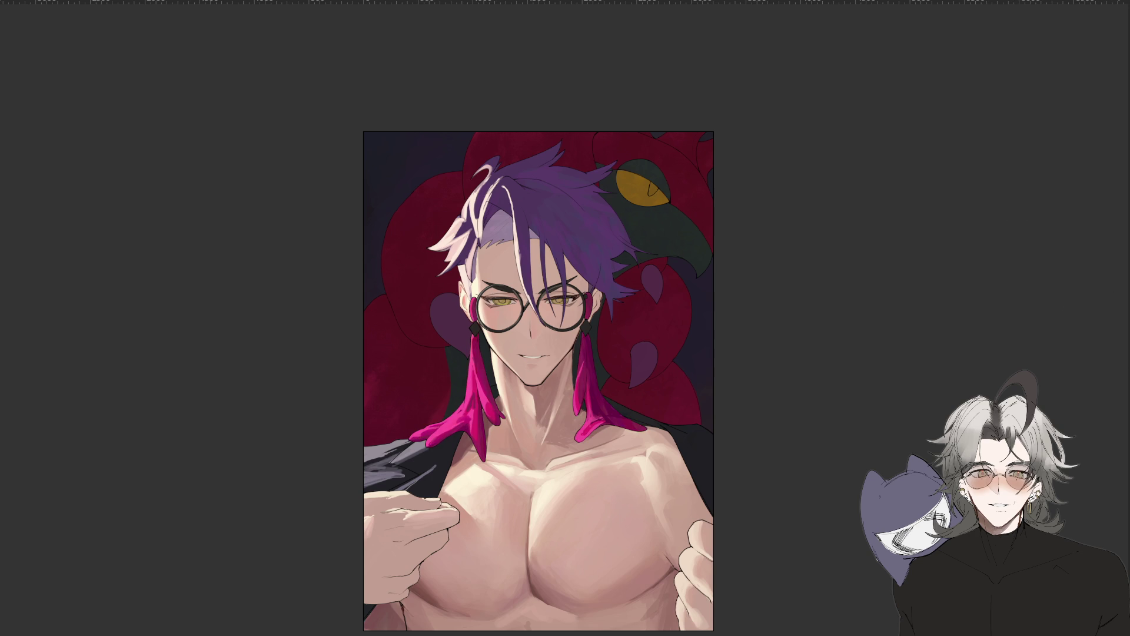
{"action": "key", "text": "ctrl+h"}
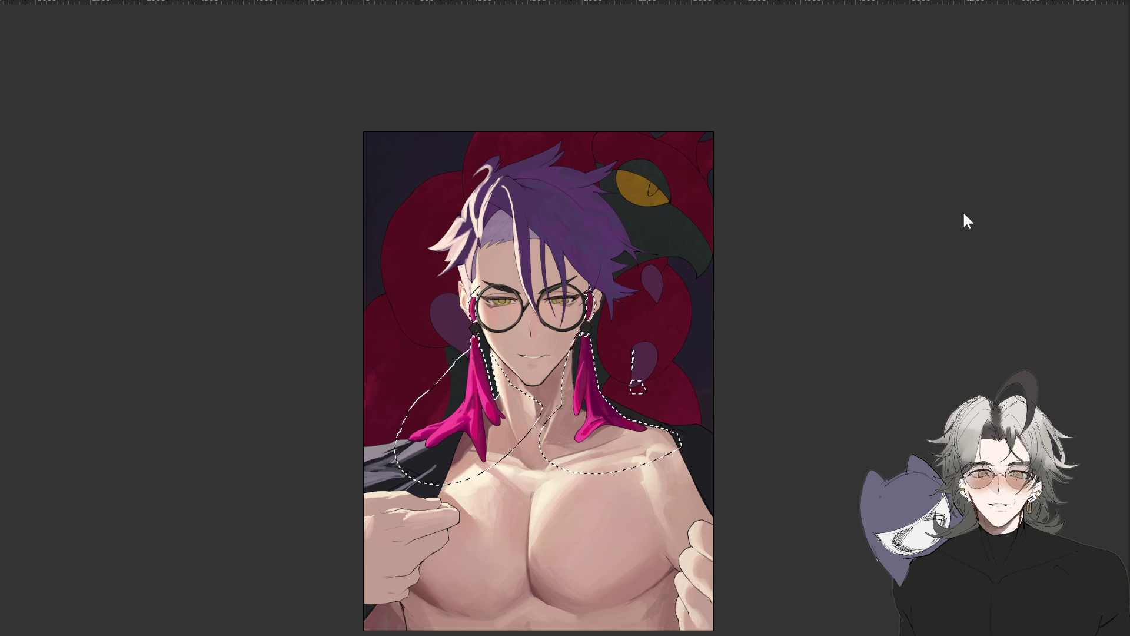
{"action": "key", "text": "ctrl+d"}
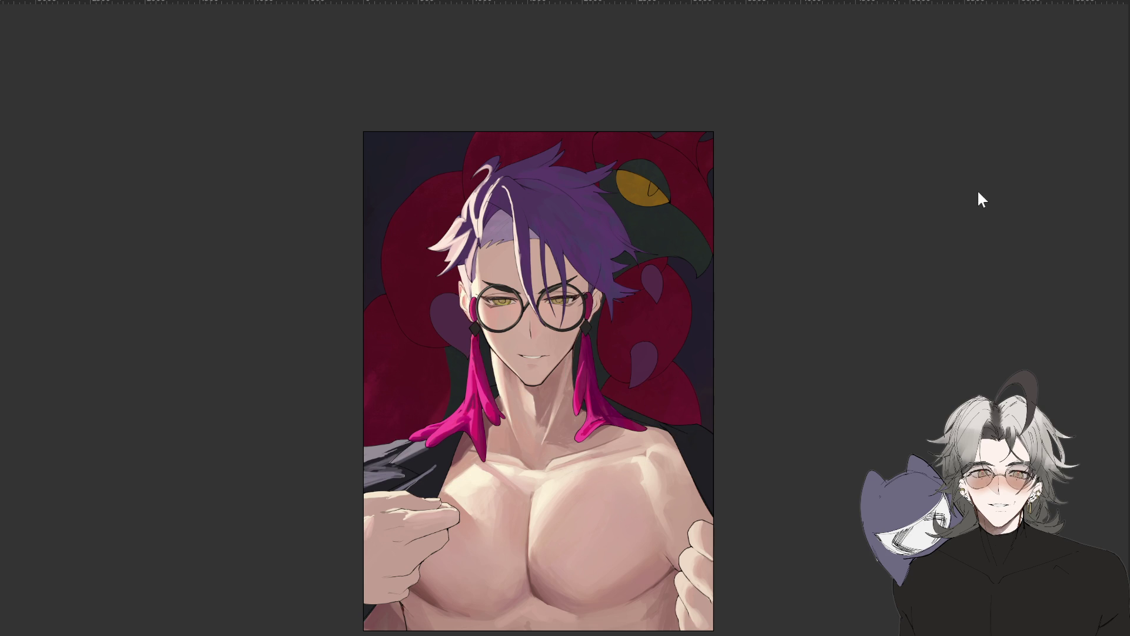
{"action": "key", "text": "ctrl+z"}
{"action": "key", "text": "ctrl+shift+z"}
{"action": "key", "text": "ctrl+z"}
{"action": "key", "text": "ctrl+shift+z"}
{"action": "key", "text": "ctrl+z"}
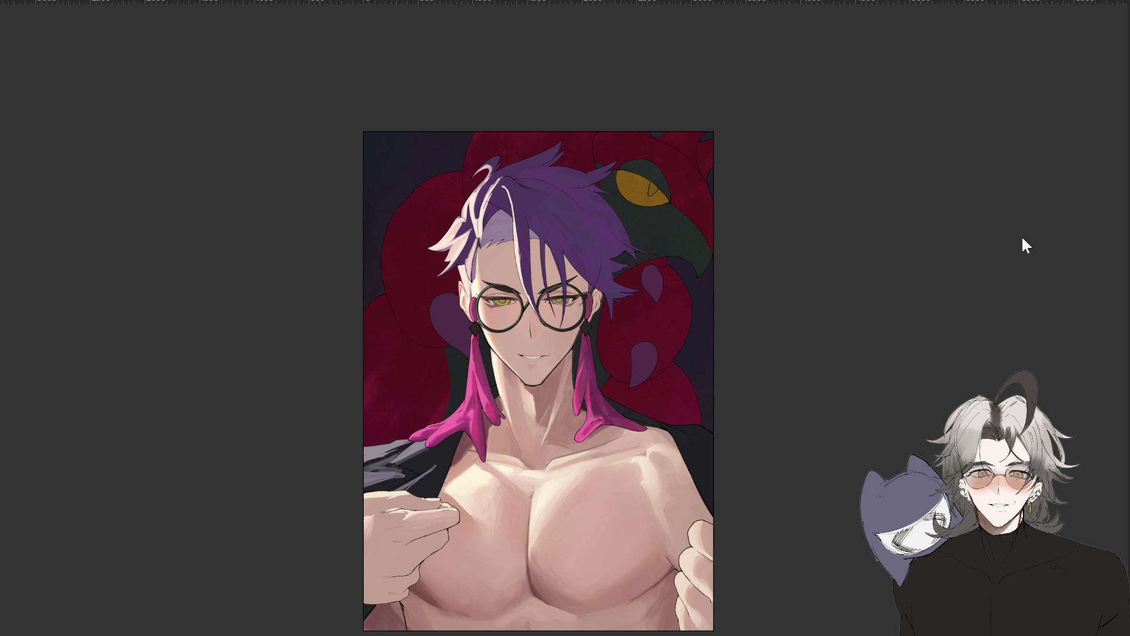
{"action": "key", "text": "ctrl+shift+z"}
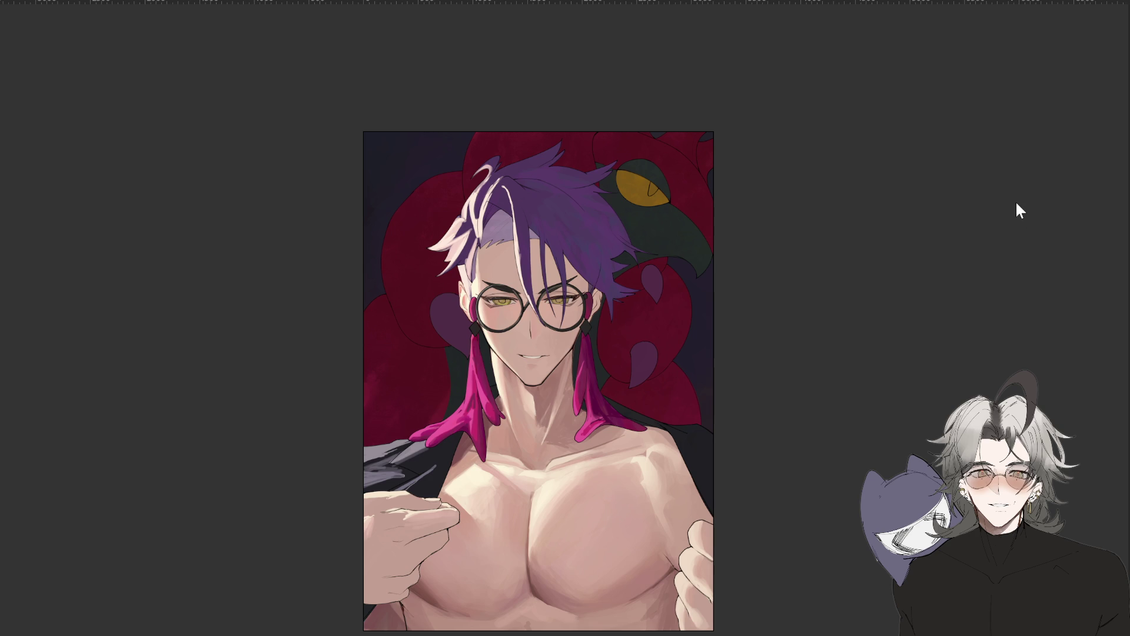
{"action": "key", "text": "ctrl+z"}
{"action": "key", "text": "ctrl+shift+z"}
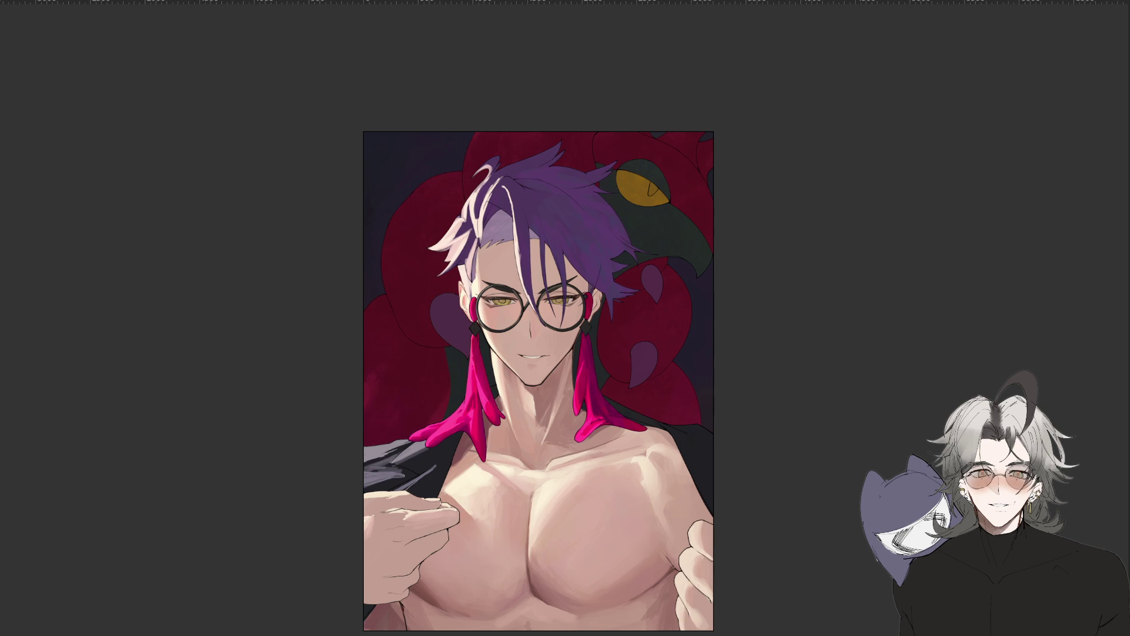
{"action": "key", "text": "ctrl+z"}
{"action": "key", "text": "ctrl+shift+z"}
{"action": "key", "text": "ctrl+minus"}
{"action": "key", "text": "ctrl+minus"}
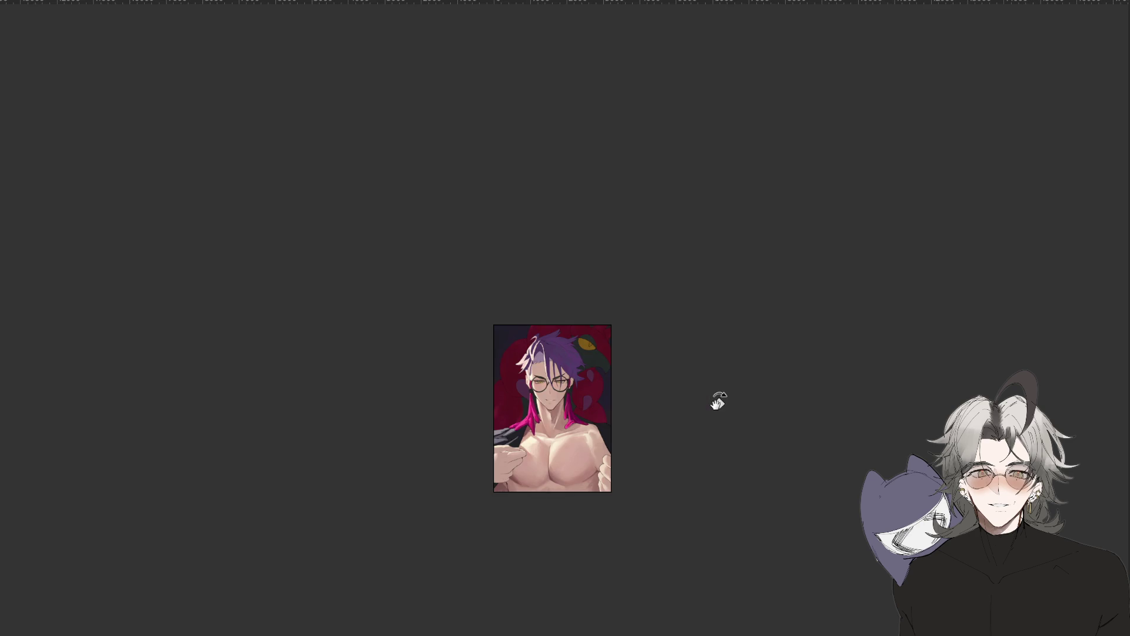
Lasso the hair edge around the raven's head, paint it dark like the raven, and deselect.
{"action": "key", "text": "ctrl+plus"}
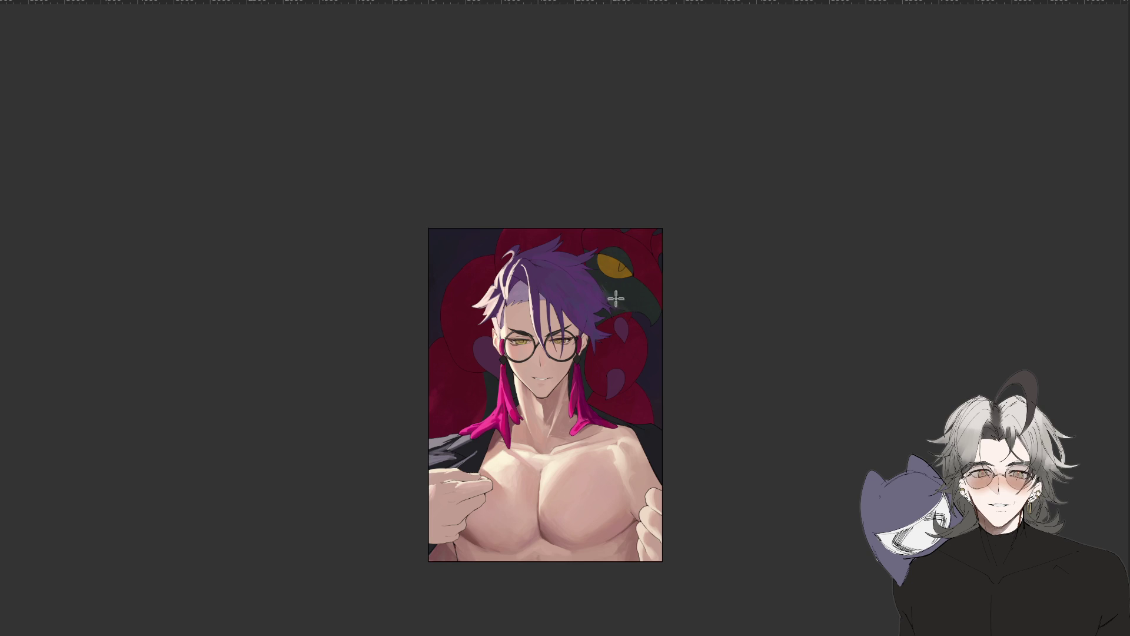
{"action": "left_click_drag", "start_coordinate": [650, 316], "coordinate": [597, 243]}
{"action": "left_click_drag", "start_coordinate": [595, 273], "coordinate": [606, 304]}
{"action": "key", "text": "l"}
{"action": "key", "text": "ctrl+d"}
Rotate the view, set it upright again, and paint a red stroke along the left edge.
{"action": "scroll", "coordinate": [665, 339], "scroll_direction": "up", "scroll_amount": 2}
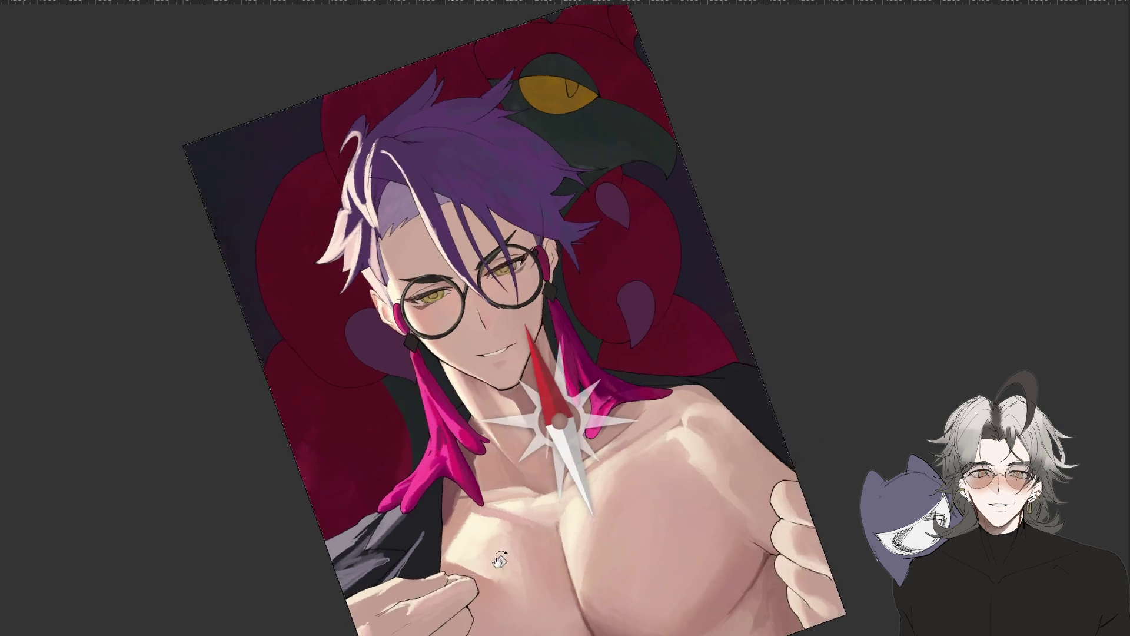
{"action": "left_click_drag", "start_coordinate": [769, 317], "coordinate": [312, 246]}
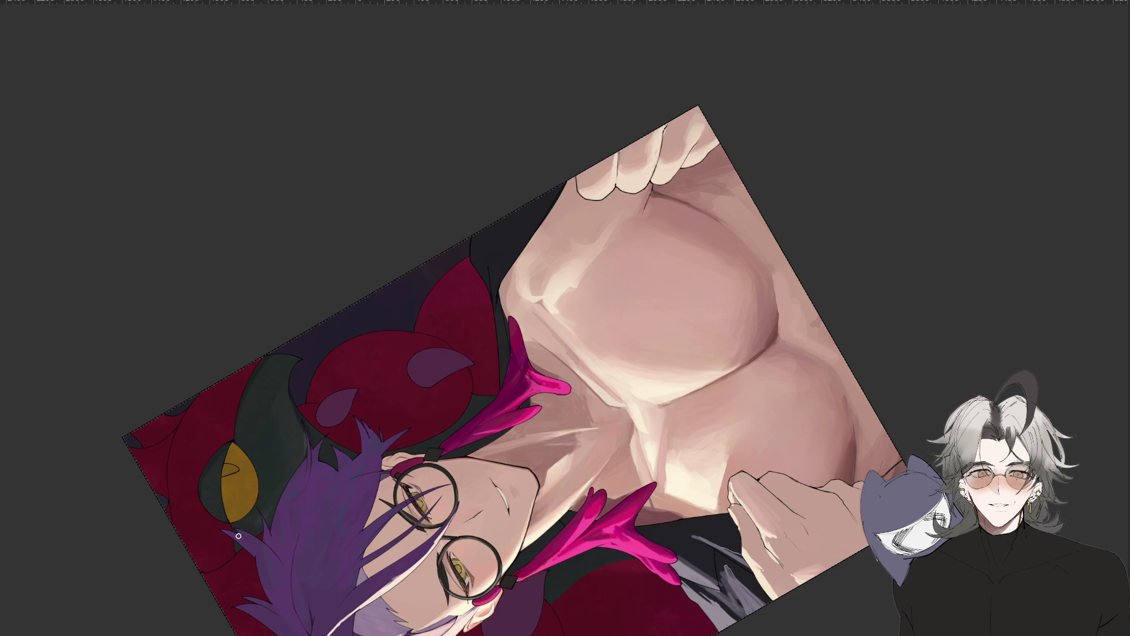
{"action": "scroll", "coordinate": [231, 534], "scroll_direction": "down", "scroll_amount": 3}
{"action": "left_click_drag", "start_coordinate": [230, 533], "coordinate": [493, 494]}
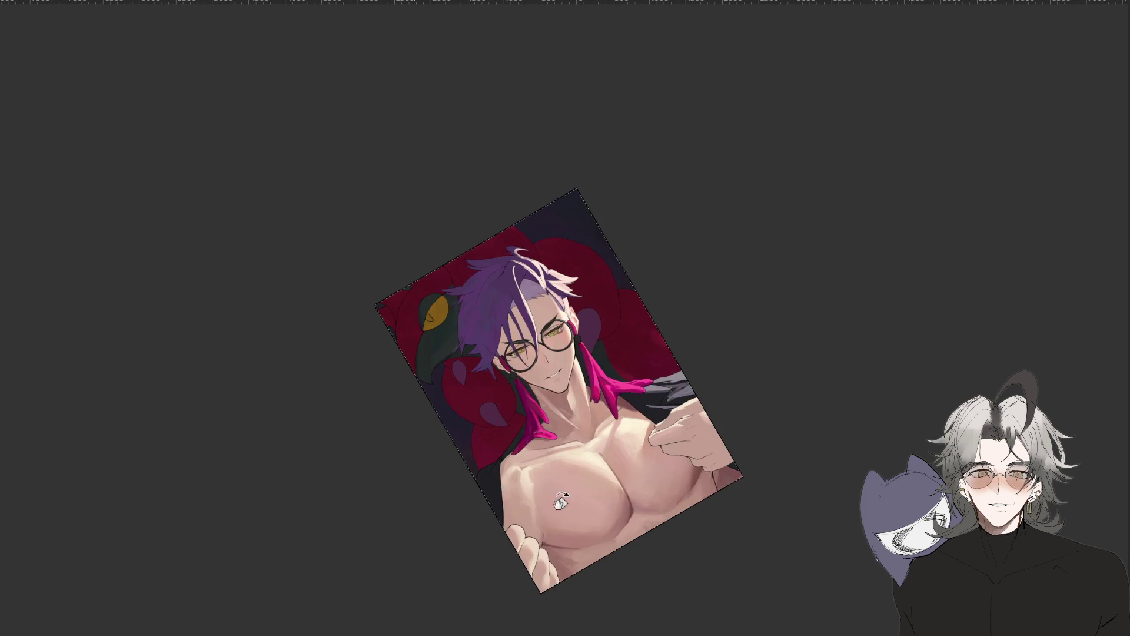
{"action": "key", "text": "Escape"}
{"action": "scroll", "coordinate": [601, 624], "scroll_direction": "down", "scroll_amount": 3}
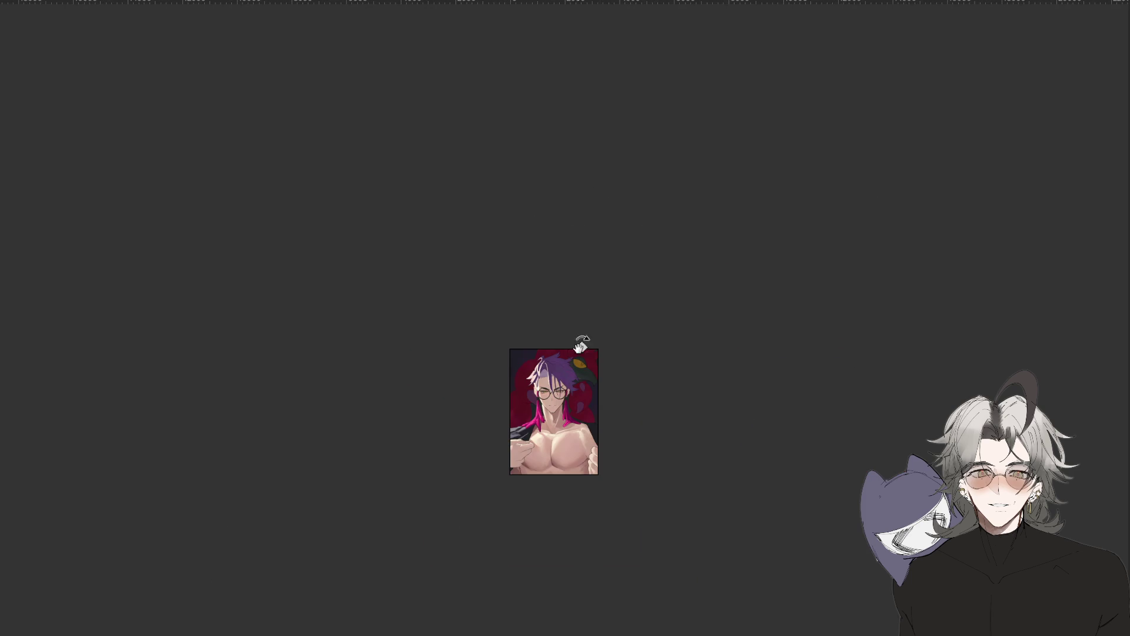
{"action": "scroll", "coordinate": [676, 379], "scroll_direction": "up", "scroll_amount": 2}
{"action": "scroll", "coordinate": [704, 396], "scroll_direction": "up", "scroll_amount": 2}
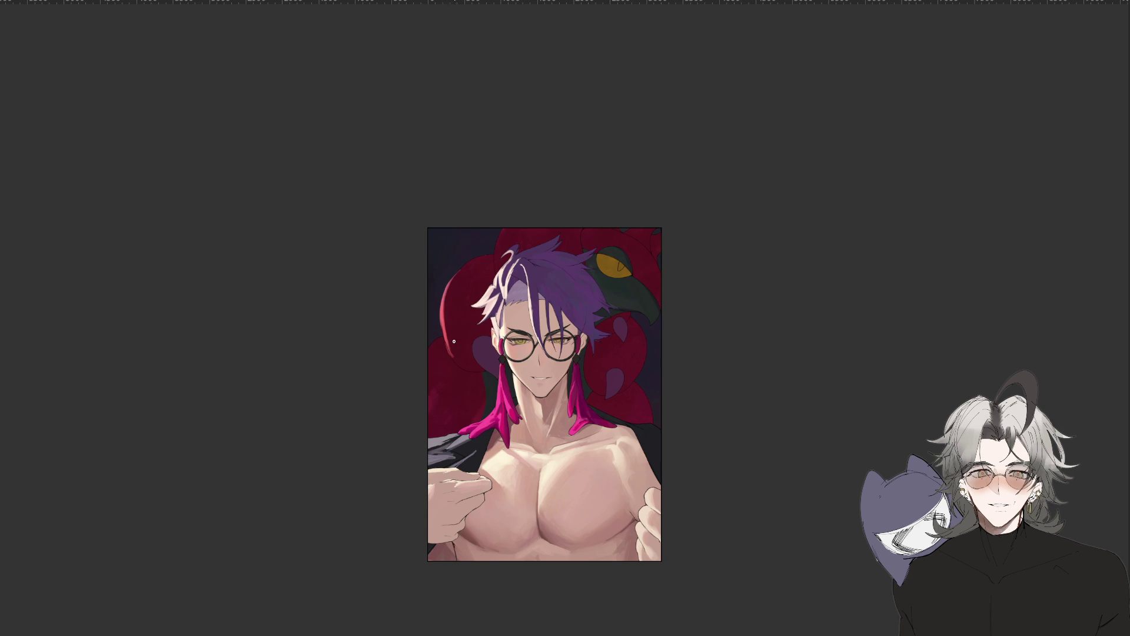
{"action": "mouse_move", "coordinate": [474, 280]}
{"action": "left_mouse_down"}
{"action": "mouse_move", "coordinate": [441, 351]}
{"action": "mouse_move", "coordinate": [448, 316]}
{"action": "left_mouse_up"}
Lasso the red stroke, compare pink versus darker red-pink, and paint it bright magenta.
{"action": "key", "text": "l"}
{"action": "mouse_move", "coordinate": [480, 254]}
{"action": "left_mouse_down"}
{"action": "mouse_move", "coordinate": [481, 278]}
{"action": "mouse_move", "coordinate": [494, 253]}
{"action": "mouse_move", "coordinate": [477, 268]}
{"action": "left_mouse_up"}
{"action": "key", "text": "ctrl+z"}
{"action": "scroll", "coordinate": [581, 270], "scroll_direction": "down", "scroll_amount": 5}
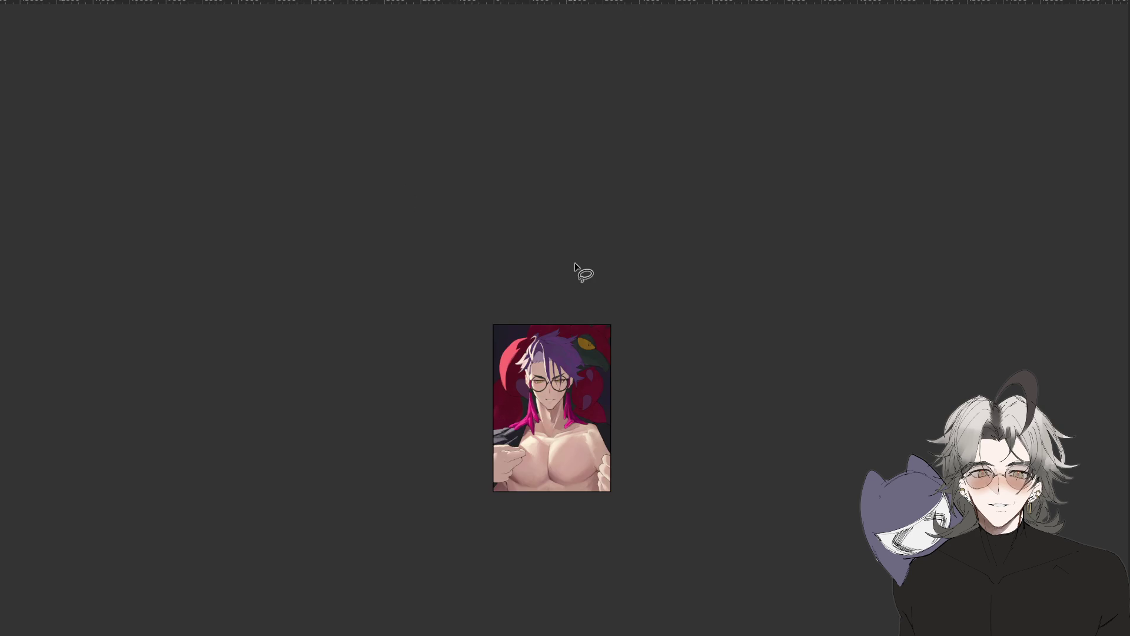
{"action": "scroll", "coordinate": [544, 425], "scroll_direction": "up", "scroll_amount": 3}
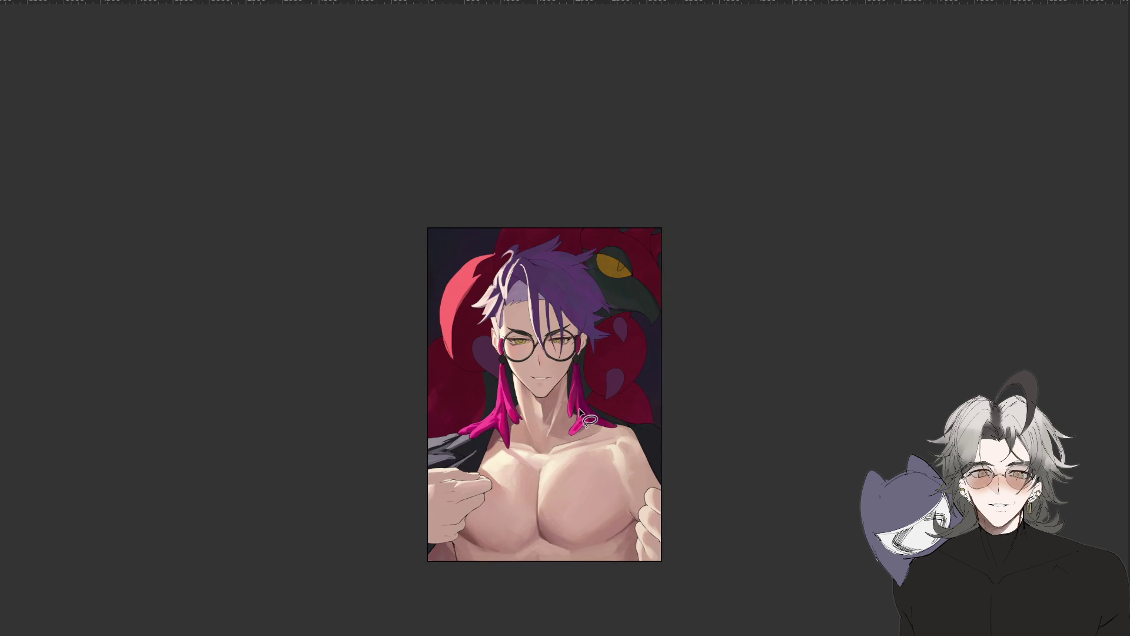
{"action": "key", "text": "ctrl+y"}
{"action": "key", "text": "ctrl+z"}
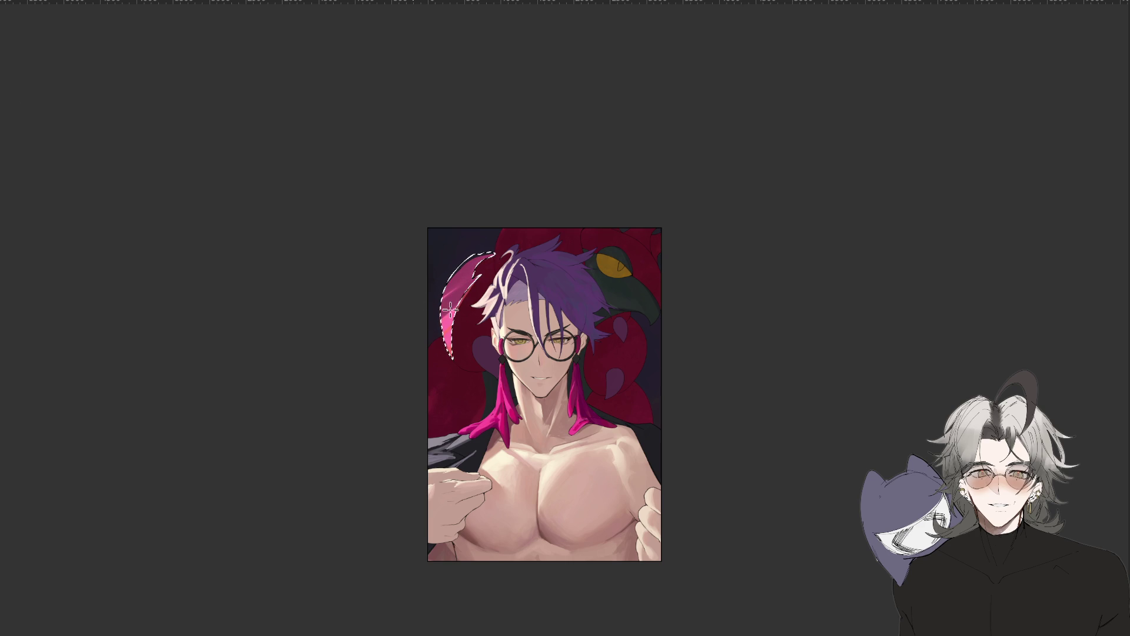
{"action": "scroll", "coordinate": [589, 395], "scroll_direction": "down", "scroll_amount": 2}
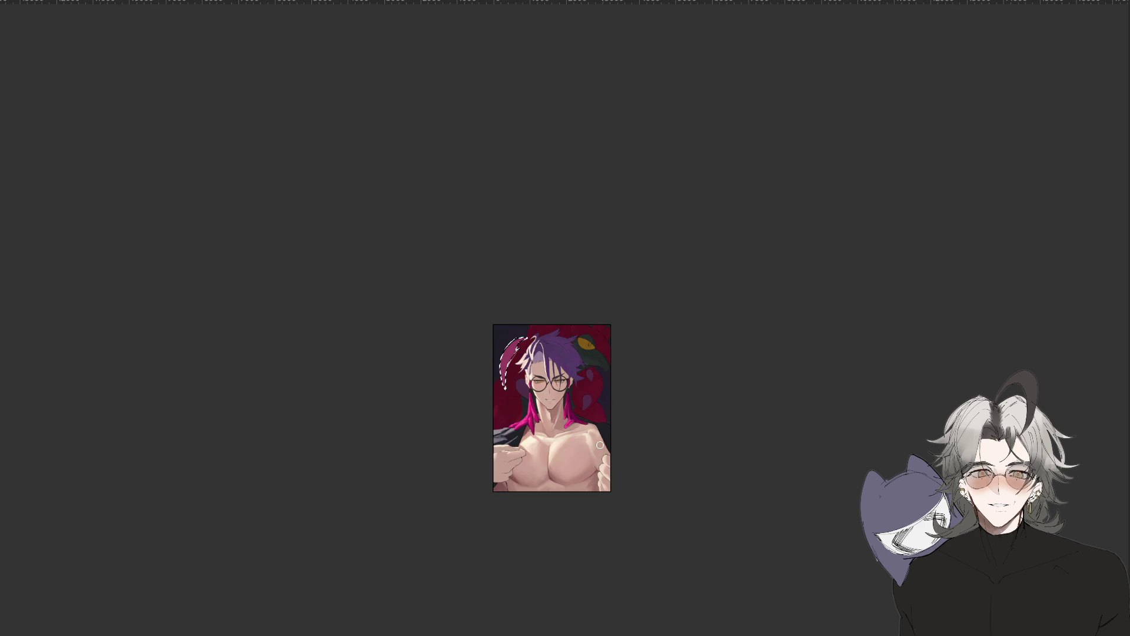
{"action": "scroll", "coordinate": [496, 295], "scroll_direction": "up", "scroll_amount": 4}
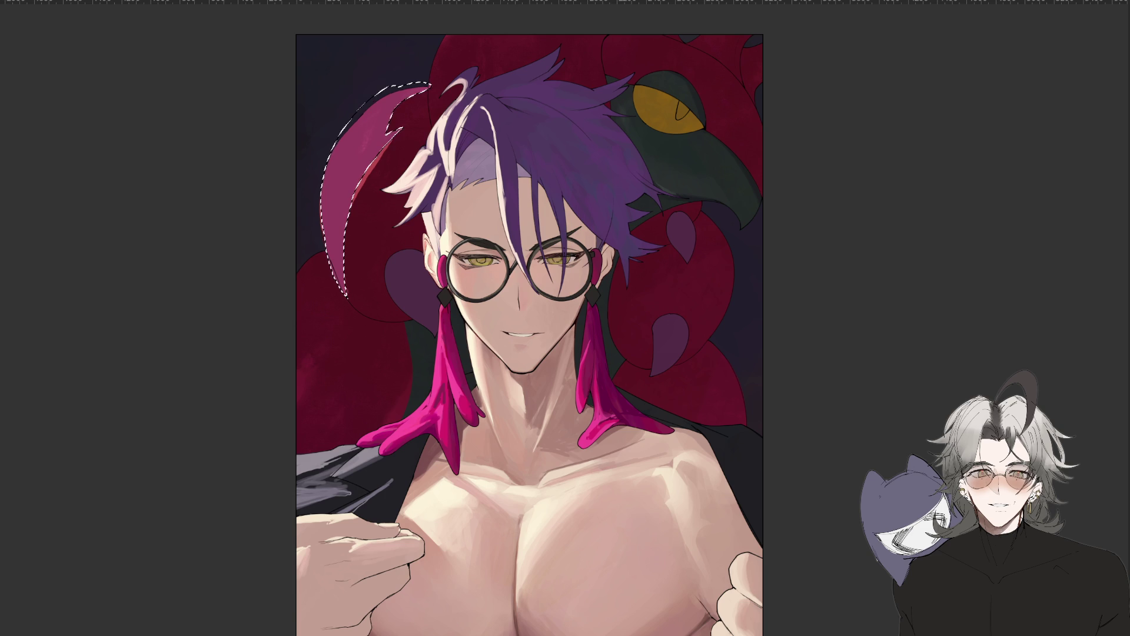
{"action": "mouse_move", "coordinate": [365, 117]}
{"action": "left_mouse_down"}
{"action": "mouse_move", "coordinate": [329, 297]}
{"action": "mouse_move", "coordinate": [303, 328]}
{"action": "left_mouse_up"}
Start a new lasso selection outlining the area from the top edge beside the hair.
{"action": "key", "text": "l"}
{"action": "left_click_drag", "start_coordinate": [255, 357], "coordinate": [210, 451]}
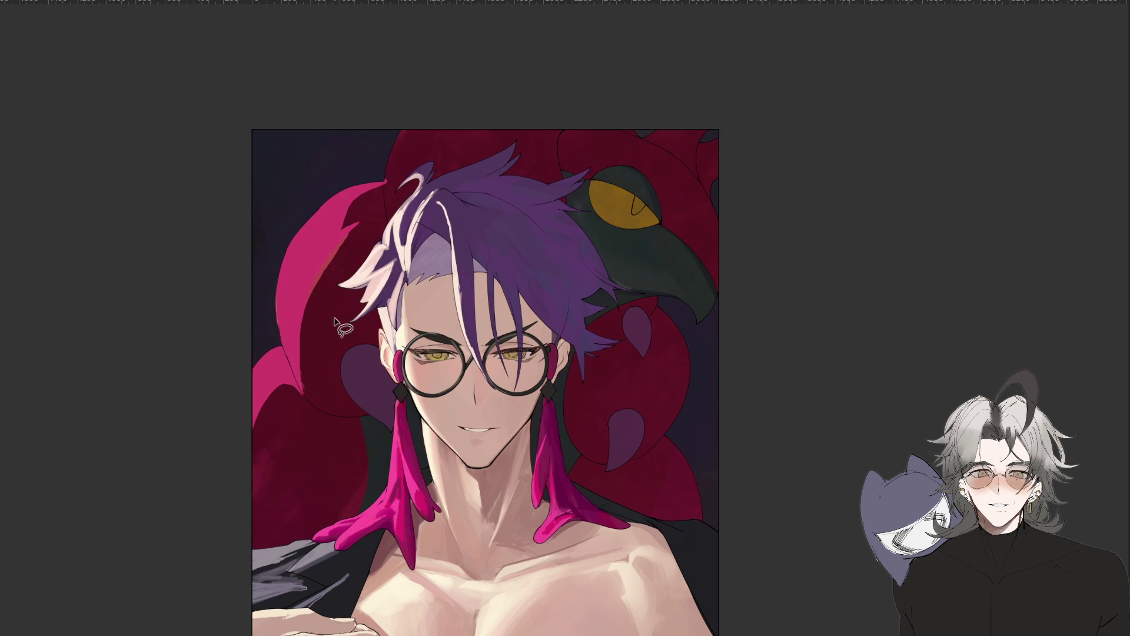
{"action": "mouse_move", "coordinate": [449, 102]}
{"action": "left_mouse_down"}
{"action": "mouse_move", "coordinate": [406, 251]}
{"action": "mouse_move", "coordinate": [466, 132]}
{"action": "left_mouse_up"}
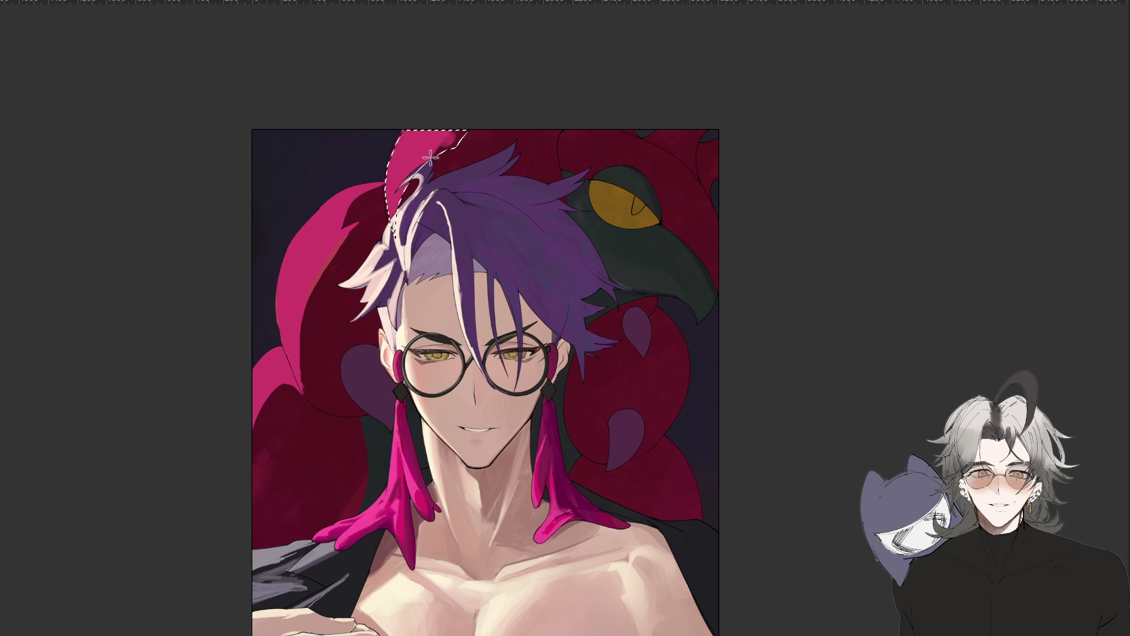
{"action": "scroll", "coordinate": [591, 430], "scroll_direction": "down", "scroll_amount": 5}
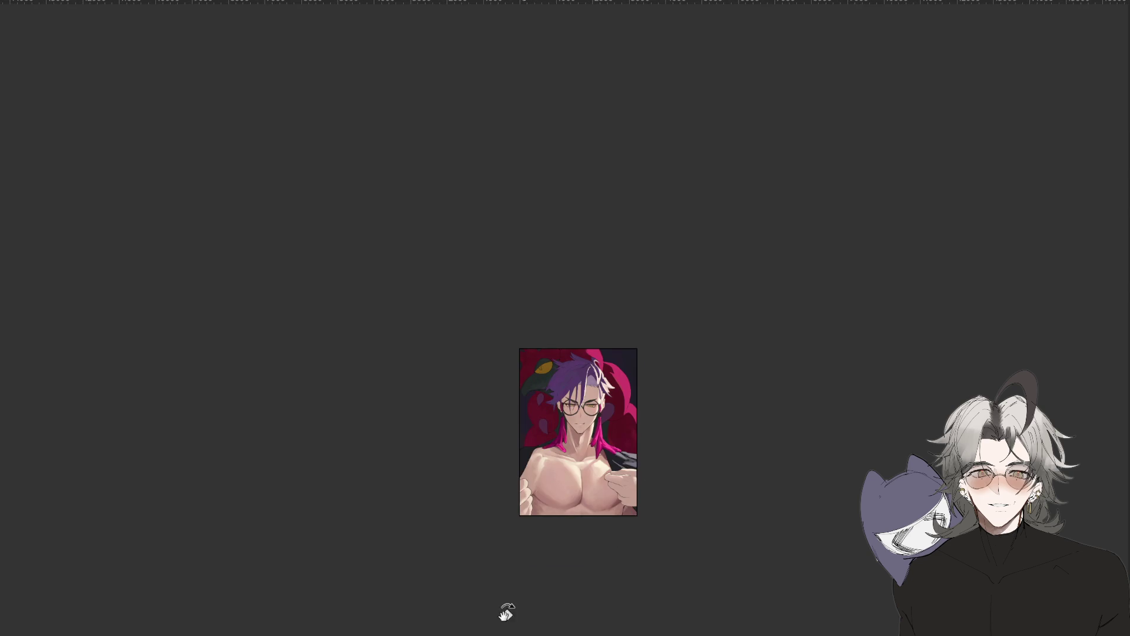
With the view upside down, lighten the purple accents near the glasses and the teardrop in the flower.
{"action": "left_click_drag", "start_coordinate": [520, 608], "coordinate": [730, 400]}
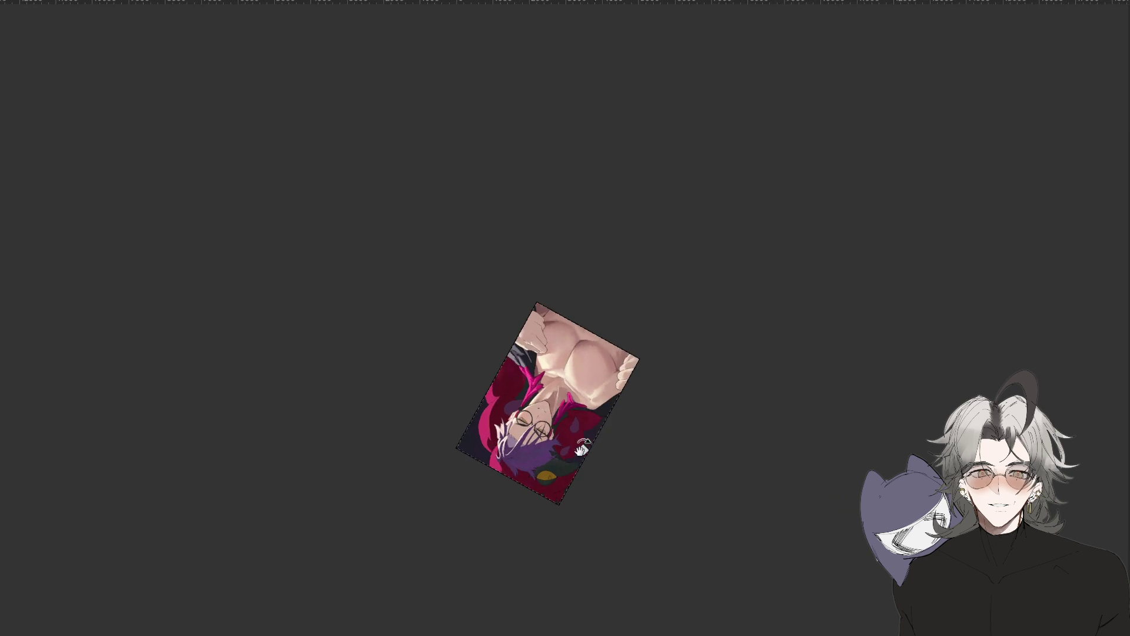
{"action": "scroll", "coordinate": [573, 427], "scroll_direction": "up", "scroll_amount": 5}
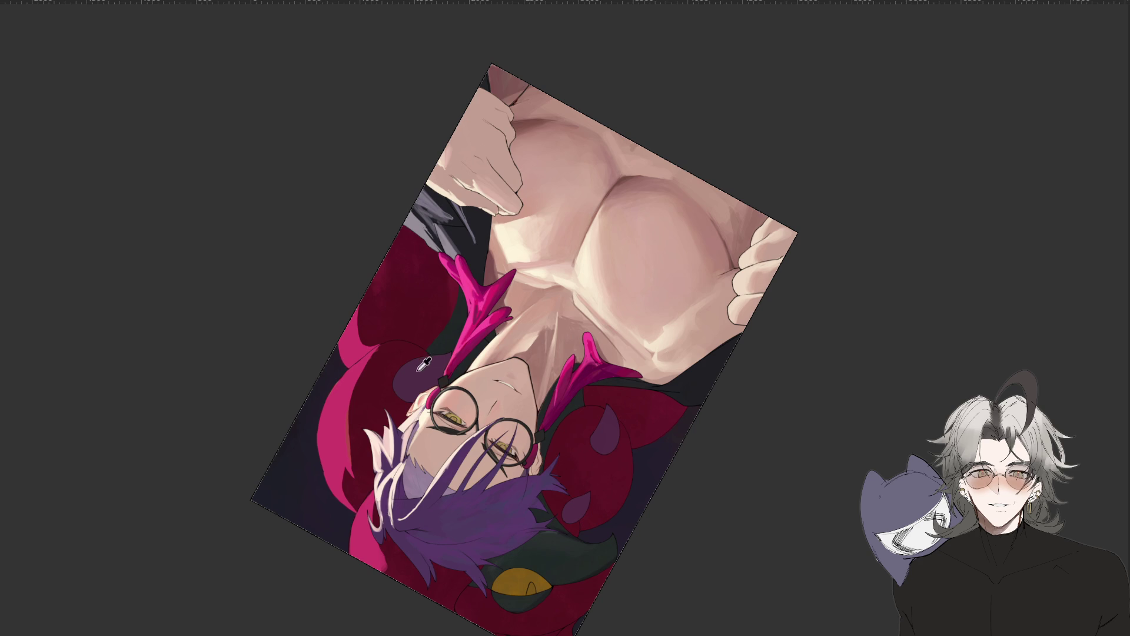
{"action": "left_click_drag", "start_coordinate": [407, 385], "coordinate": [398, 386]}
{"action": "key", "text": "b"}
{"action": "key", "text": "l"}
{"action": "key", "text": "ctrl+d"}
{"action": "left_click_drag", "start_coordinate": [608, 404], "coordinate": [594, 437]}
{"action": "key", "text": "b"}
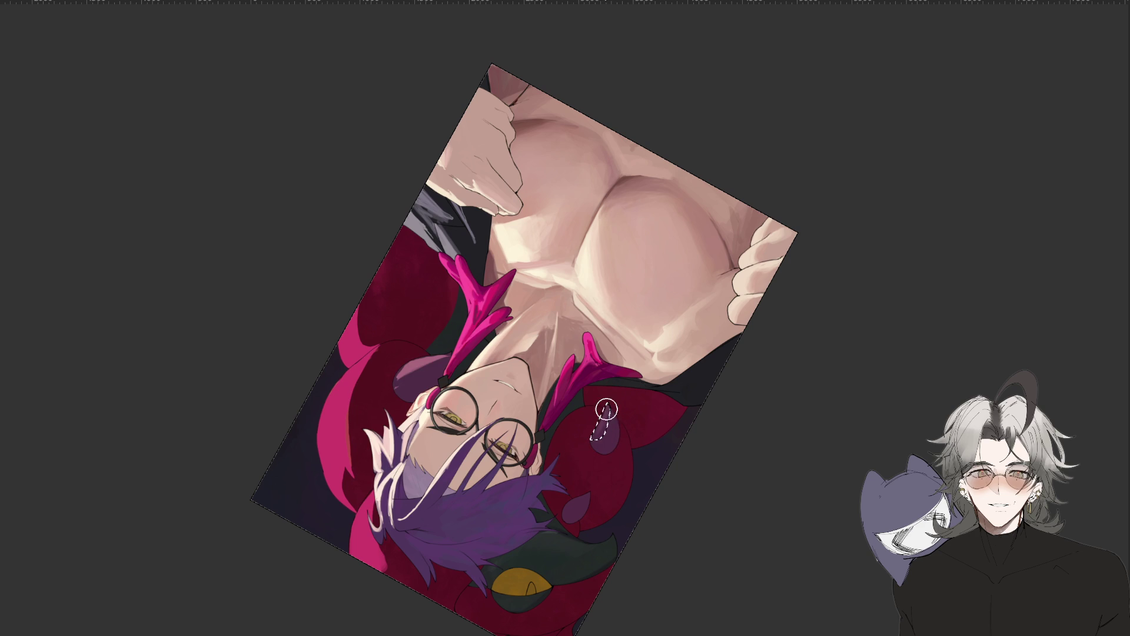
{"action": "key", "text": "l"}
{"action": "left_click_drag", "start_coordinate": [588, 495], "coordinate": [586, 490]}
{"action": "scroll", "coordinate": [589, 518], "scroll_direction": "down", "scroll_amount": 5}
Return the view upright, check it mirrored, and fit the whole painting in the window.
{"action": "mouse_move", "coordinate": [595, 565]}
{"action": "left_mouse_down"}
{"action": "mouse_move", "coordinate": [820, 249]}
{"action": "mouse_move", "coordinate": [741, 422]}
{"action": "left_mouse_up"}
{"action": "scroll", "coordinate": [714, 507], "scroll_direction": "up", "scroll_amount": 2}
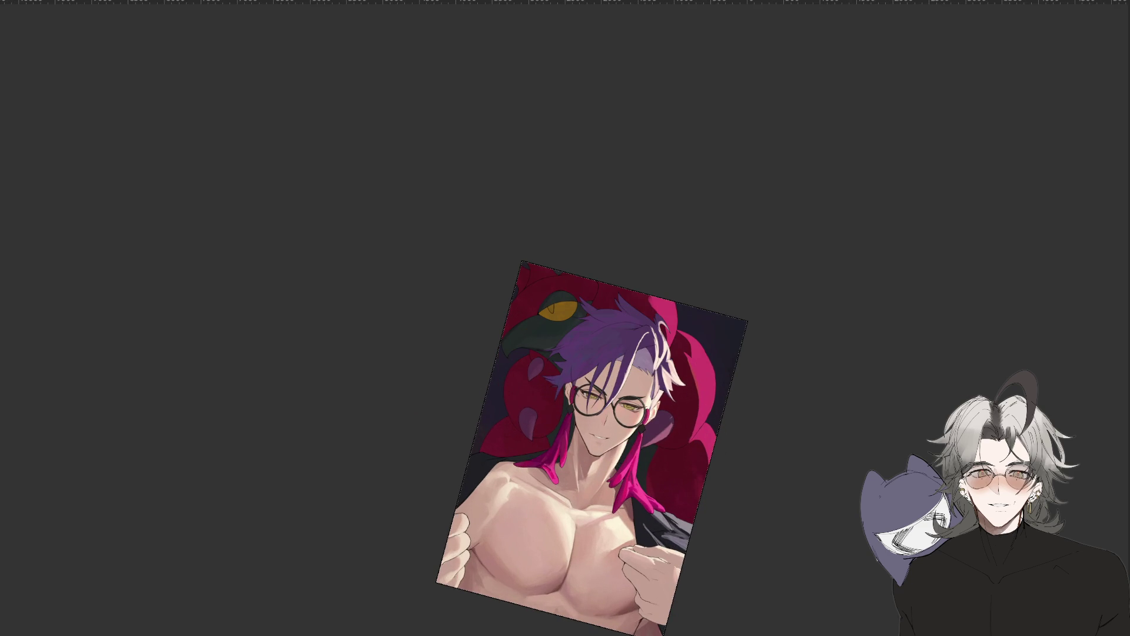
{"action": "scroll", "coordinate": [709, 393], "scroll_direction": "up", "scroll_amount": 2}
{"action": "scroll", "coordinate": [503, 364], "scroll_direction": "down", "scroll_amount": 2}
{"action": "key", "text": "m"}
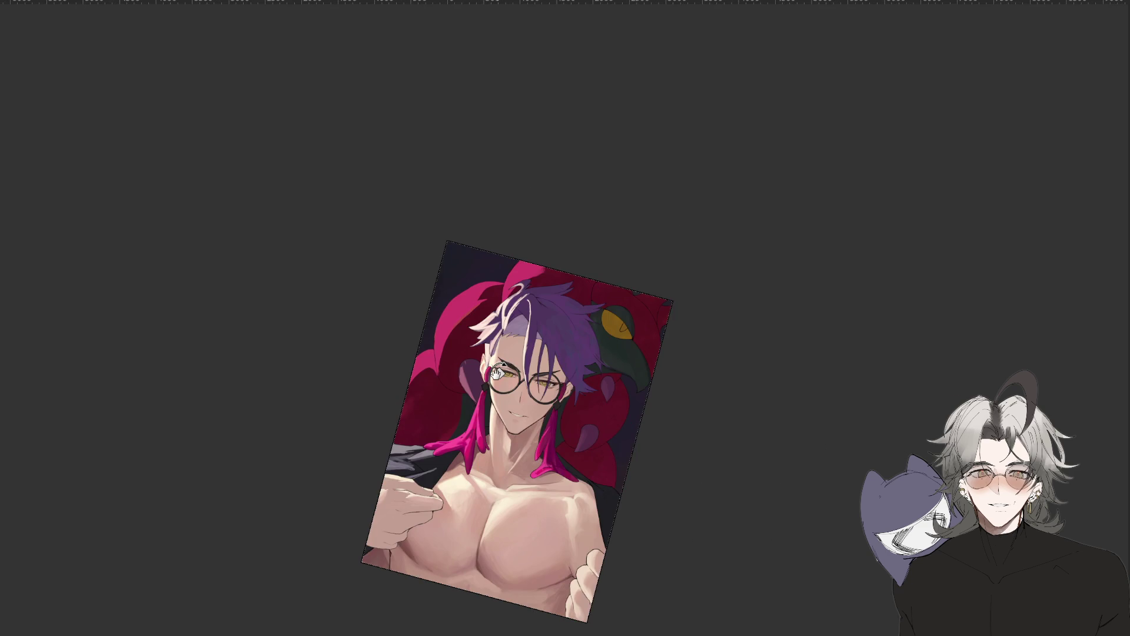
{"action": "key", "text": "5"}
{"action": "scroll", "coordinate": [643, 472], "scroll_direction": "up", "scroll_amount": 2}
{"action": "left_click_drag", "start_coordinate": [644, 472], "coordinate": [668, 386]}
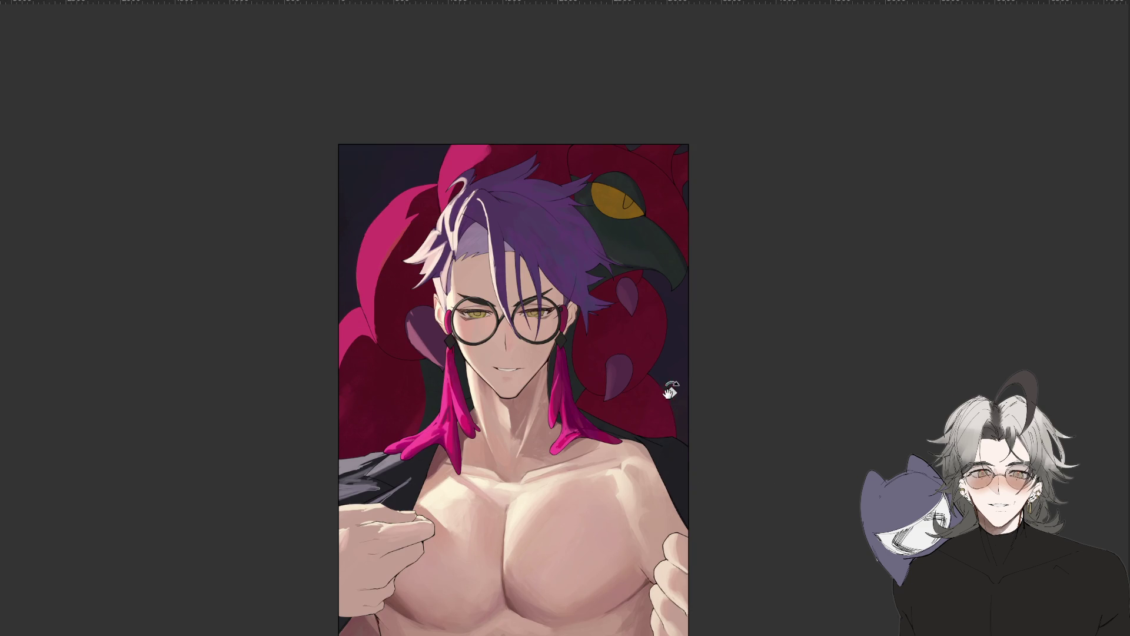
{"action": "left_click_drag", "start_coordinate": [689, 439], "coordinate": [714, 391]}
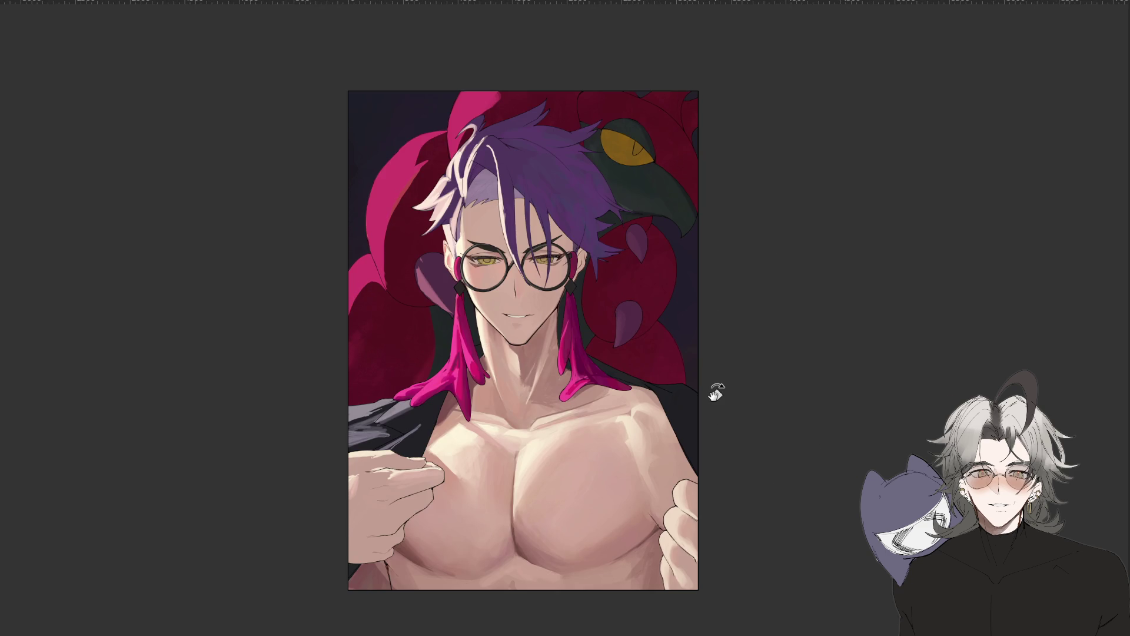
{"action": "scroll", "coordinate": [707, 431], "scroll_direction": "down", "scroll_amount": 2}
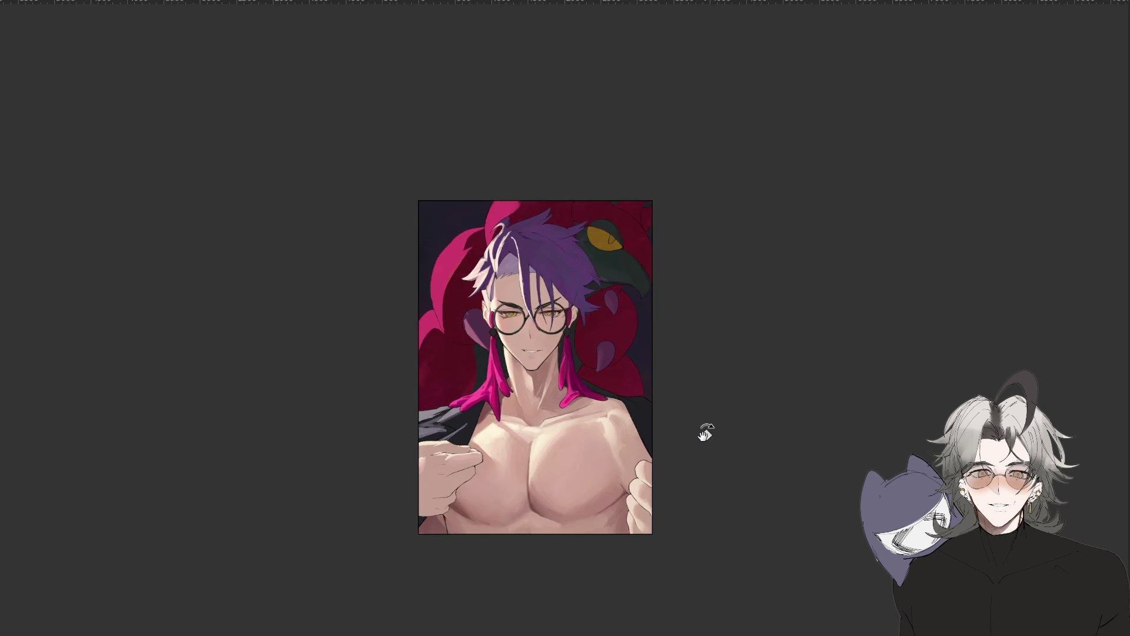
{"action": "scroll", "coordinate": [706, 433], "scroll_direction": "down", "scroll_amount": 1}
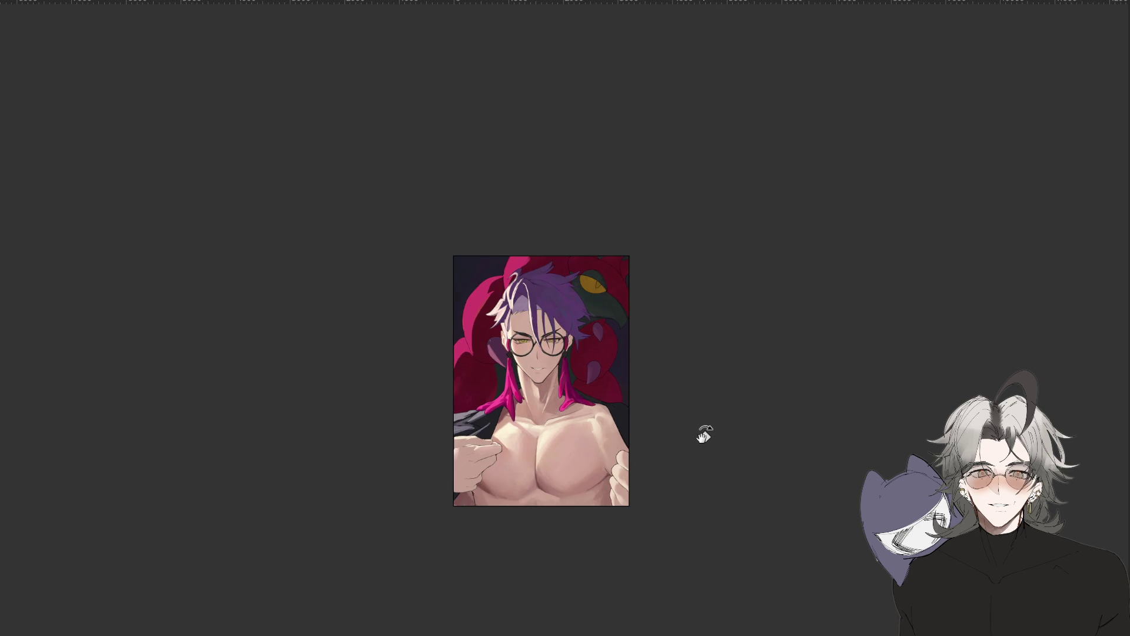
{"action": "scroll", "coordinate": [703, 435], "scroll_direction": "down", "scroll_amount": 2}
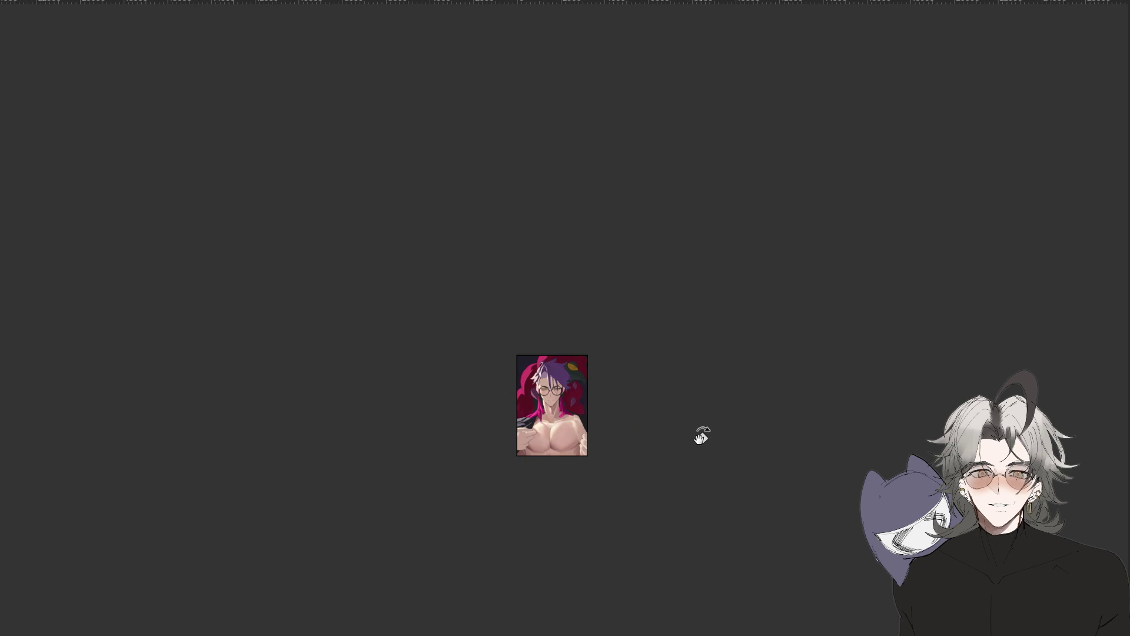
{"action": "key", "text": "ctrl+0"}
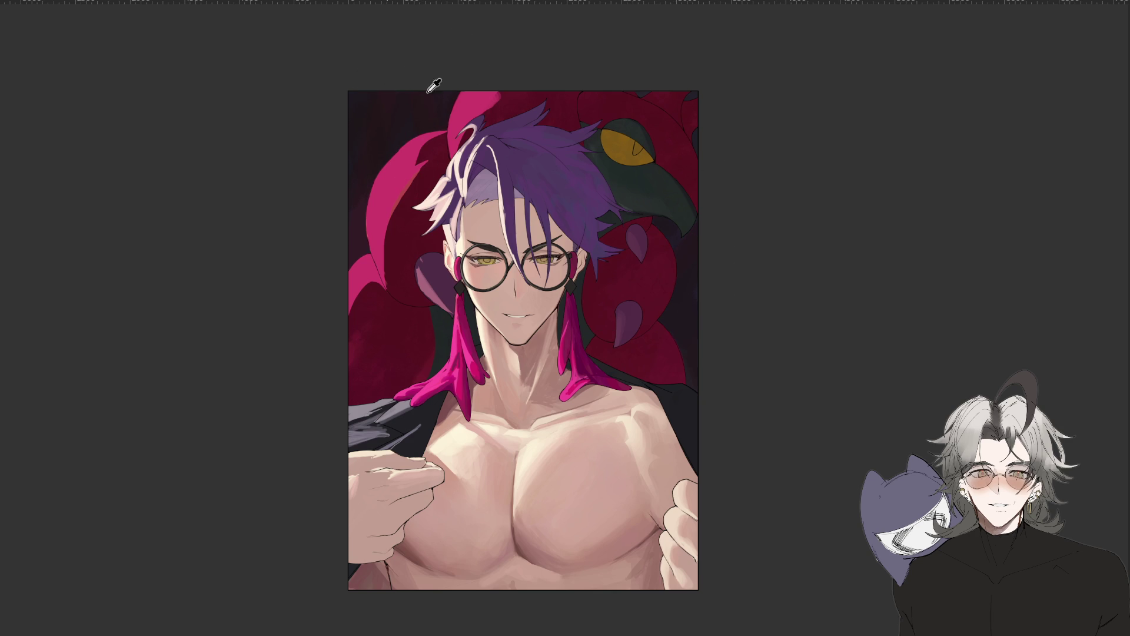
Zoom out twice to see the full canvas small, then zoom back in one step.
{"action": "key", "text": "ctrl+minus"}
{"action": "key", "text": "ctrl+plus"}
{"action": "key", "text": "ctrl+minus"}
{"action": "key", "text": "ctrl+minus"}
{"action": "key", "text": "ctrl+0"}
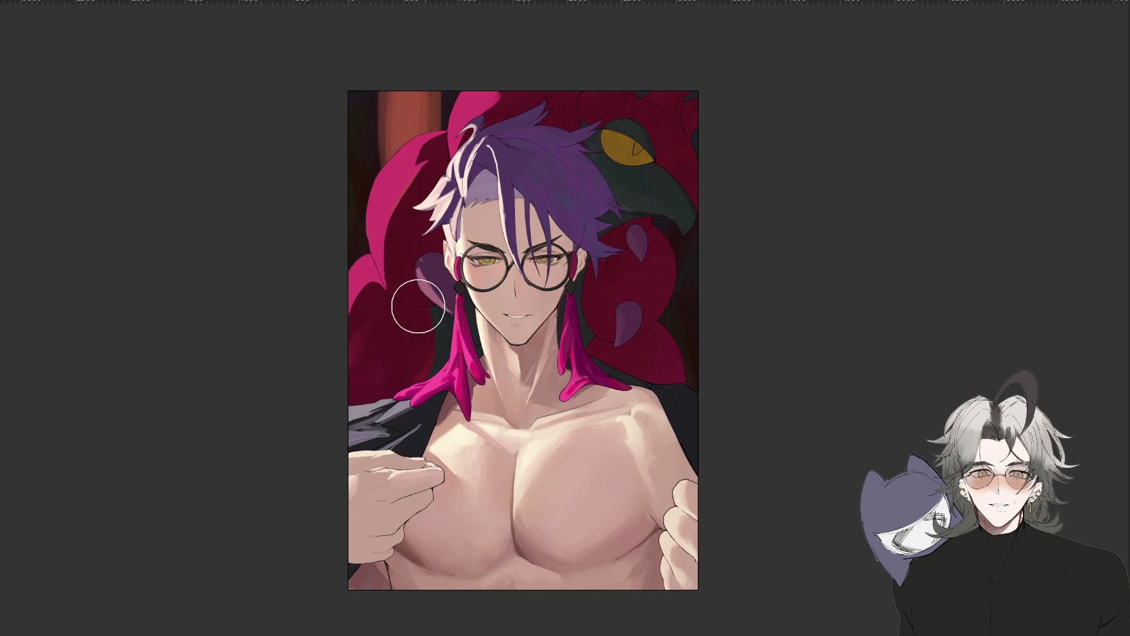
{"action": "key", "text": "ctrl+minus"}
{"action": "key", "text": "ctrl+minus"}
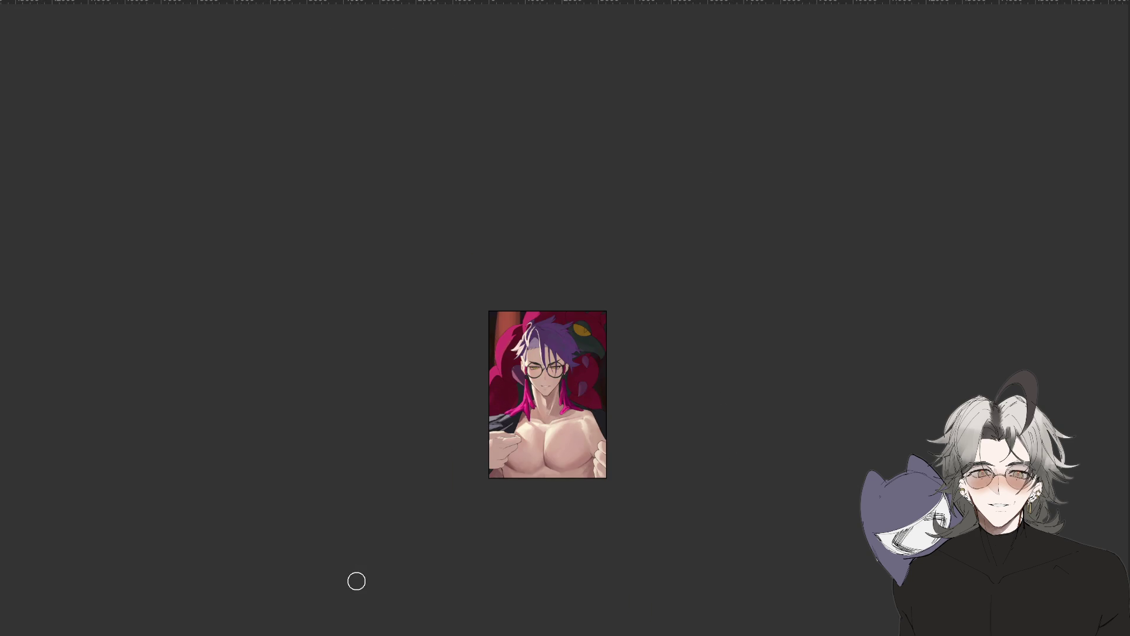
{"action": "key", "text": "ctrl+minus"}
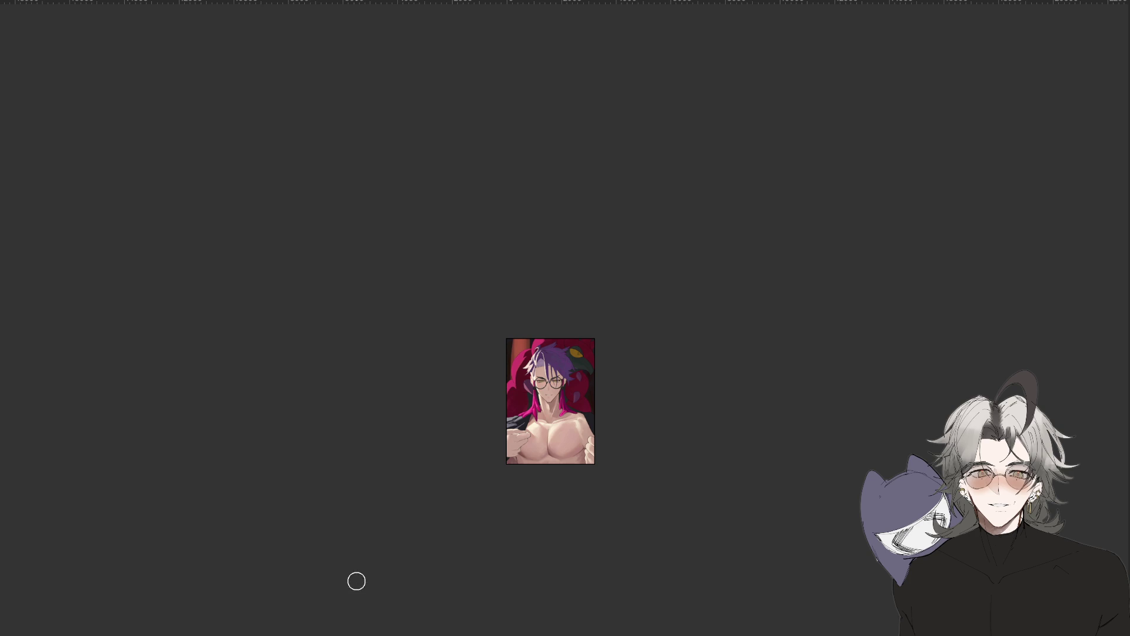
{"action": "key", "text": "ctrl+plus"}
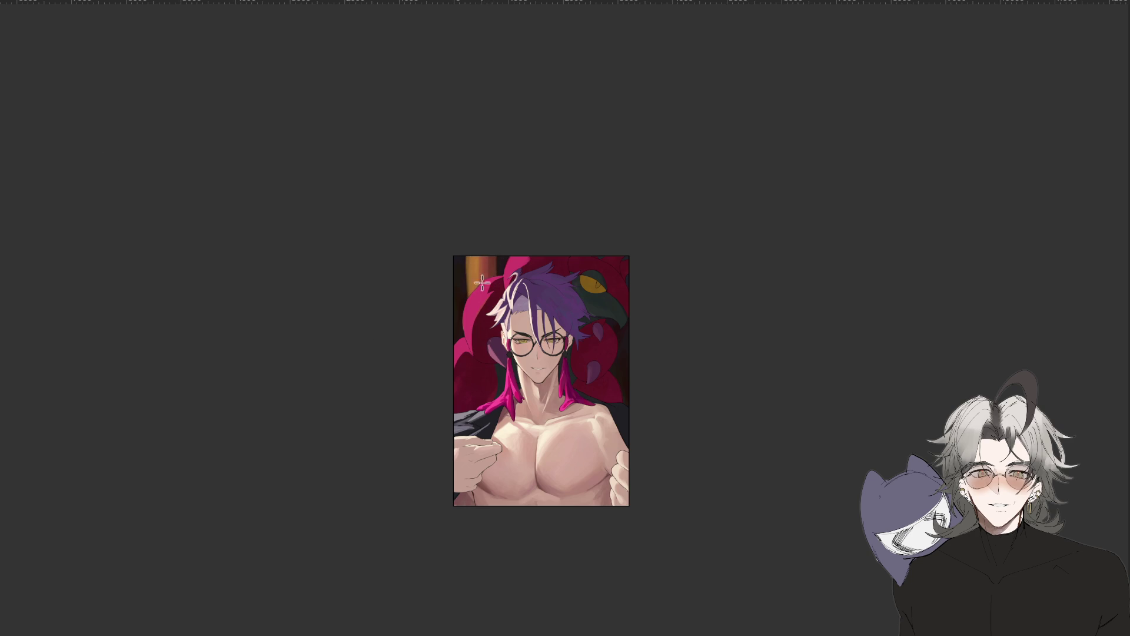
{"action": "scroll", "coordinate": [489, 338], "scroll_direction": "down", "scroll_amount": 3}
Brush dark strokes over the tan pillar at top-left until it disappears into the background.
{"action": "mouse_move", "coordinate": [671, 482]}
{"action": "left_mouse_down"}
{"action": "mouse_move", "coordinate": [685, 441]}
{"action": "mouse_move", "coordinate": [748, 406]}
{"action": "left_mouse_up"}
{"action": "scroll", "coordinate": [748, 406], "scroll_direction": "up", "scroll_amount": 3}
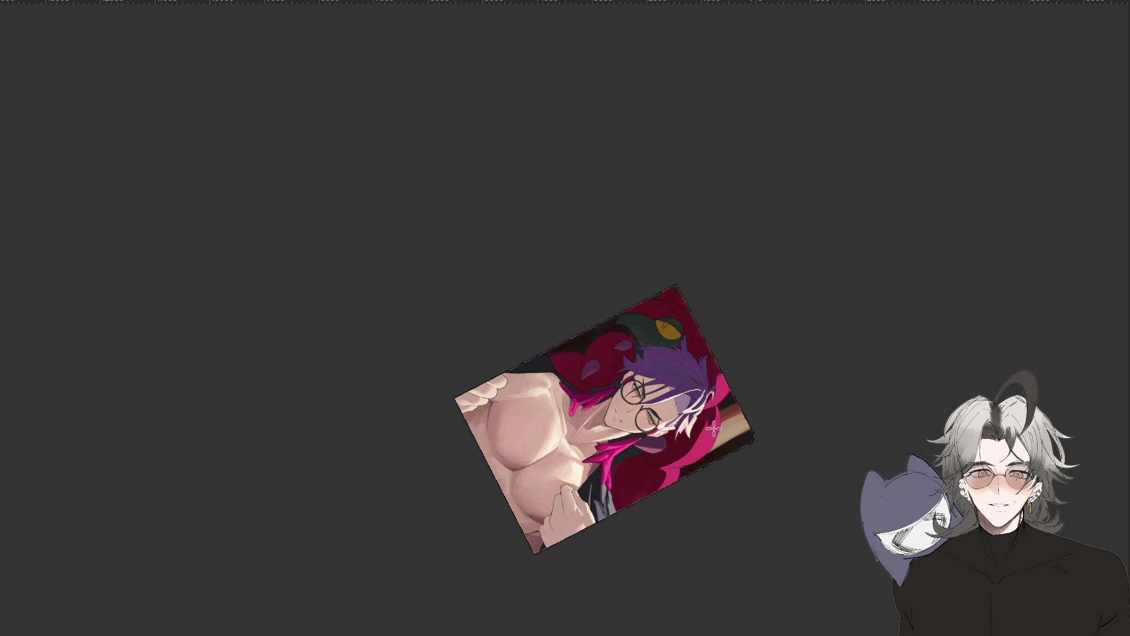
{"action": "left_click_drag", "start_coordinate": [698, 440], "coordinate": [776, 424]}
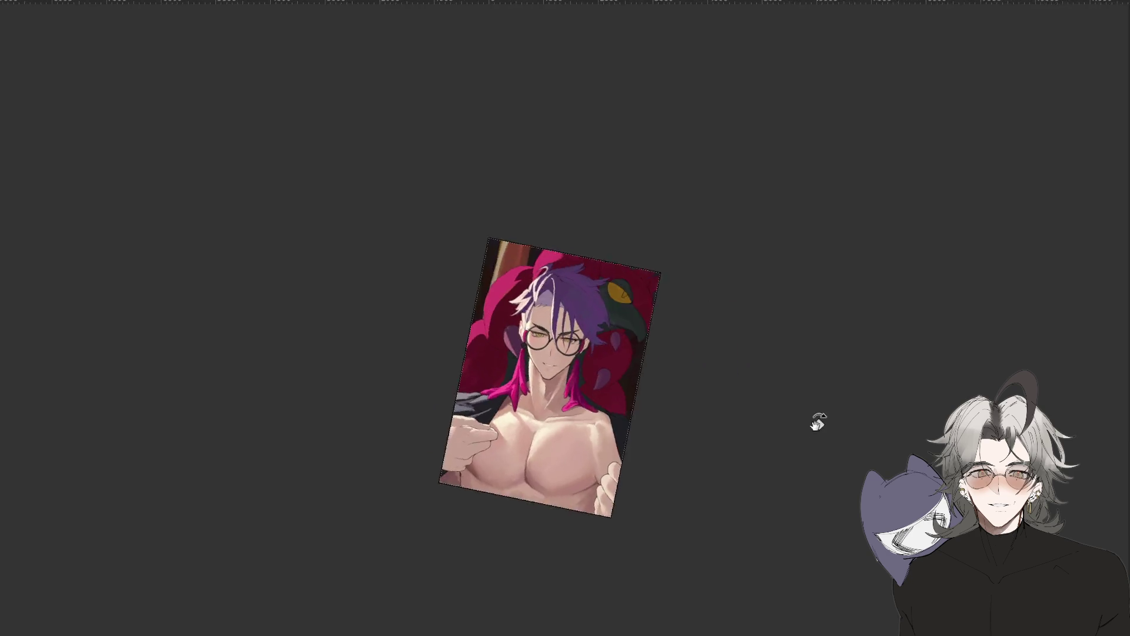
{"action": "scroll", "coordinate": [776, 424], "scroll_direction": "down", "scroll_amount": 2}
{"action": "scroll", "coordinate": [528, 317], "scroll_direction": "up", "scroll_amount": 2}
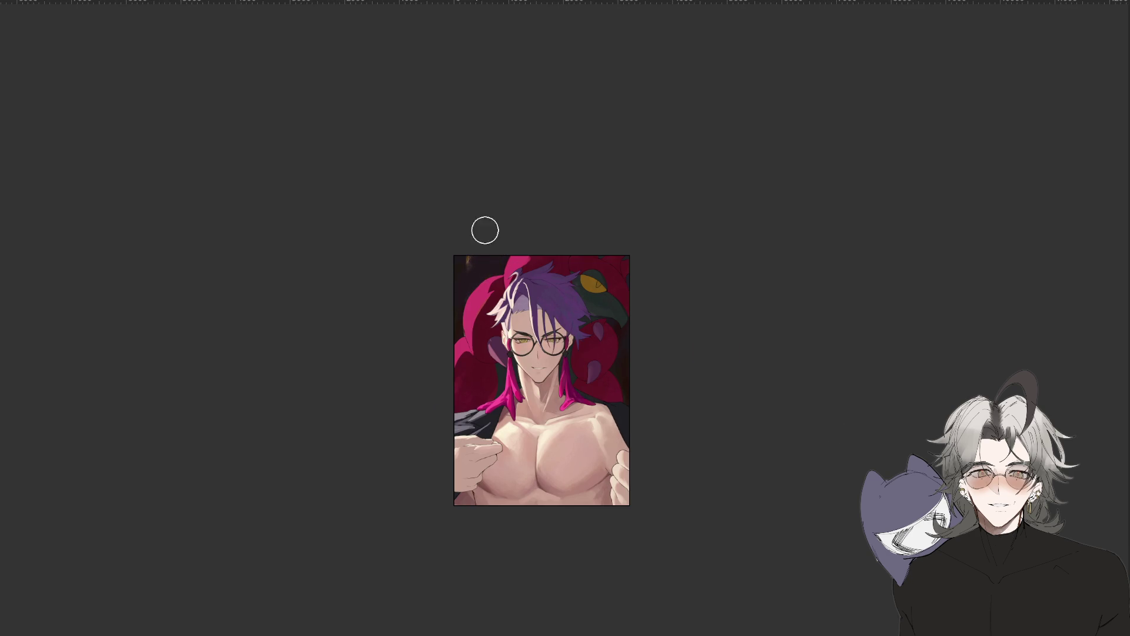
{"action": "mouse_move", "coordinate": [471, 259]}
{"action": "left_mouse_down"}
{"action": "mouse_move", "coordinate": [474, 297]}
{"action": "mouse_move", "coordinate": [489, 282]}
{"action": "mouse_move", "coordinate": [474, 291]}
{"action": "left_mouse_up"}
{"action": "scroll", "coordinate": [624, 424], "scroll_direction": "down", "scroll_amount": 1}
{"action": "scroll", "coordinate": [646, 501], "scroll_direction": "down", "scroll_amount": 1}
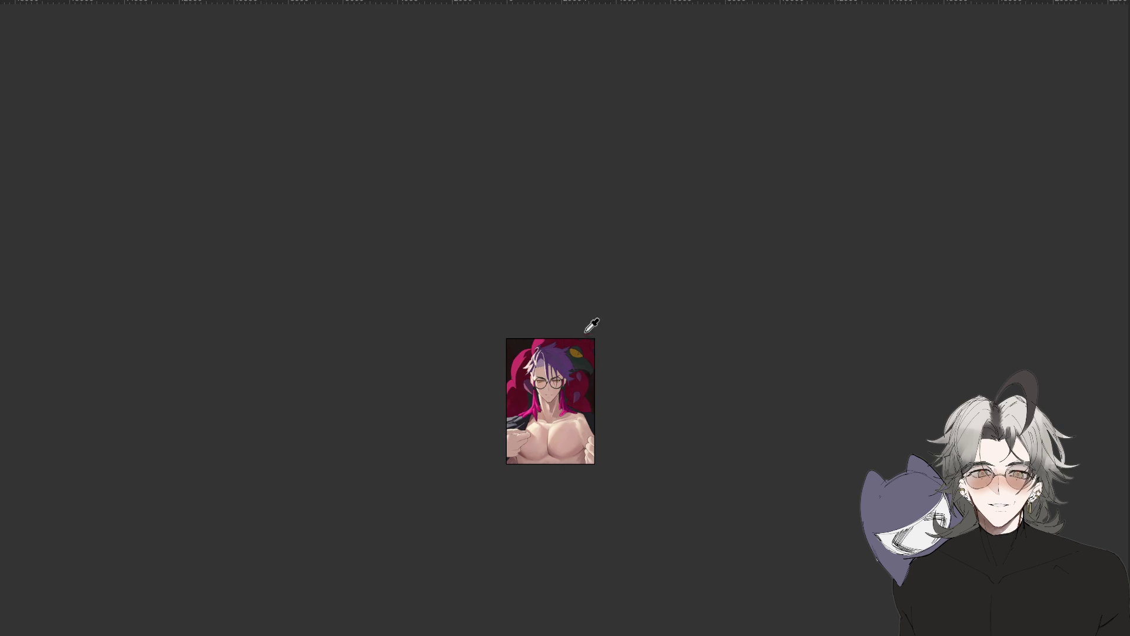
{"action": "scroll", "coordinate": [592, 321], "scroll_direction": "up", "scroll_amount": 1}
{"action": "scroll", "coordinate": [592, 317], "scroll_direction": "up", "scroll_amount": 1}
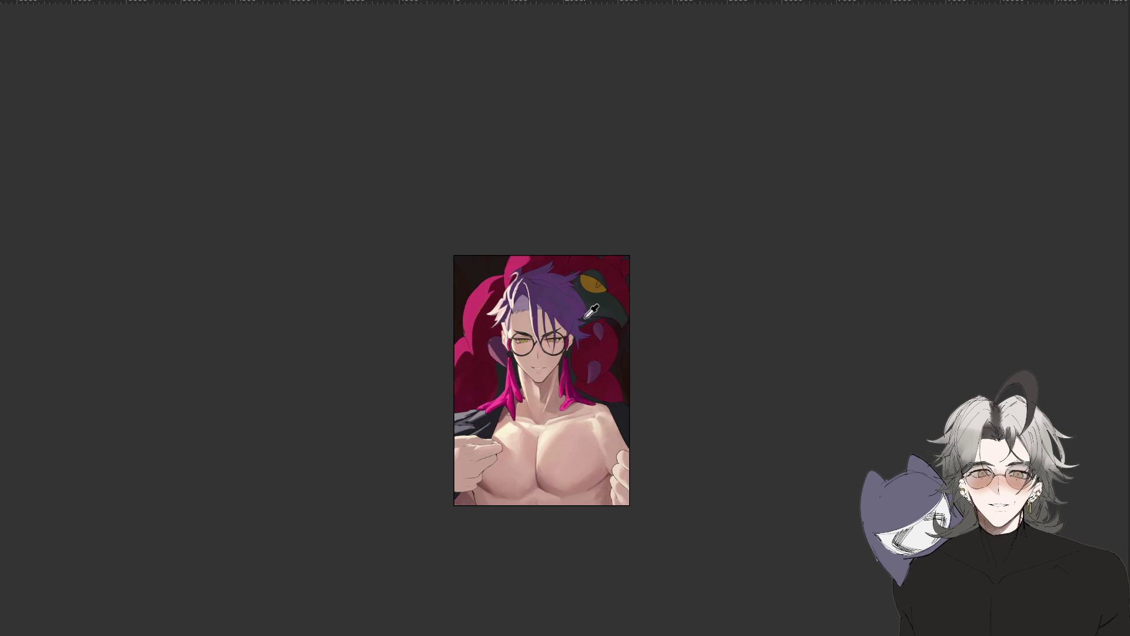
{"action": "scroll", "coordinate": [629, 396], "scroll_direction": "up", "scroll_amount": 2}
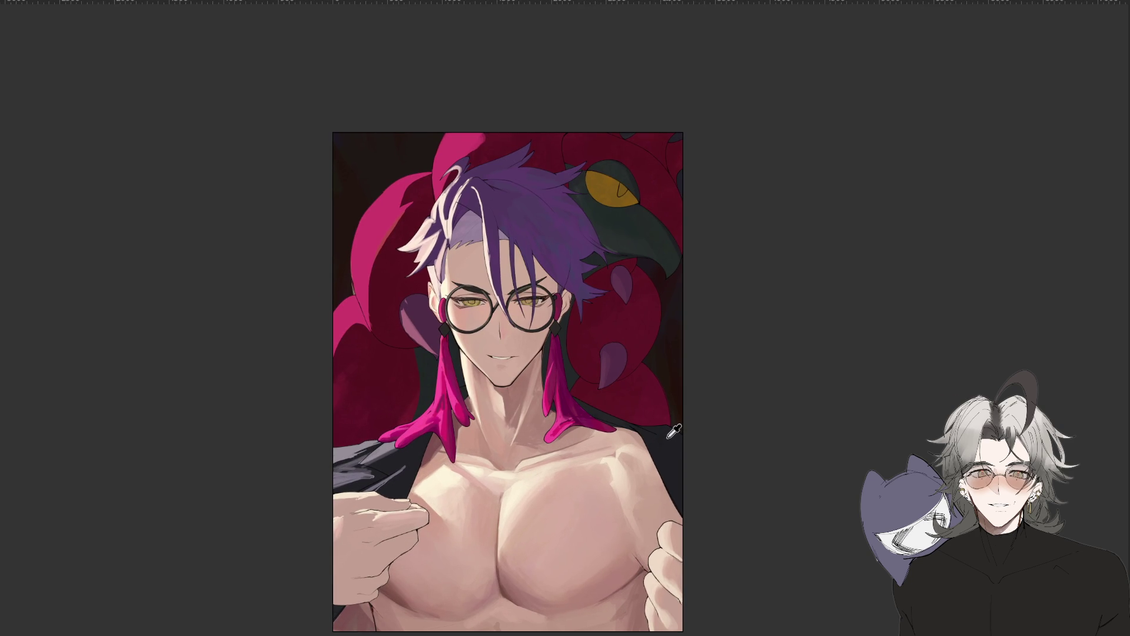
{"action": "scroll", "coordinate": [674, 430], "scroll_direction": "down", "scroll_amount": 1}
{"action": "scroll", "coordinate": [674, 431], "scroll_direction": "down", "scroll_amount": 1}
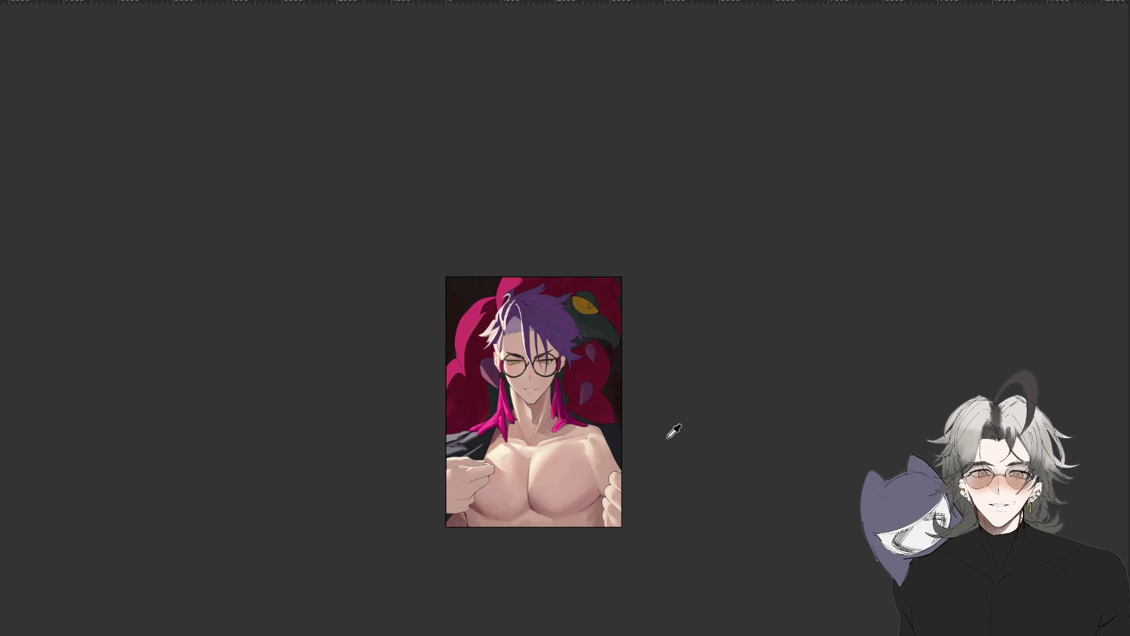
{"action": "scroll", "coordinate": [674, 431], "scroll_direction": "down", "scroll_amount": 2}
{"action": "scroll", "coordinate": [674, 431], "scroll_direction": "up", "scroll_amount": 1}
{"action": "scroll", "coordinate": [585, 304], "scroll_direction": "up", "scroll_amount": 3}
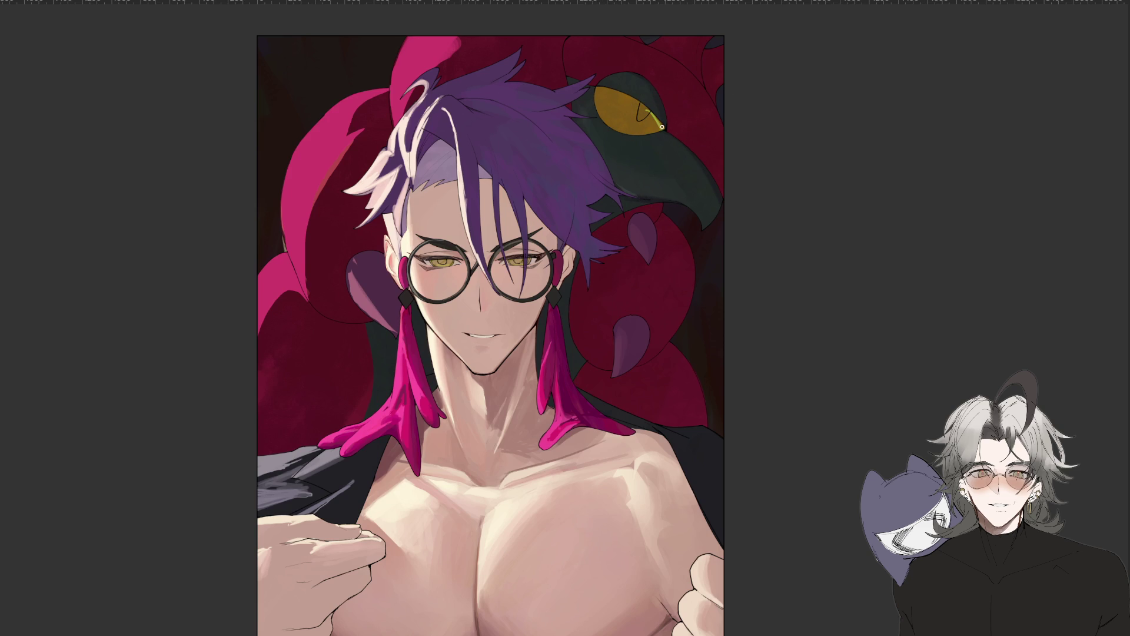
Fill the raven's pupil slit solid dark in the mirrored, tilted view.
{"action": "key", "text": "h"}
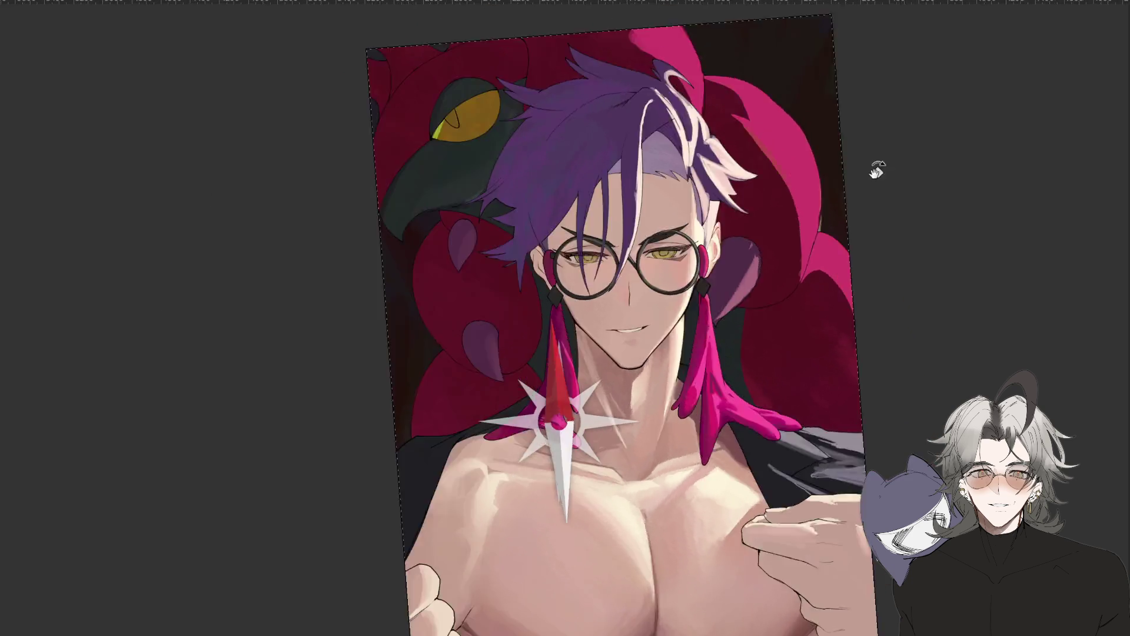
{"action": "left_click_drag", "start_coordinate": [655, 117], "coordinate": [728, 160]}
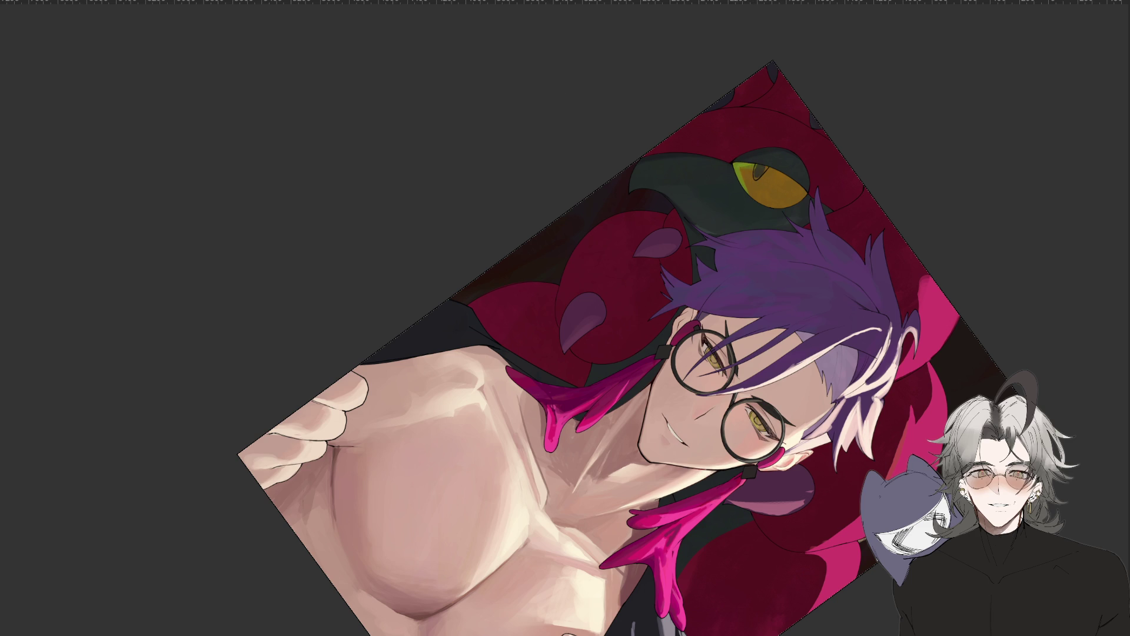
{"action": "scroll", "coordinate": [736, 218], "scroll_direction": "up", "scroll_amount": 3}
{"action": "left_click_drag", "start_coordinate": [769, 147], "coordinate": [781, 136]}
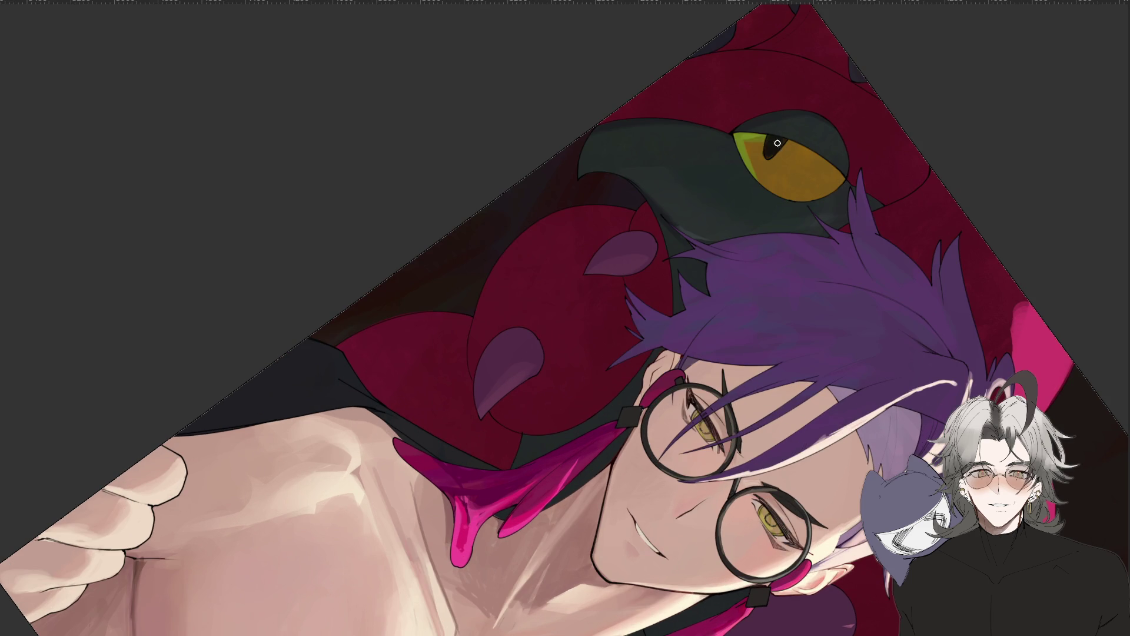
Add a faint light stroke along the left edge.
{"action": "scroll", "coordinate": [588, 412], "scroll_direction": "down", "scroll_amount": 3}
{"action": "mouse_move", "coordinate": [523, 612]}
{"action": "left_mouse_down"}
{"action": "mouse_move", "coordinate": [768, 370]}
{"action": "mouse_move", "coordinate": [759, 277]}
{"action": "left_mouse_up"}
{"action": "scroll", "coordinate": [253, 435], "scroll_direction": "up", "scroll_amount": 3}
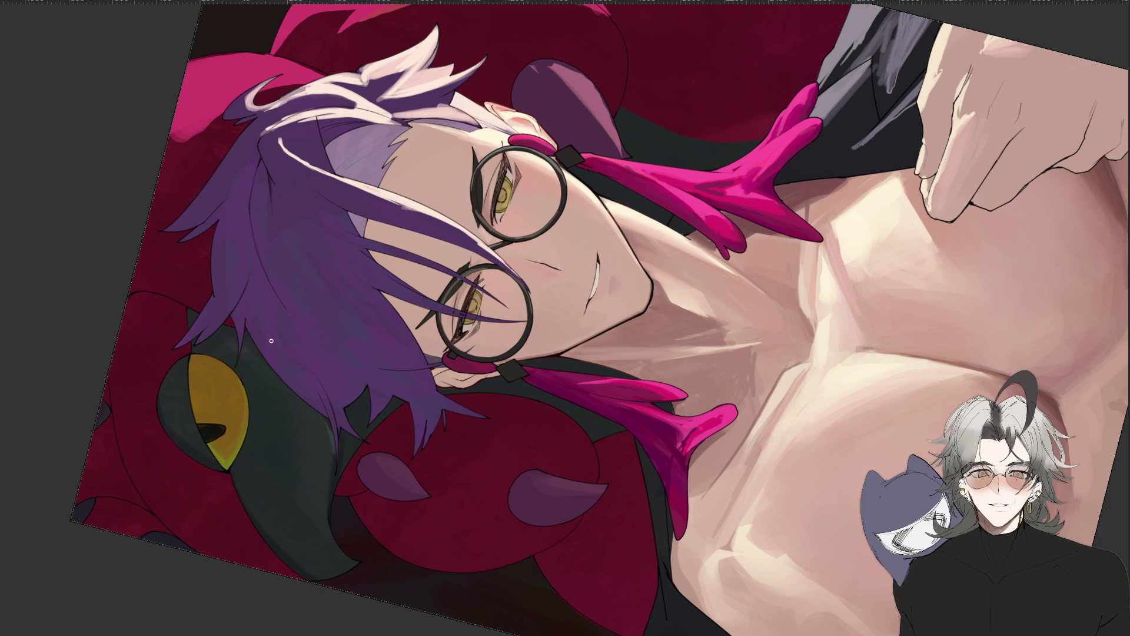
{"action": "left_click_drag", "start_coordinate": [250, 337], "coordinate": [445, 282]}
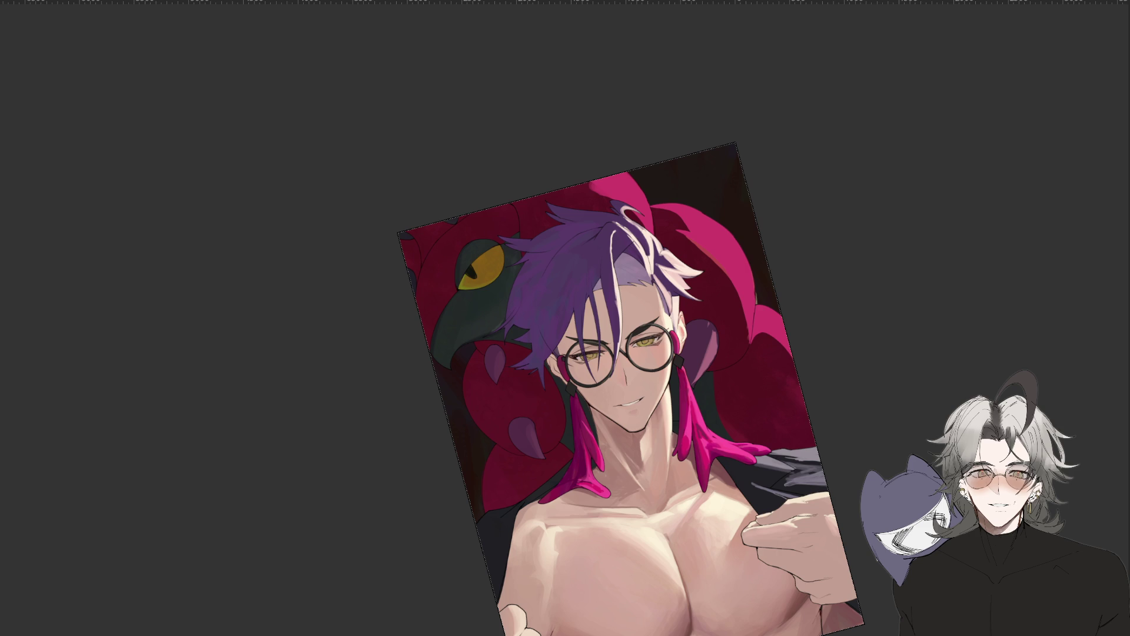
{"action": "mouse_move", "coordinate": [430, 349]}
{"action": "left_mouse_down"}
{"action": "mouse_move", "coordinate": [419, 328]}
{"action": "mouse_move", "coordinate": [434, 250]}
{"action": "left_mouse_up"}
Brighten and lengthen the orange streak beside the raven with light highlight strokes.
{"action": "key", "text": "ctrl+minus"}
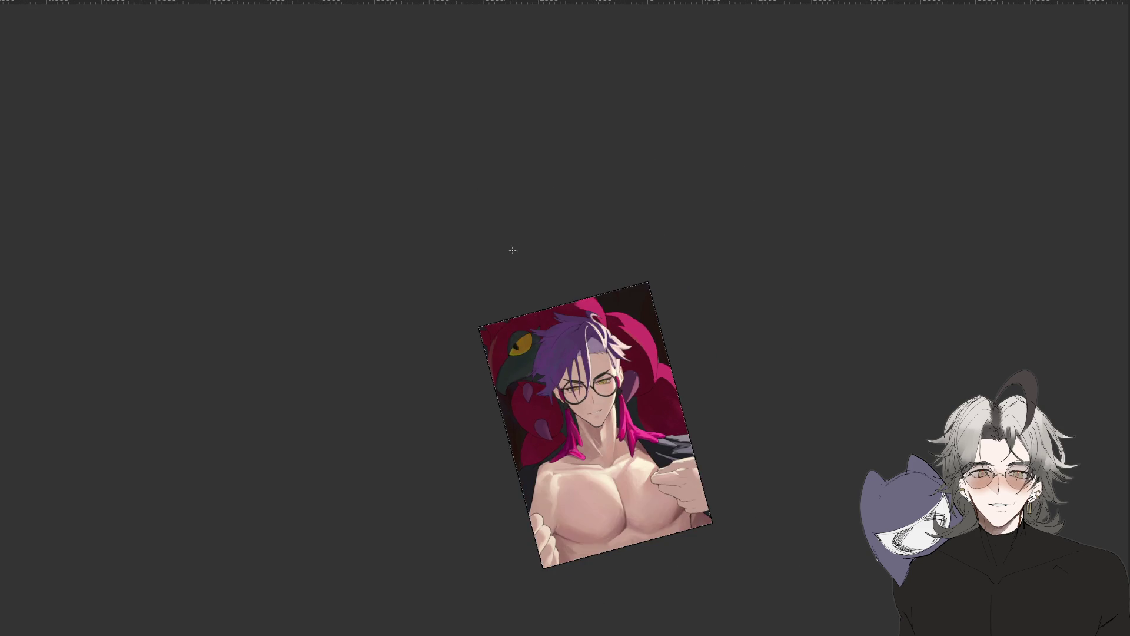
{"action": "key", "text": "ctrl+plus"}
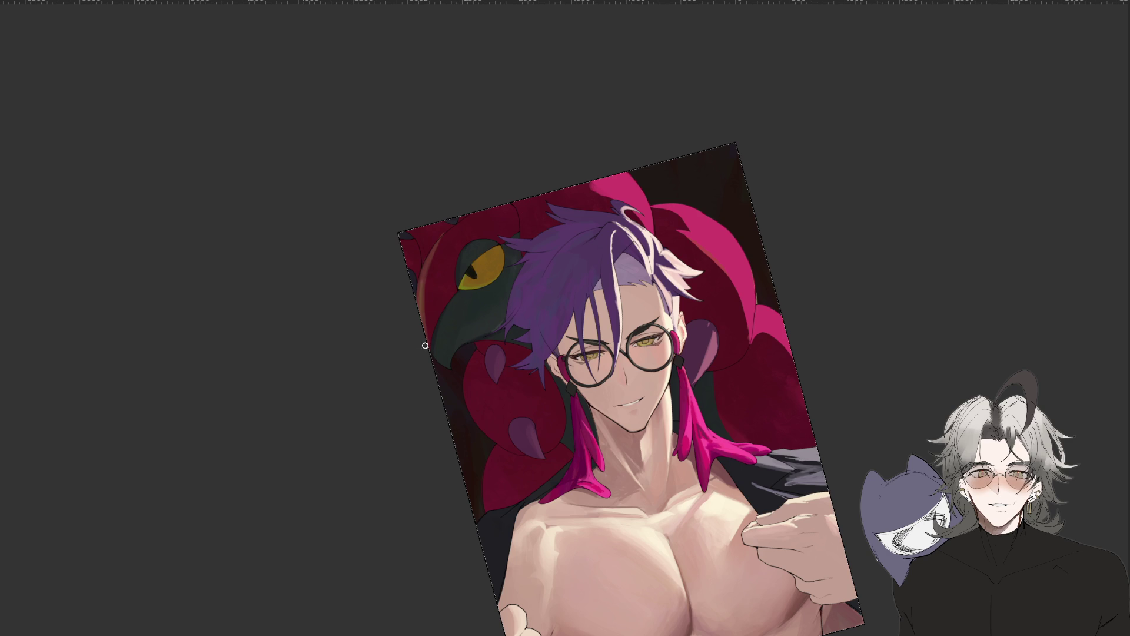
{"action": "scroll", "coordinate": [510, 204], "scroll_direction": "down", "scroll_amount": 3}
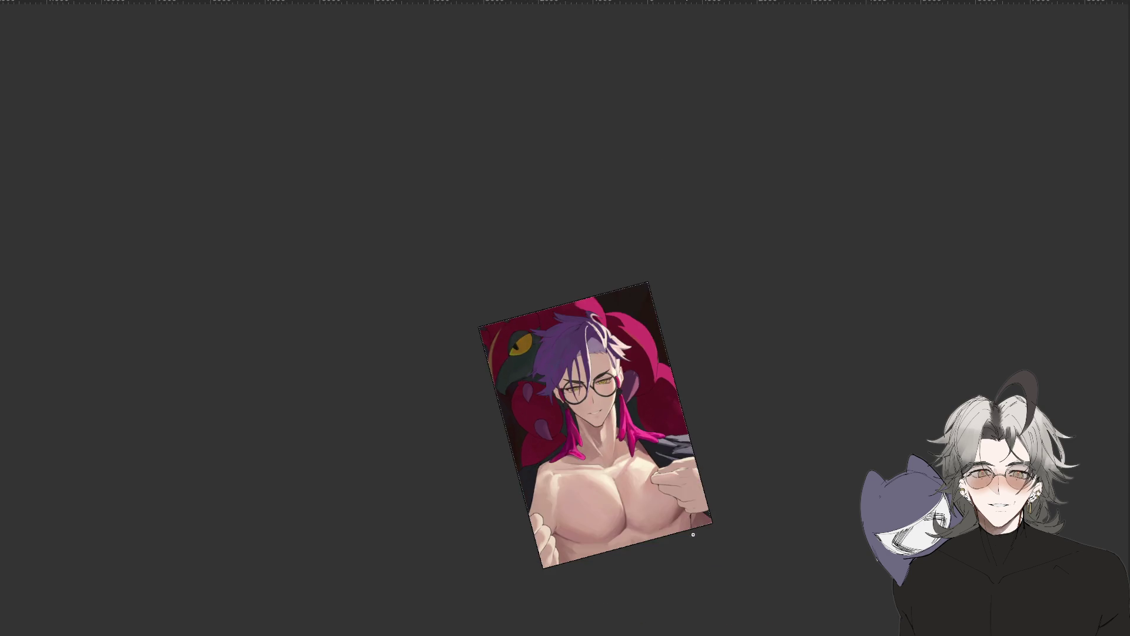
{"action": "mouse_move", "coordinate": [597, 615]}
{"action": "left_mouse_down"}
{"action": "mouse_move", "coordinate": [771, 387]}
{"action": "mouse_move", "coordinate": [777, 347]}
{"action": "left_mouse_up"}
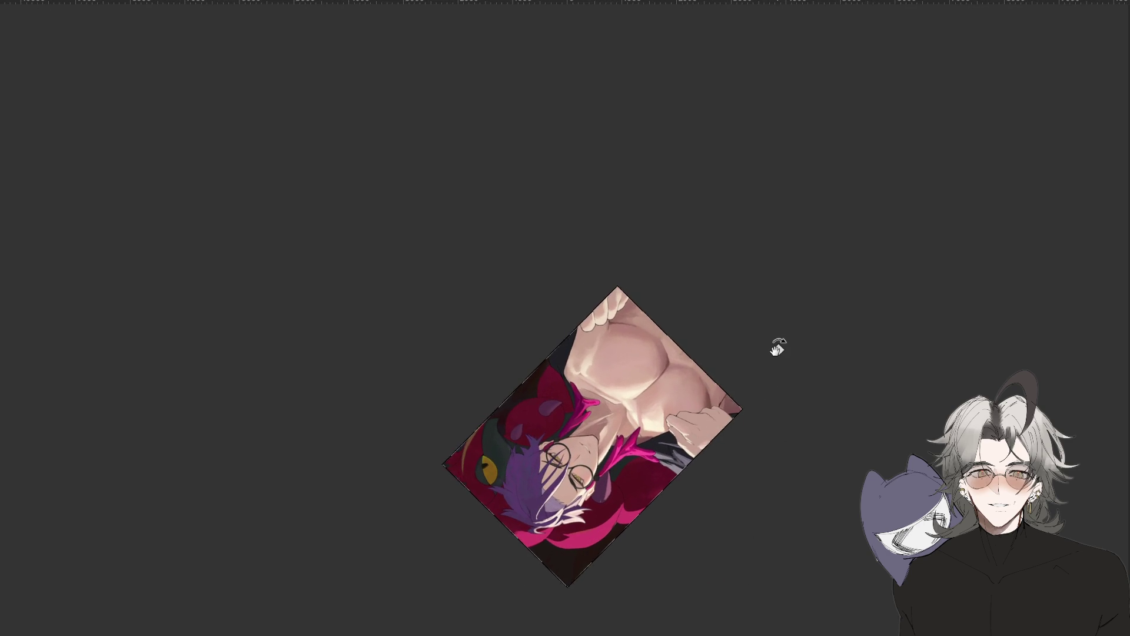
{"action": "scroll", "coordinate": [463, 397], "scroll_direction": "up", "scroll_amount": 2}
{"action": "scroll", "coordinate": [464, 397], "scroll_direction": "up", "scroll_amount": 3}
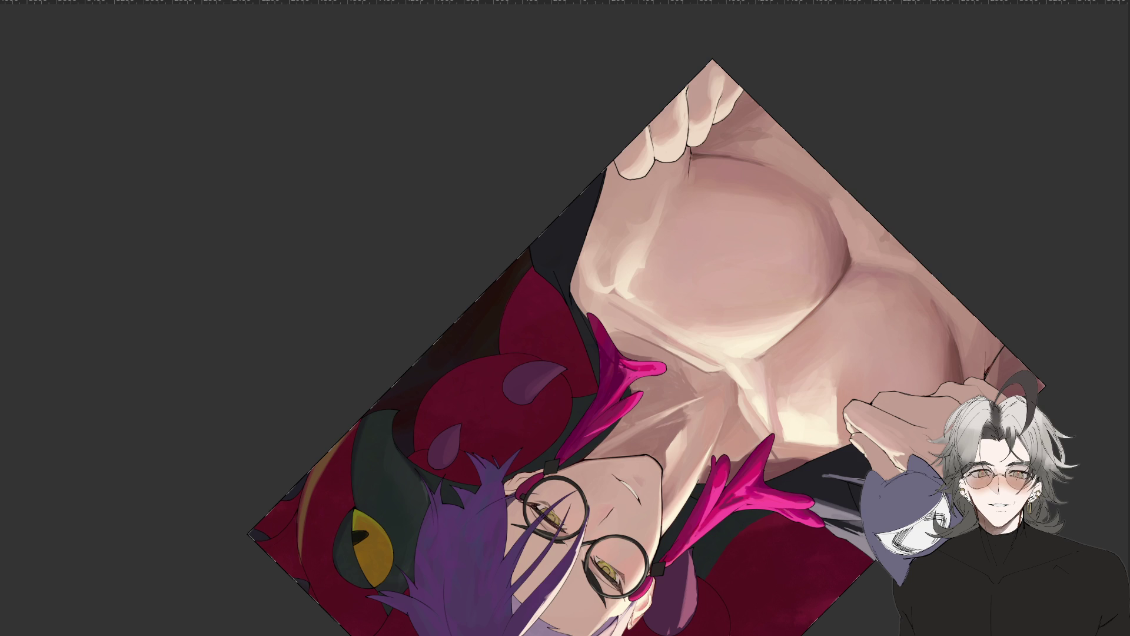
{"action": "left_click_drag", "start_coordinate": [321, 456], "coordinate": [298, 560]}
{"action": "left_click_drag", "start_coordinate": [344, 436], "coordinate": [305, 566]}
{"action": "left_click_drag", "start_coordinate": [328, 465], "coordinate": [320, 512]}
{"action": "left_click_drag", "start_coordinate": [347, 449], "coordinate": [318, 518]}
{"action": "key", "text": "ctrl+z"}
{"action": "left_click_drag", "start_coordinate": [351, 431], "coordinate": [305, 542]}
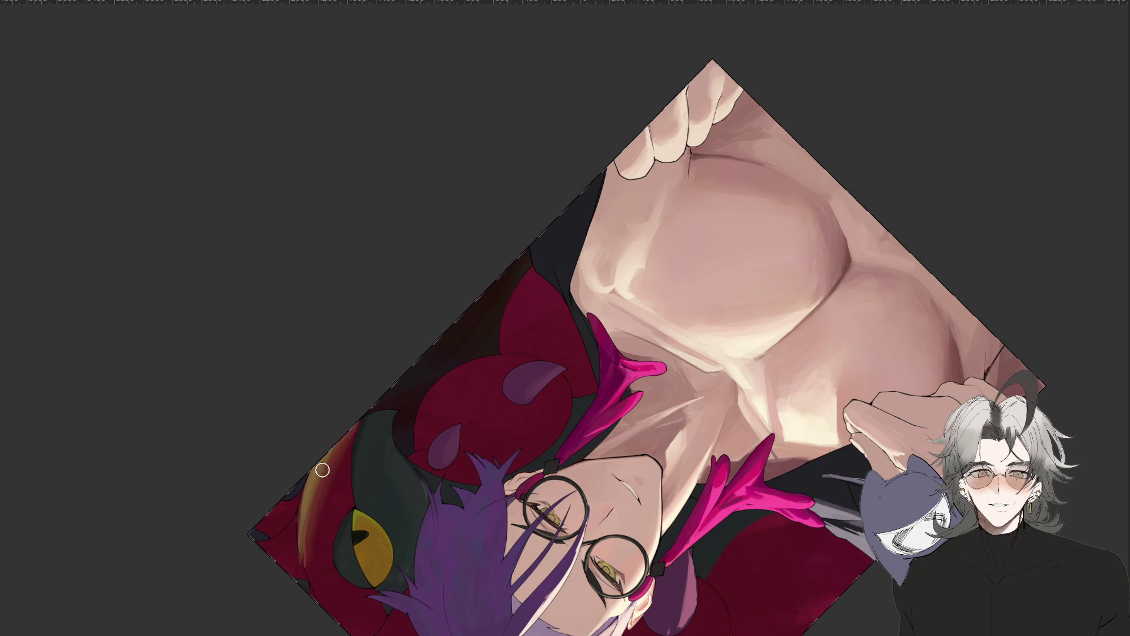
Paint a yellow-orange arc along the left edge near the raven's head.
{"action": "key", "text": "ctrl+minus"}
{"action": "key", "text": "ctrl+minus"}
{"action": "left_click_drag", "start_coordinate": [333, 473], "coordinate": [760, 471]}
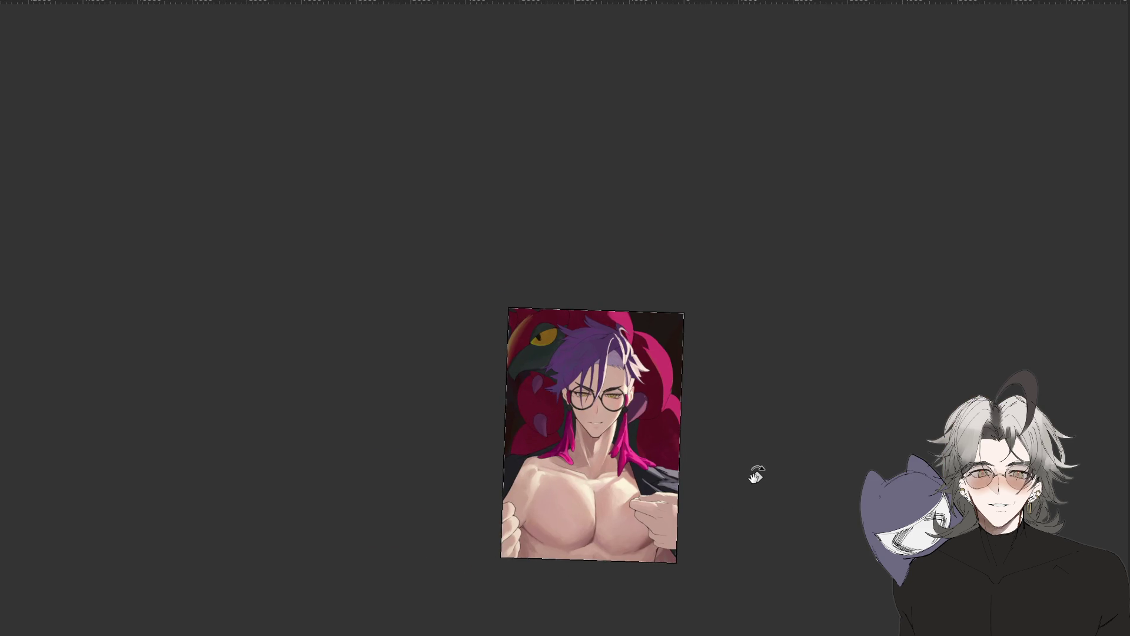
{"action": "key", "text": "ctrl+plus"}
{"action": "key", "text": "ctrl+plus"}
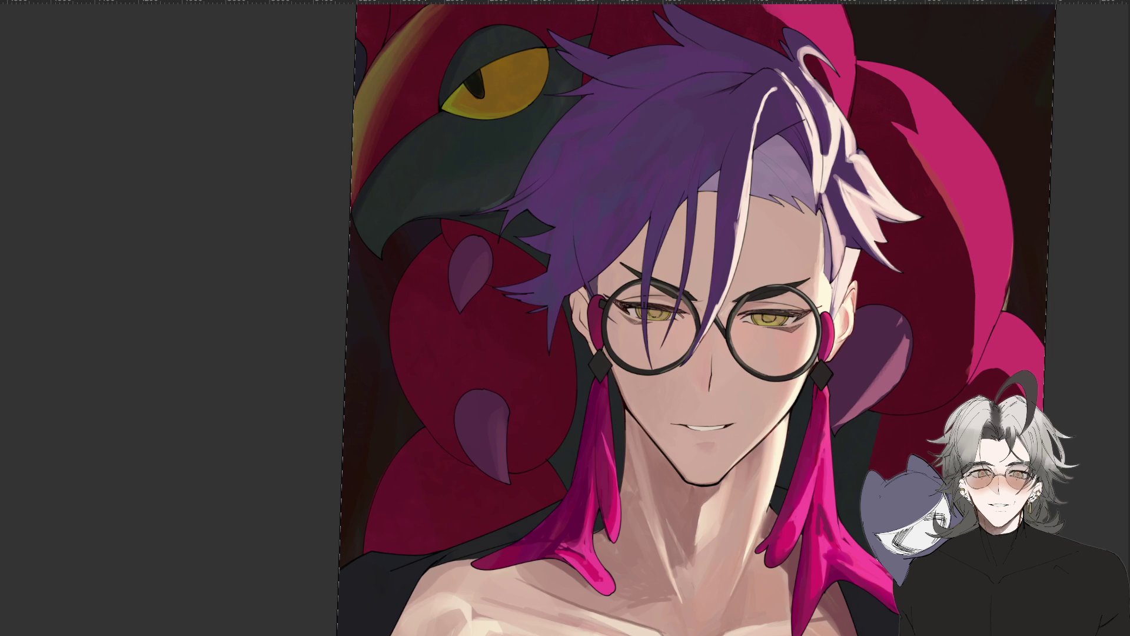
{"action": "left_click_drag", "start_coordinate": [390, 109], "coordinate": [310, 289]}
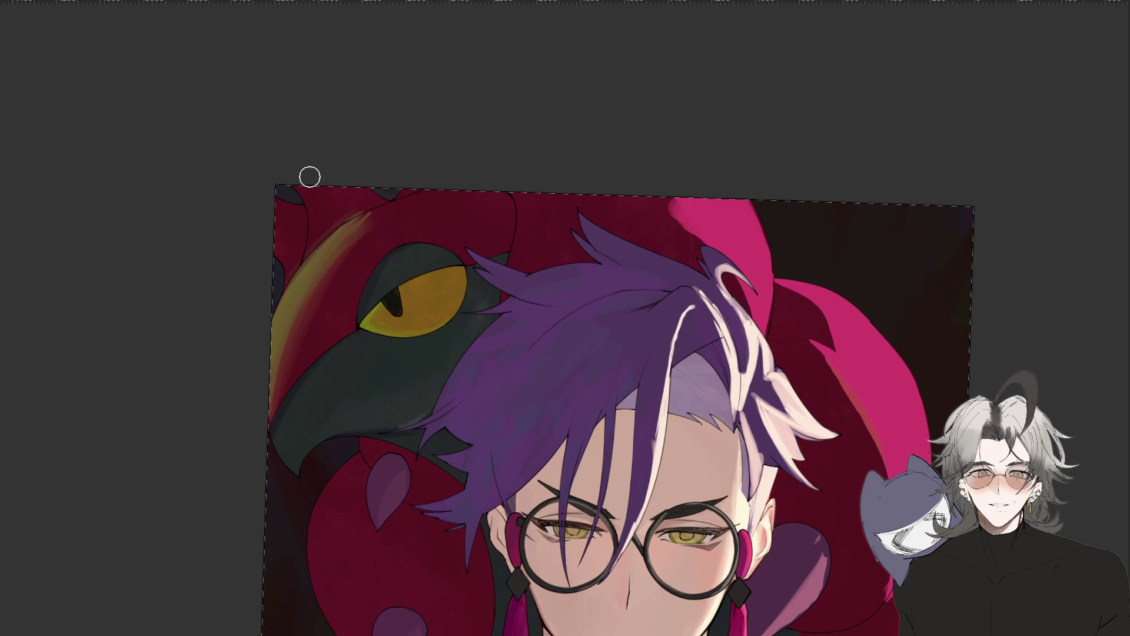
{"action": "left_click_drag", "start_coordinate": [280, 255], "coordinate": [298, 251]}
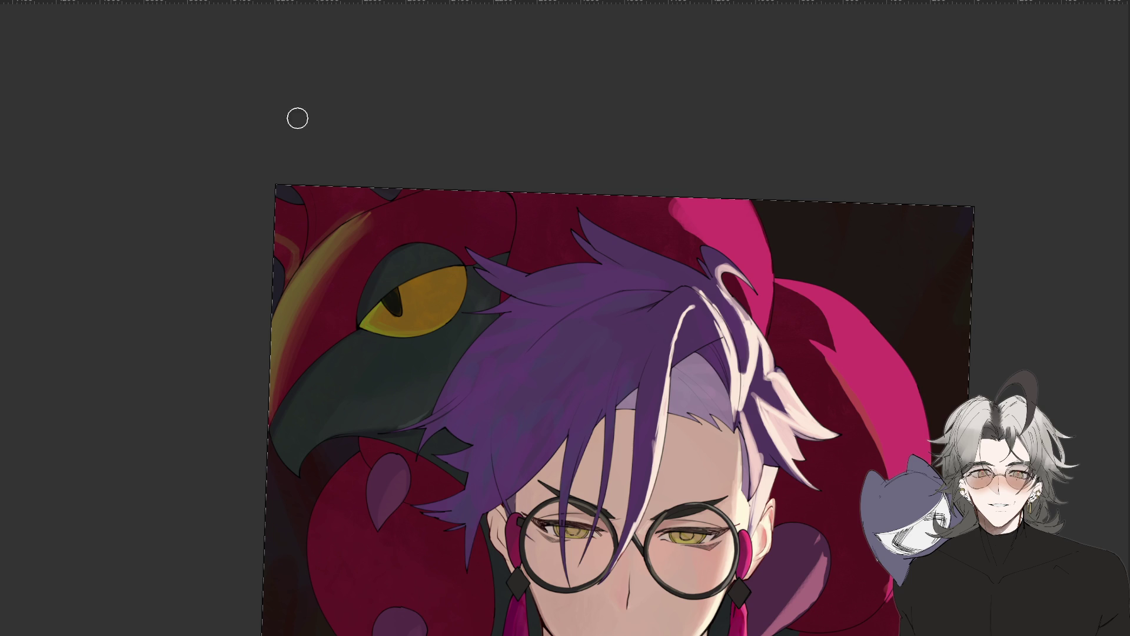
{"action": "mouse_move", "coordinate": [272, 245]}
{"action": "left_mouse_down"}
{"action": "mouse_move", "coordinate": [283, 259]}
{"action": "mouse_move", "coordinate": [303, 190]}
{"action": "mouse_move", "coordinate": [315, 251]}
{"action": "left_mouse_up"}
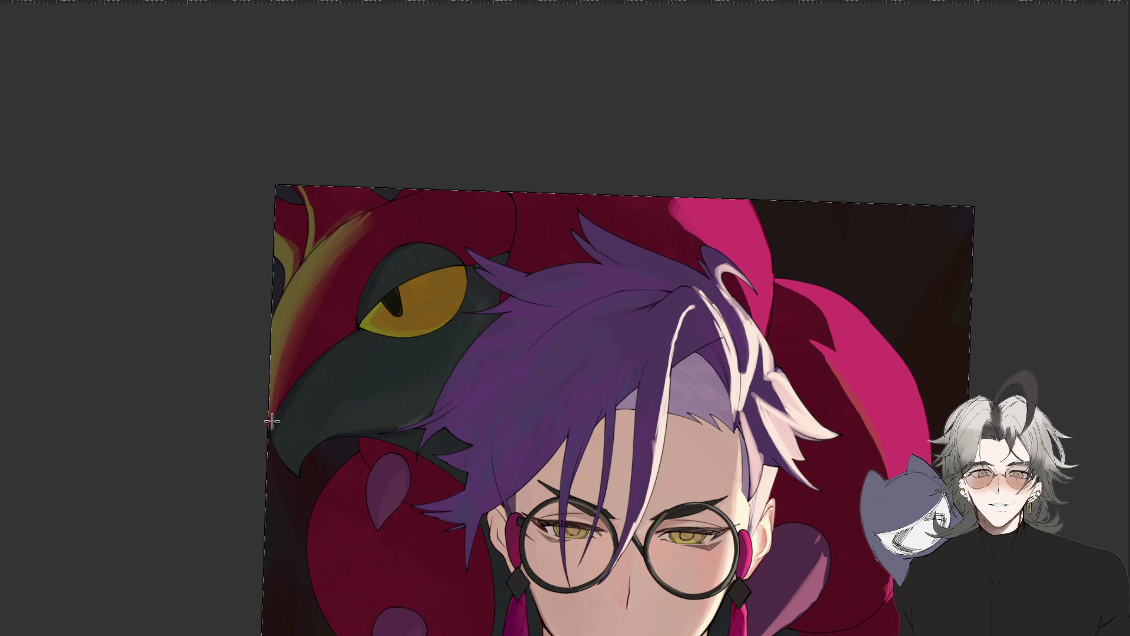
Paint a thin yellow-green line along the ear edge, then preview in grayscale.
{"action": "scroll", "coordinate": [552, 373], "scroll_direction": "down", "scroll_amount": 5}
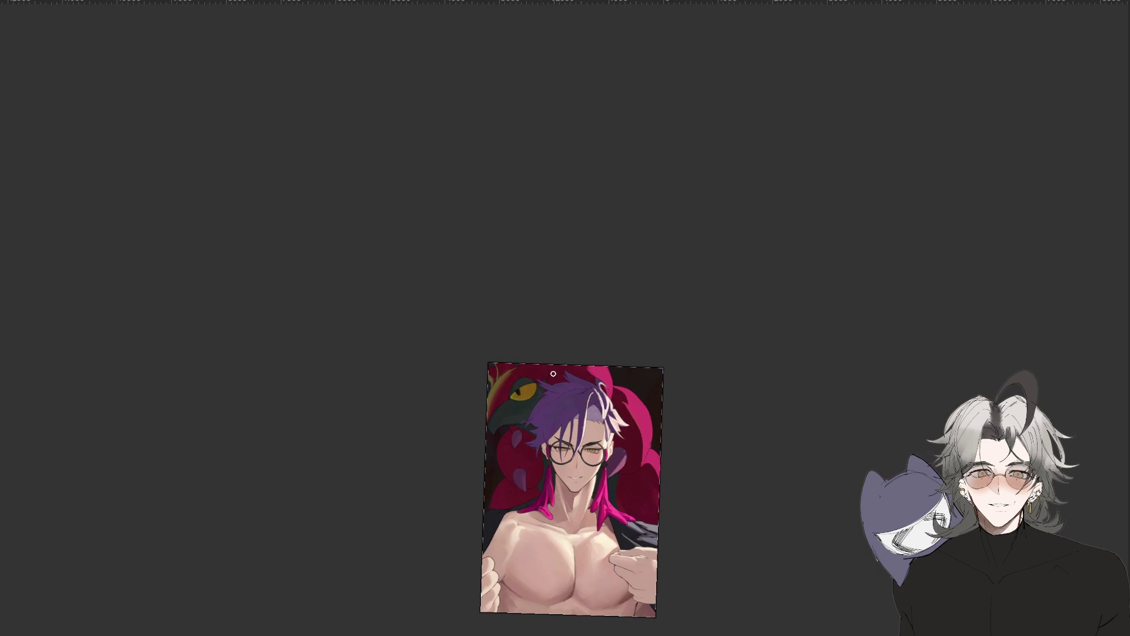
{"action": "left_click_drag", "start_coordinate": [434, 530], "coordinate": [736, 516]}
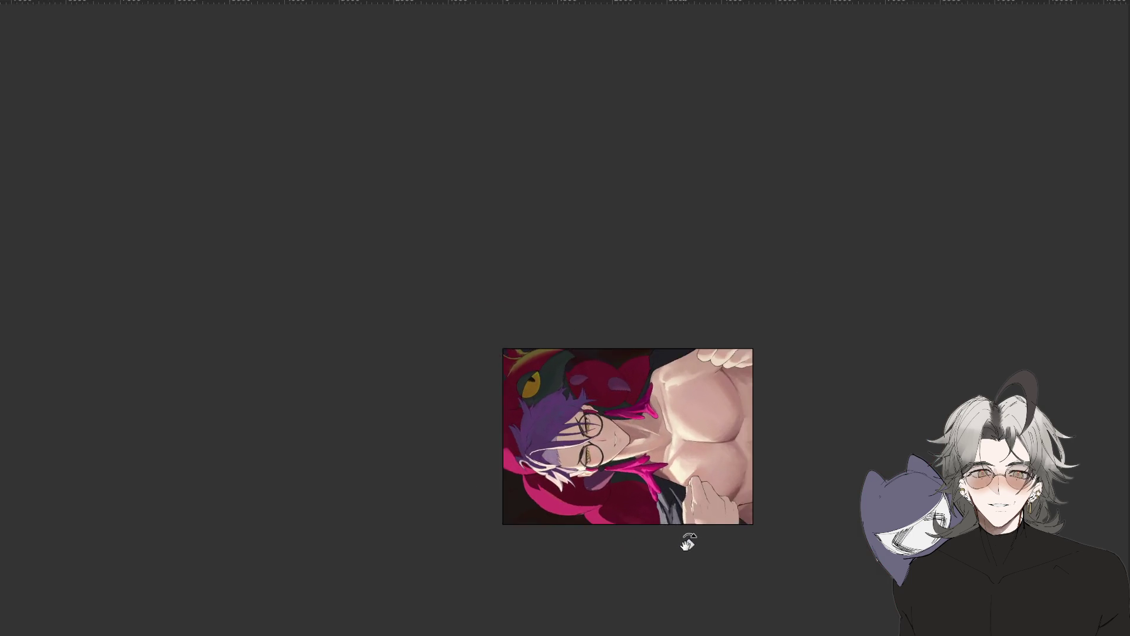
{"action": "scroll", "coordinate": [561, 433], "scroll_direction": "up", "scroll_amount": 2}
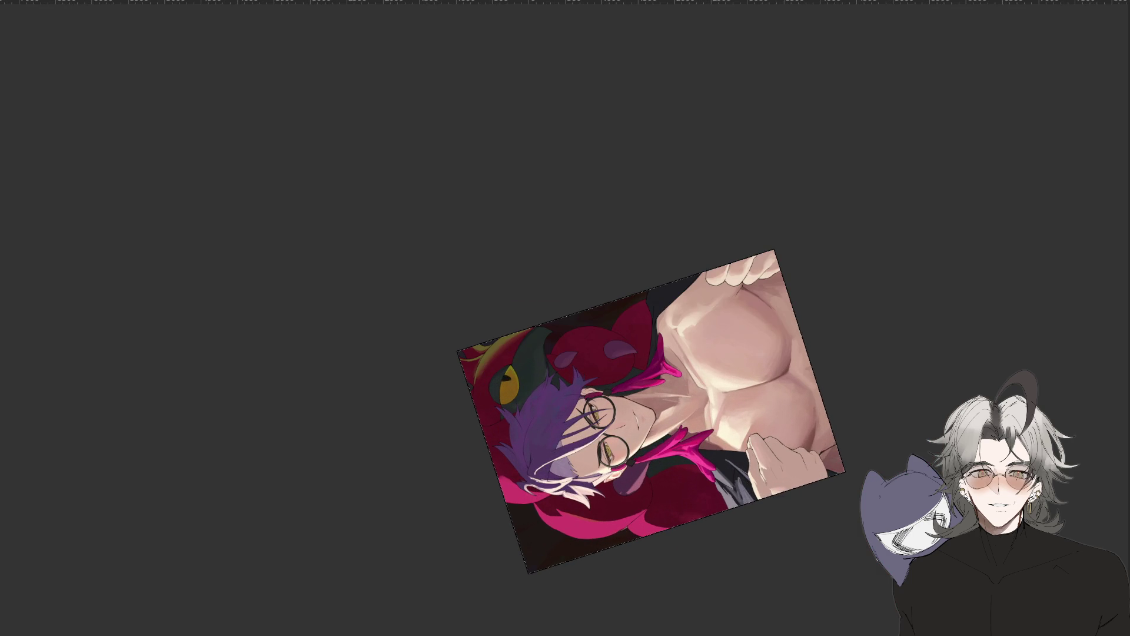
{"action": "key", "text": "ctrl+plus"}
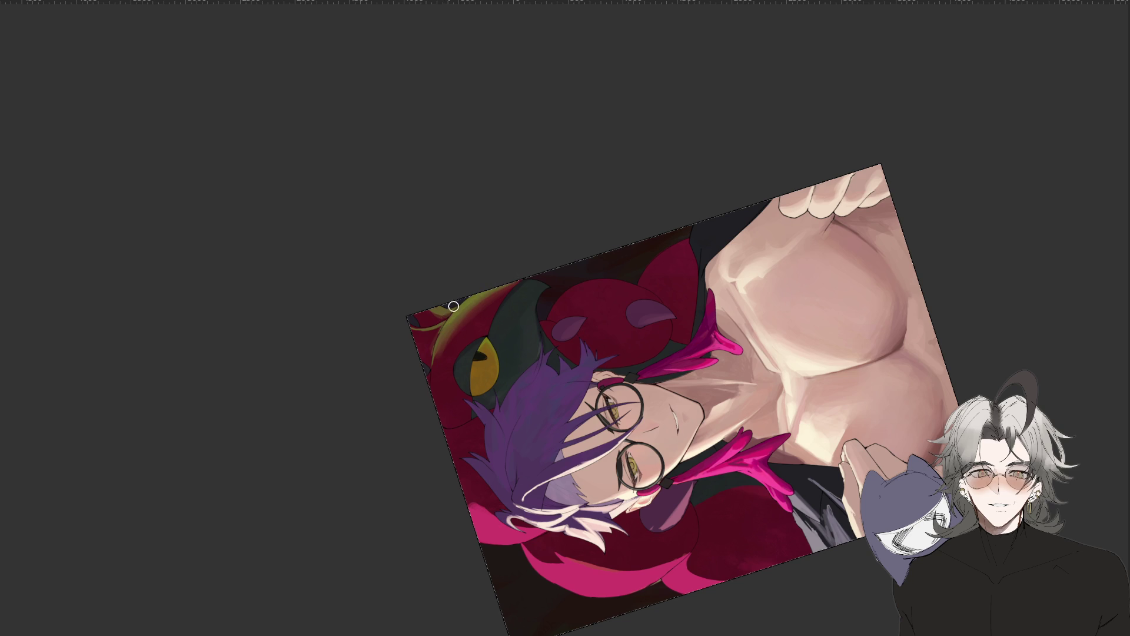
{"action": "key", "text": "ctrl+minus"}
{"action": "key", "text": "4"}
{"action": "key", "text": "4"}
{"action": "key", "text": "4"}
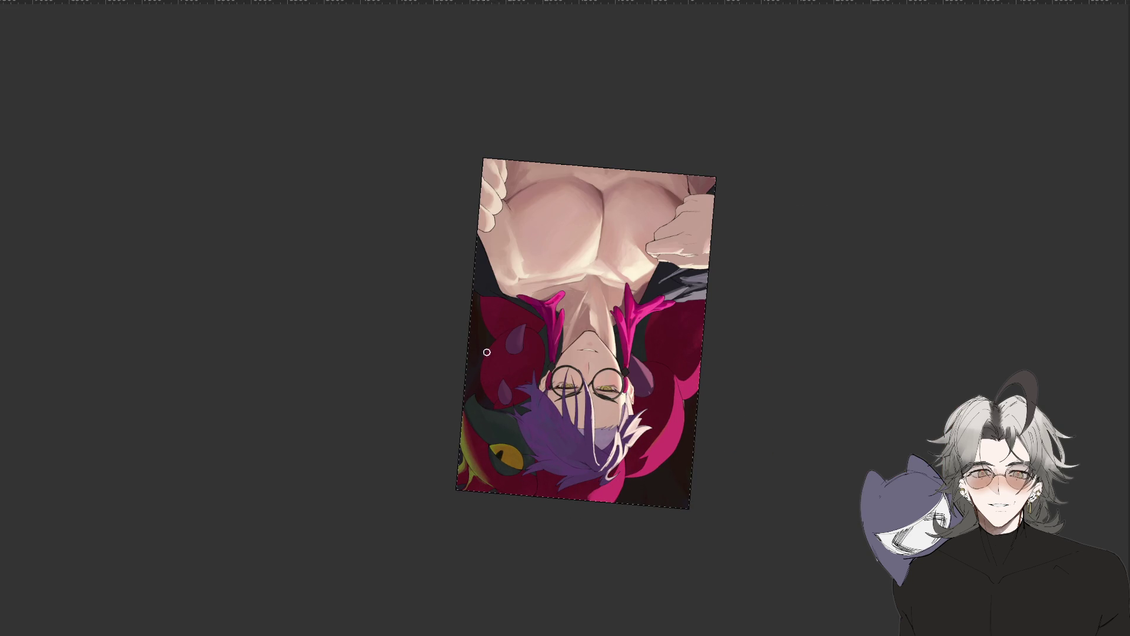
{"action": "left_click_drag", "start_coordinate": [485, 357], "coordinate": [491, 399]}
{"action": "key", "text": "ctrl+y"}
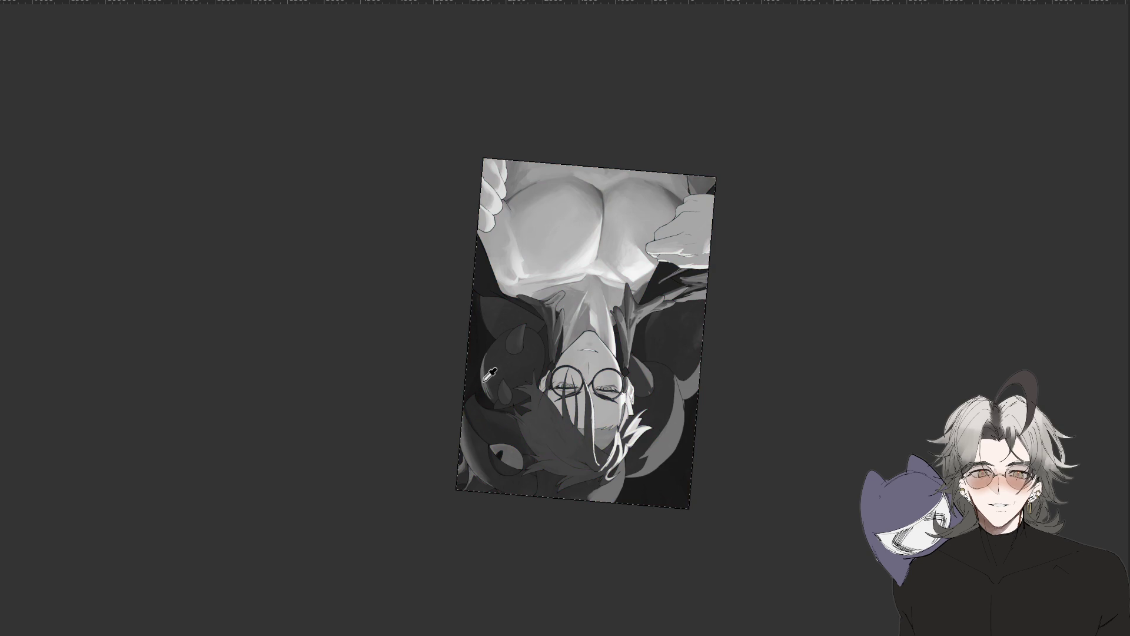
Compare grayscale against full colour, then lighten the dark hair with soft paint.
{"action": "key", "text": "ctrl+plus"}
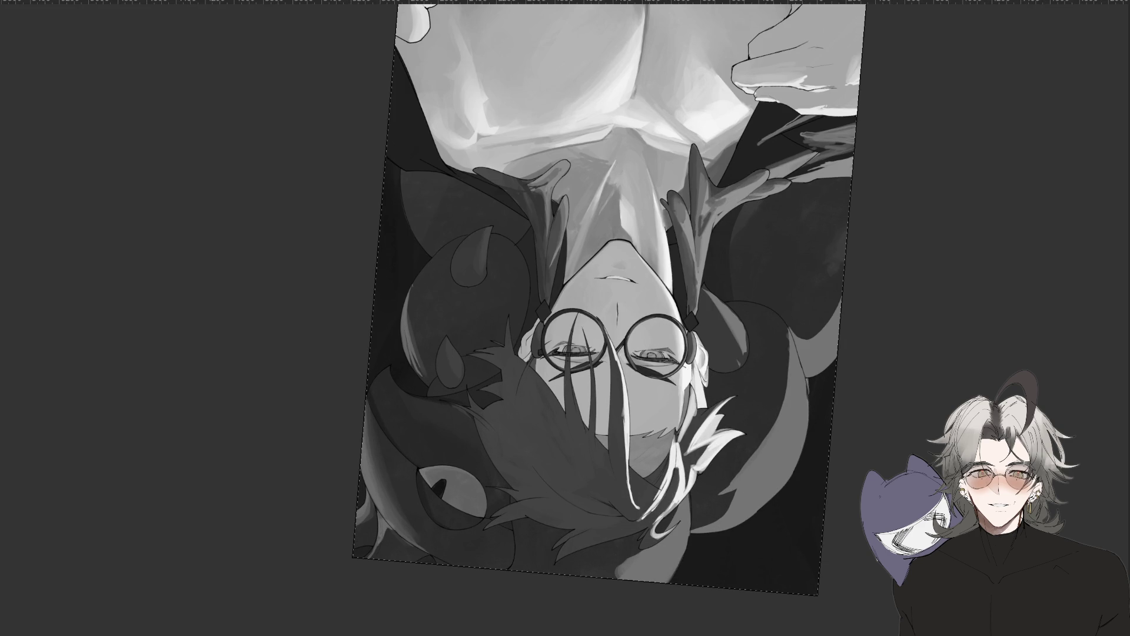
{"action": "key", "text": "ctrl+y"}
{"action": "key", "text": "ctrl+y"}
{"action": "scroll", "coordinate": [480, 309], "scroll_direction": "up", "scroll_amount": 3}
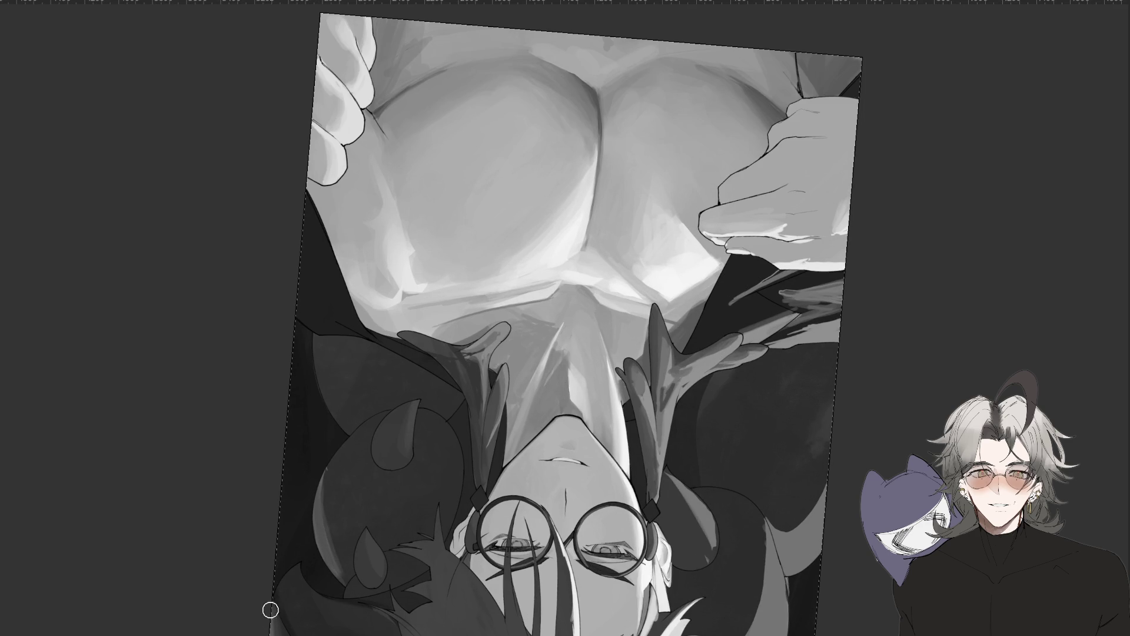
{"action": "scroll", "coordinate": [255, 617], "scroll_direction": "down", "scroll_amount": 3}
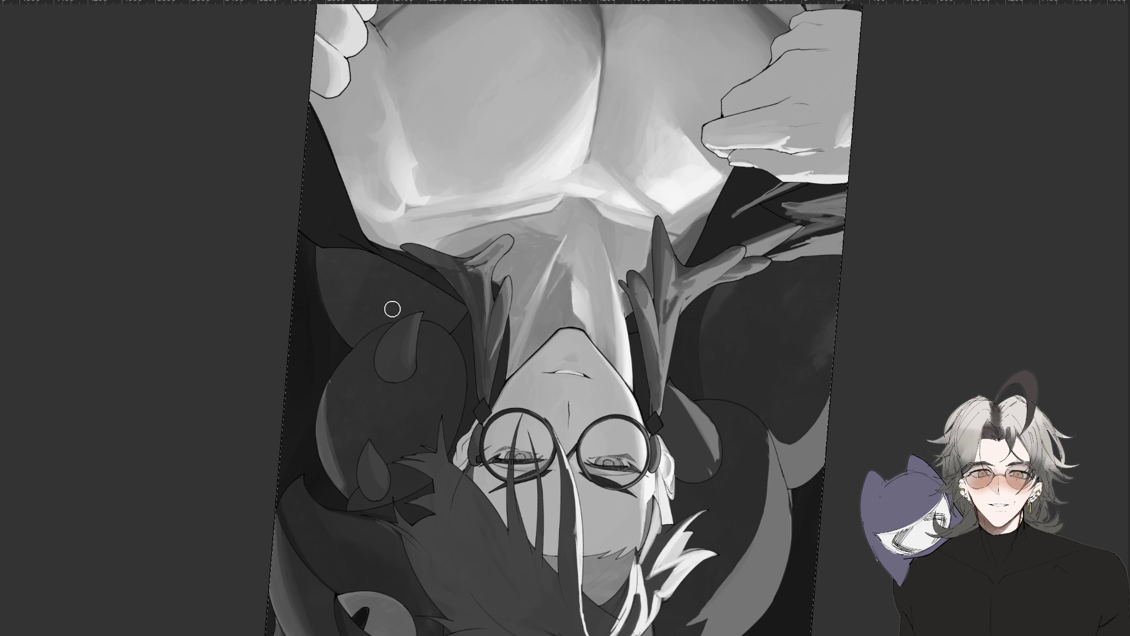
{"action": "left_click_drag", "start_coordinate": [315, 247], "coordinate": [354, 327]}
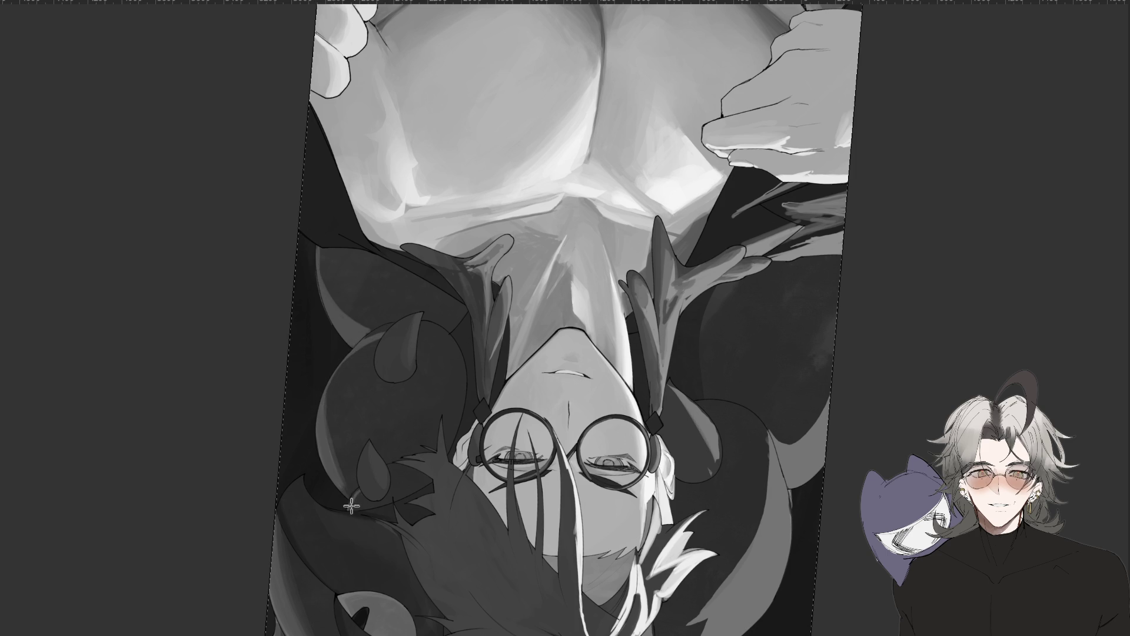
{"action": "key", "text": "ctrl+minus"}
{"action": "key", "text": "ctrl+minus"}
{"action": "key", "text": "ctrl+minus"}
{"action": "key", "text": "r"}
{"action": "mouse_move", "coordinate": [356, 510]}
{"action": "left_mouse_down"}
{"action": "mouse_move", "coordinate": [854, 313]}
{"action": "mouse_move", "coordinate": [731, 446]}
{"action": "left_mouse_up"}
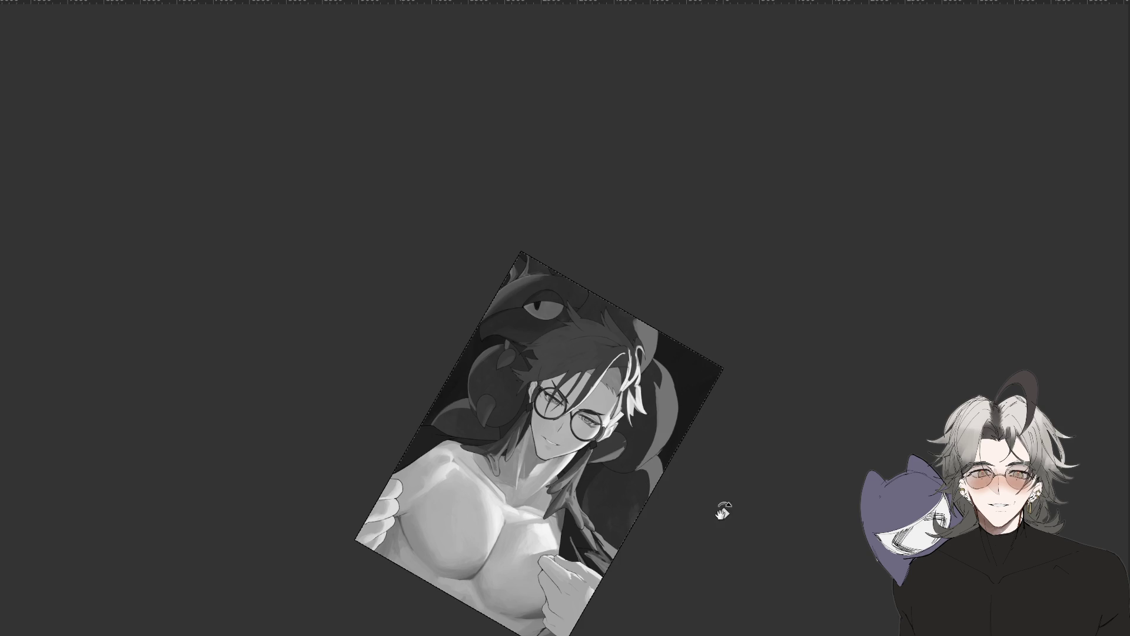
Lasso-select the hair tuft and left hair lock at the top edge.
{"action": "left_click_drag", "start_coordinate": [716, 512], "coordinate": [744, 450]}
{"action": "key", "text": "ctrl+plus"}
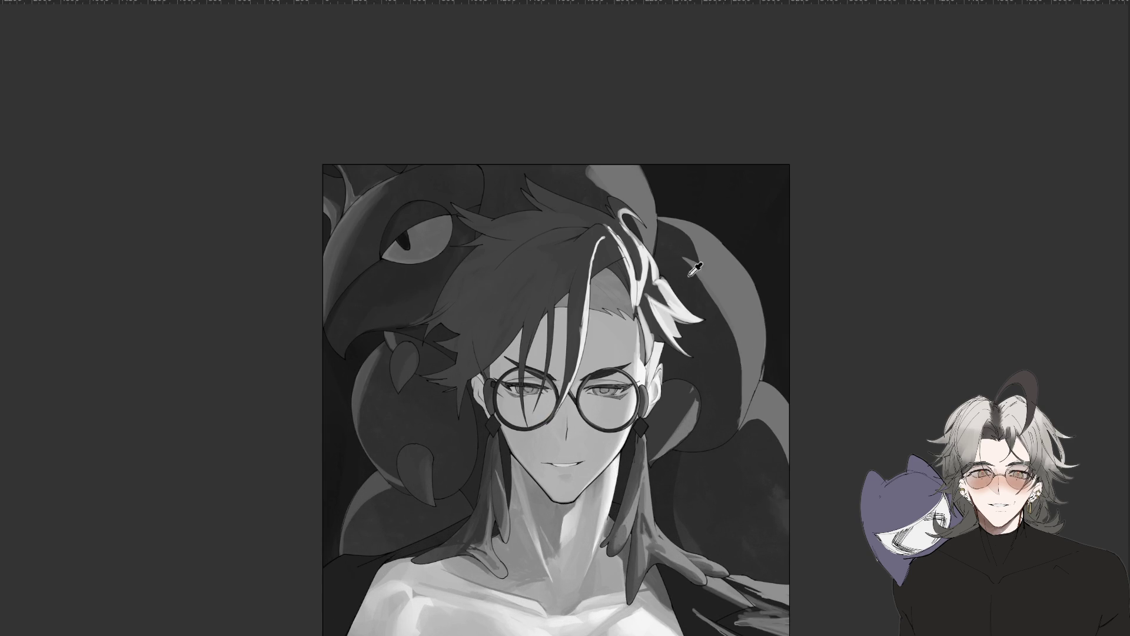
{"action": "key", "text": "m"}
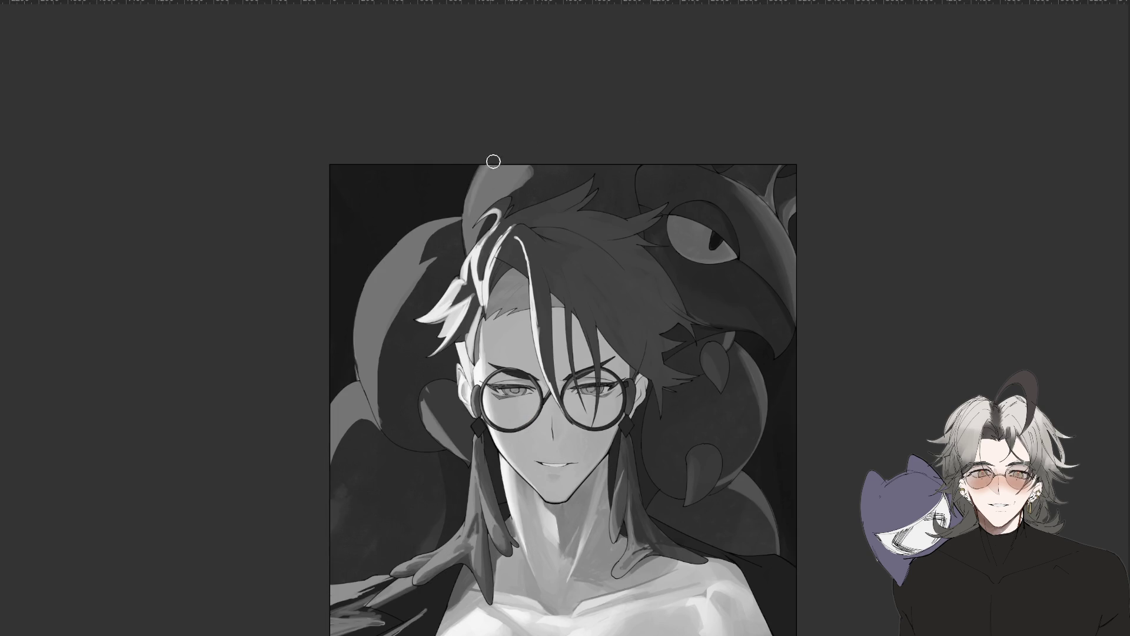
{"action": "mouse_move", "coordinate": [494, 152]}
{"action": "left_mouse_down"}
{"action": "mouse_move", "coordinate": [510, 148]}
{"action": "mouse_move", "coordinate": [442, 231]}
{"action": "mouse_move", "coordinate": [398, 316]}
{"action": "left_mouse_up"}
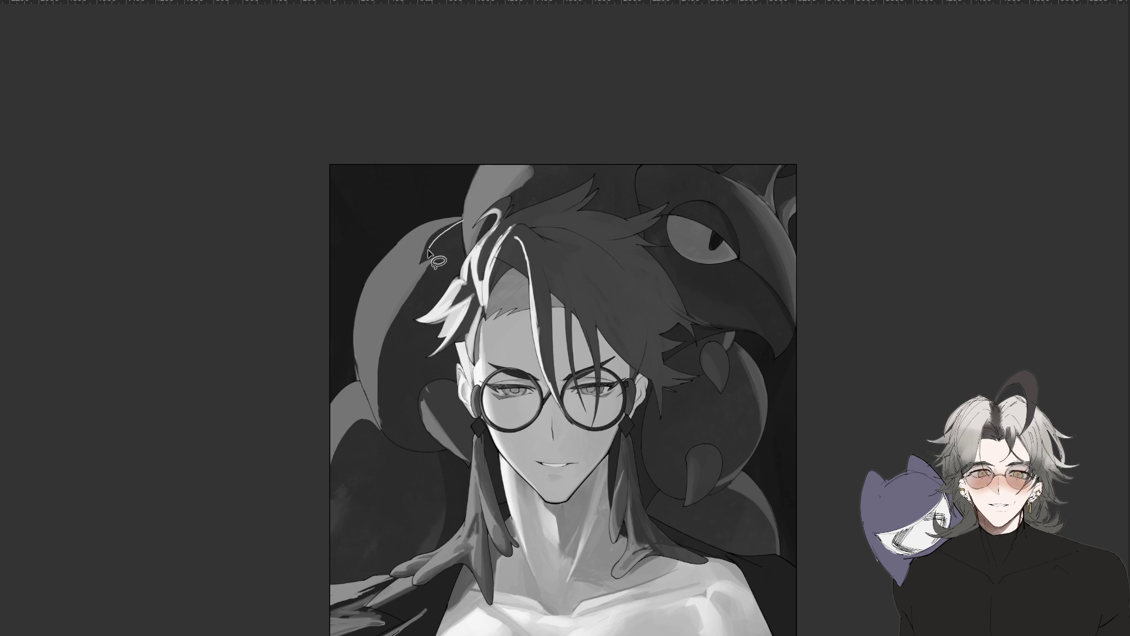
{"action": "mouse_move", "coordinate": [397, 316]}
{"action": "left_mouse_down"}
{"action": "mouse_move", "coordinate": [440, 233]}
{"action": "mouse_move", "coordinate": [354, 386]}
{"action": "mouse_move", "coordinate": [364, 401]}
{"action": "left_mouse_up"}
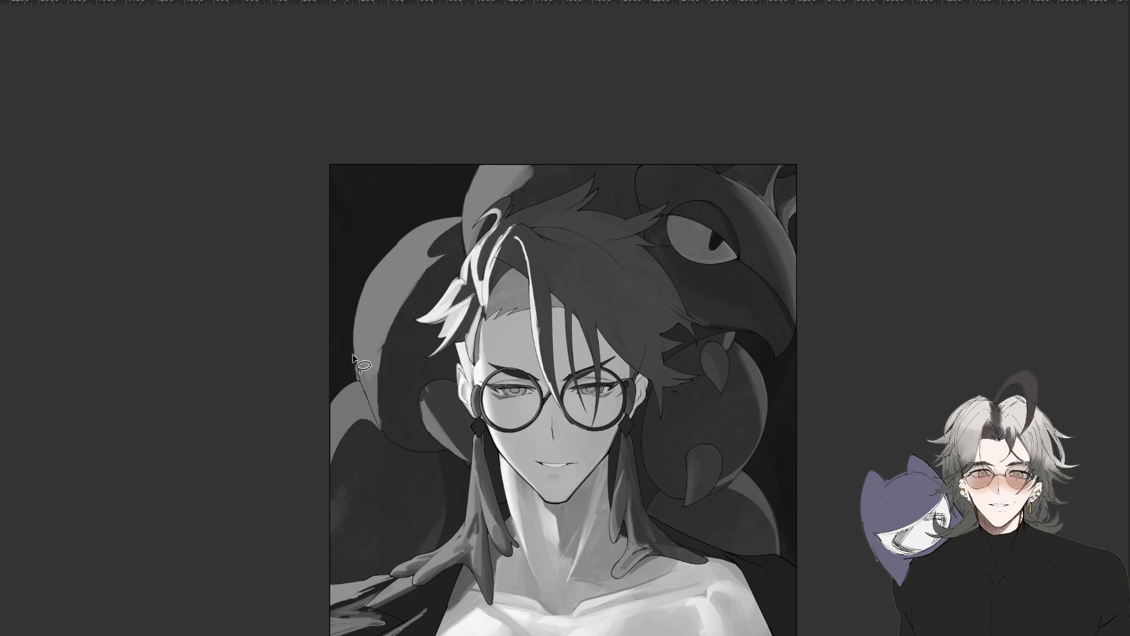
Select a small triangle in the raven's eye.
{"action": "key", "text": "ctrl+minus"}
{"action": "key", "text": "ctrl+minus"}
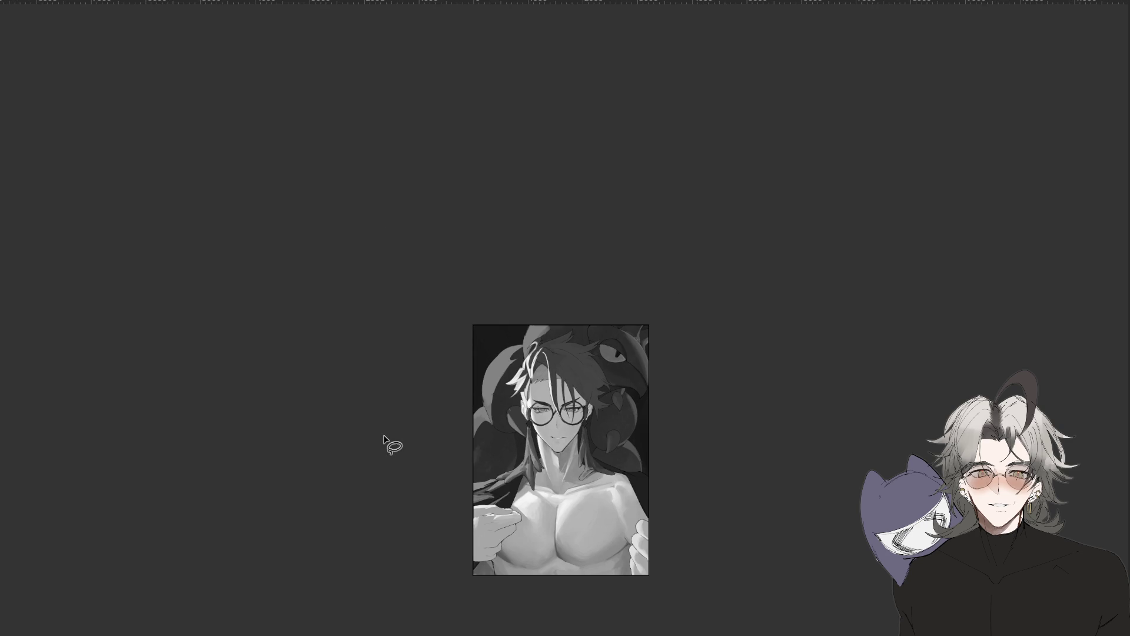
{"action": "key", "text": "ctrl+plus"}
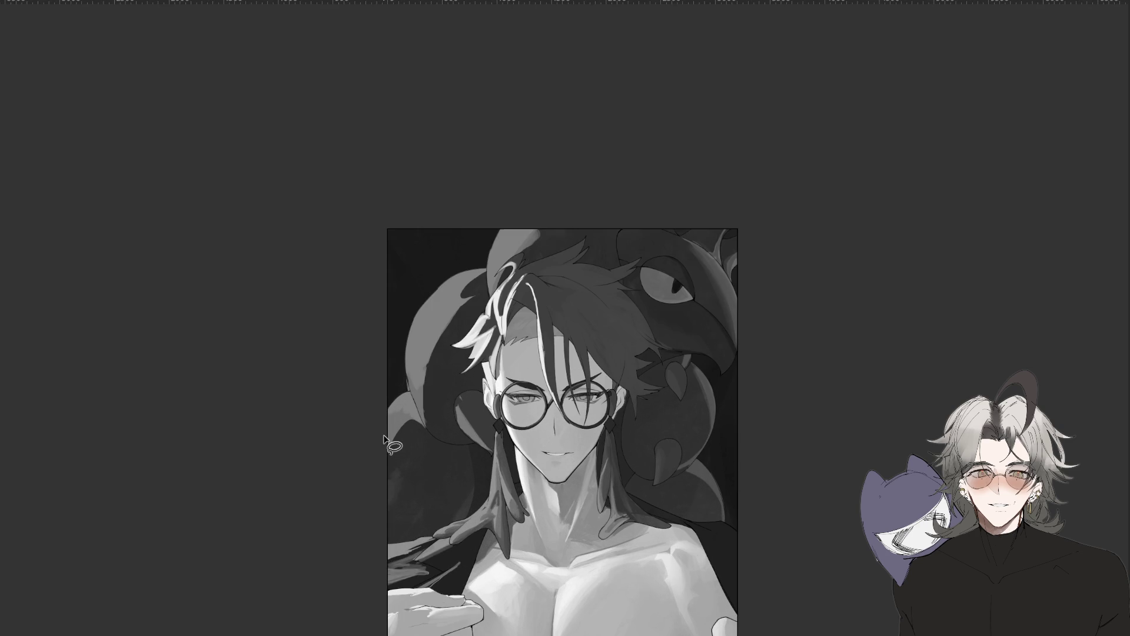
{"action": "key", "text": "ctrl+plus"}
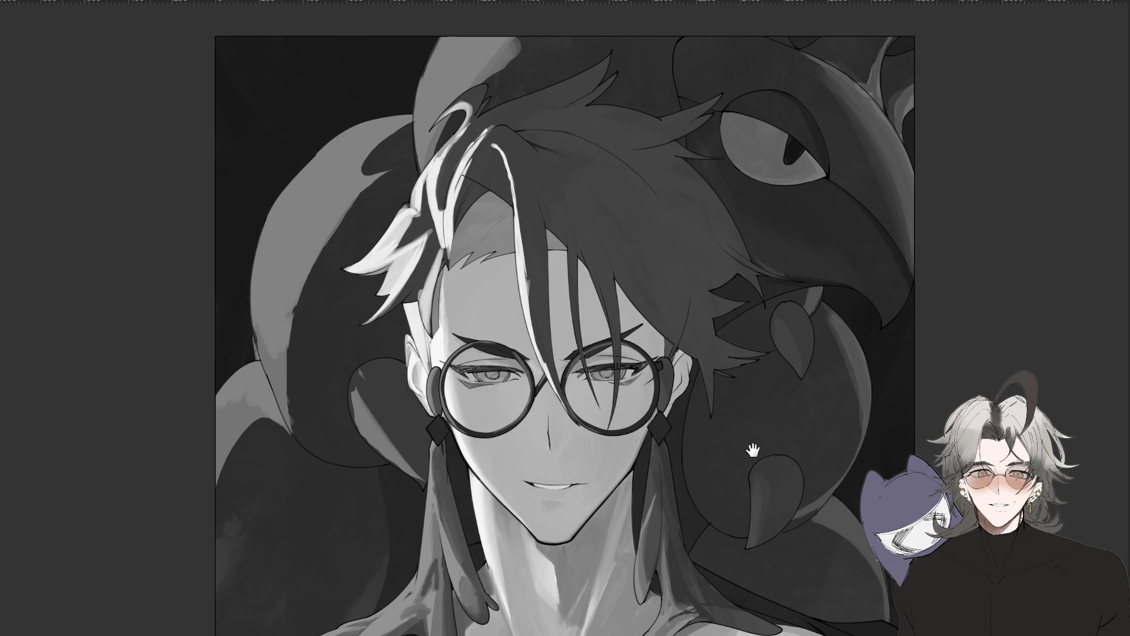
{"action": "key", "text": "ctrl+minus"}
{"action": "key", "text": "ctrl+minus"}
{"action": "key", "text": "ctrl+plus"}
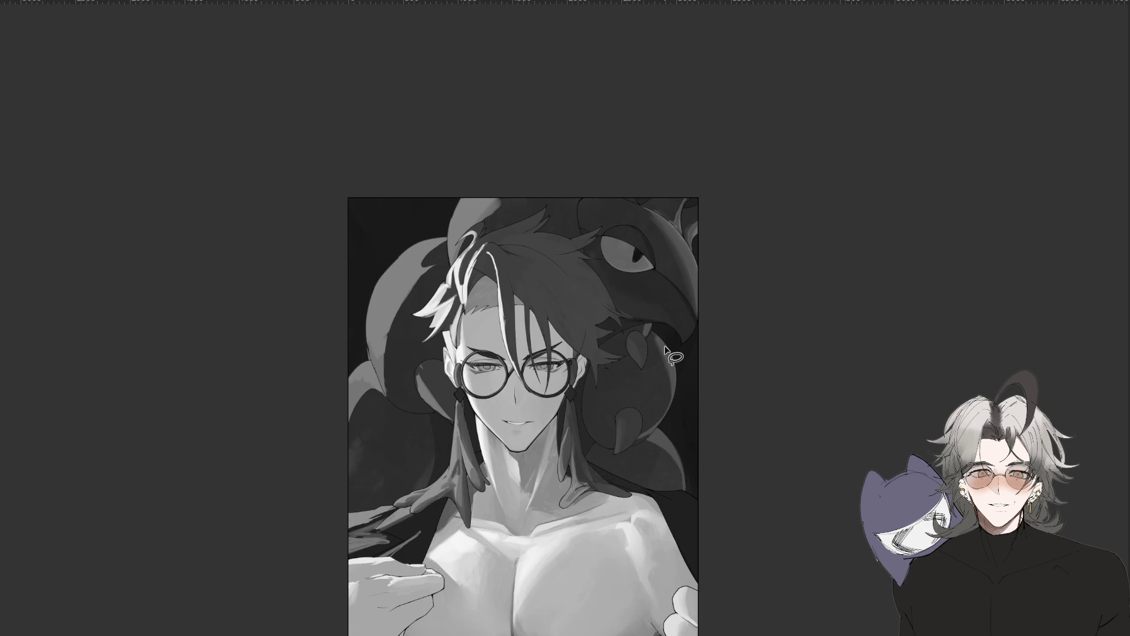
{"action": "key", "text": "h"}
{"action": "key", "text": "ctrl+minus"}
{"action": "mouse_move", "coordinate": [702, 436]}
{"action": "left_mouse_down"}
{"action": "mouse_move", "coordinate": [780, 437]}
{"action": "mouse_move", "coordinate": [437, 575]}
{"action": "left_mouse_up"}
{"action": "scroll", "coordinate": [530, 407], "scroll_direction": "up", "scroll_amount": 2}
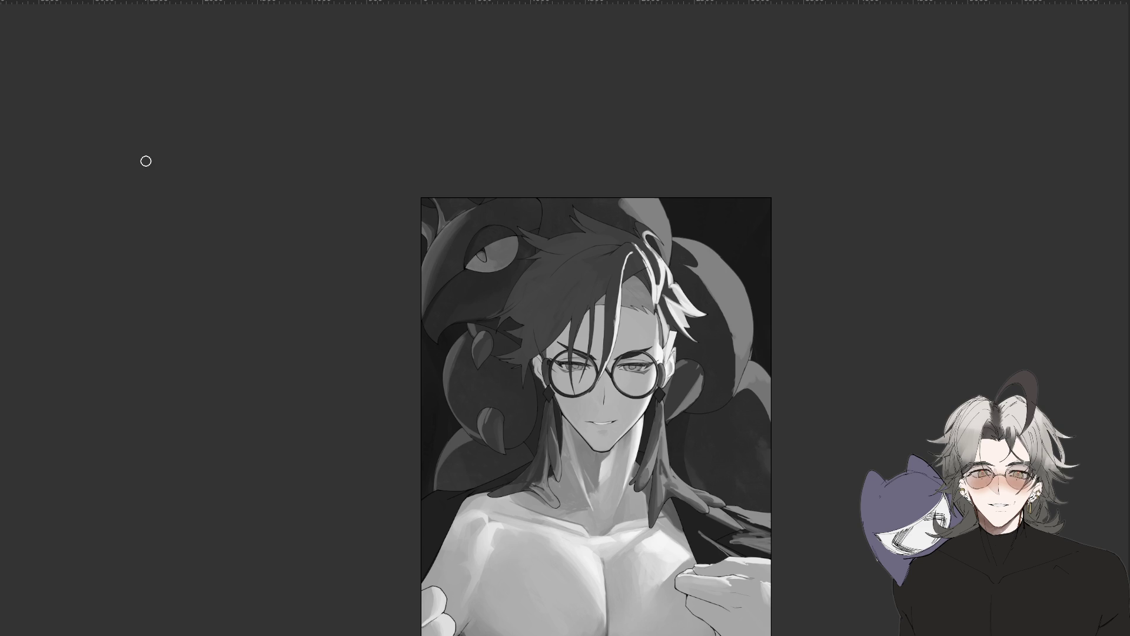
{"action": "key", "text": "ctrl+plus"}
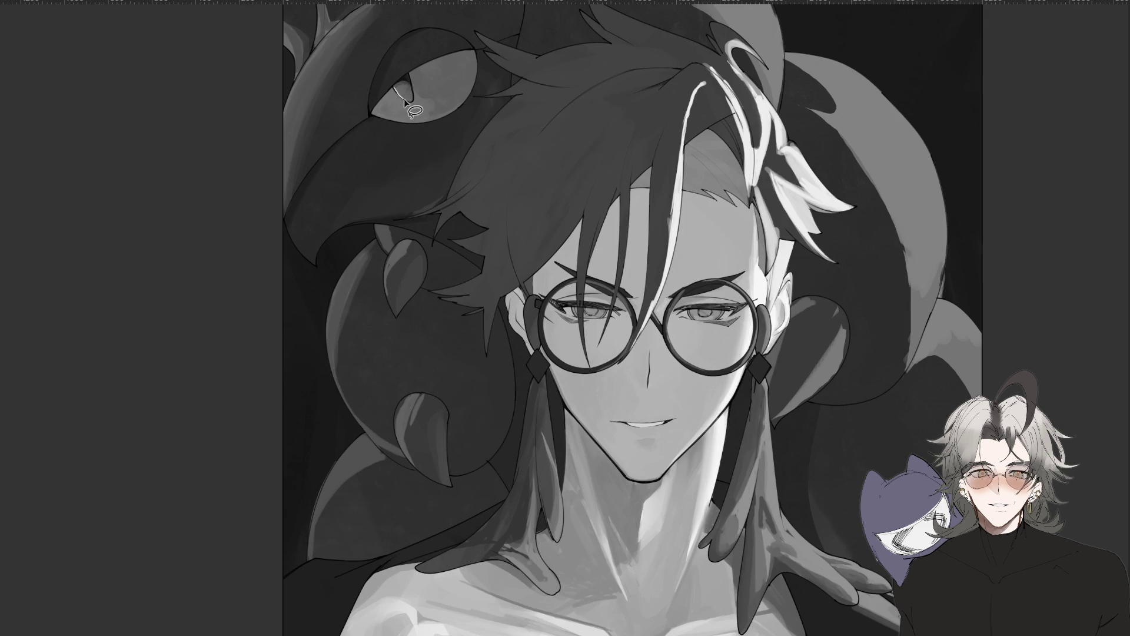
{"action": "mouse_move", "coordinate": [405, 102]}
{"action": "left_mouse_down"}
{"action": "mouse_move", "coordinate": [395, 84]}
{"action": "mouse_move", "coordinate": [414, 110]}
{"action": "left_mouse_up"}
Tilt and re-zoom the view, then restore the full-colour display.
{"action": "key", "text": "ctrl+minus"}
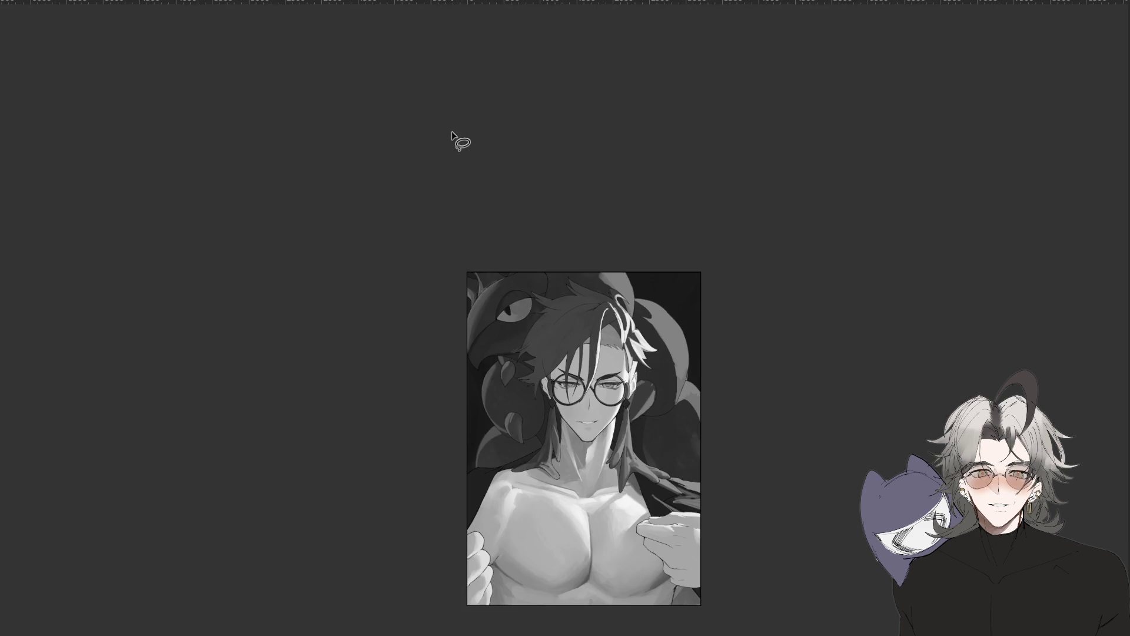
{"action": "key", "text": "h"}
{"action": "left_click_drag", "start_coordinate": [451, 131], "coordinate": [624, 574]}
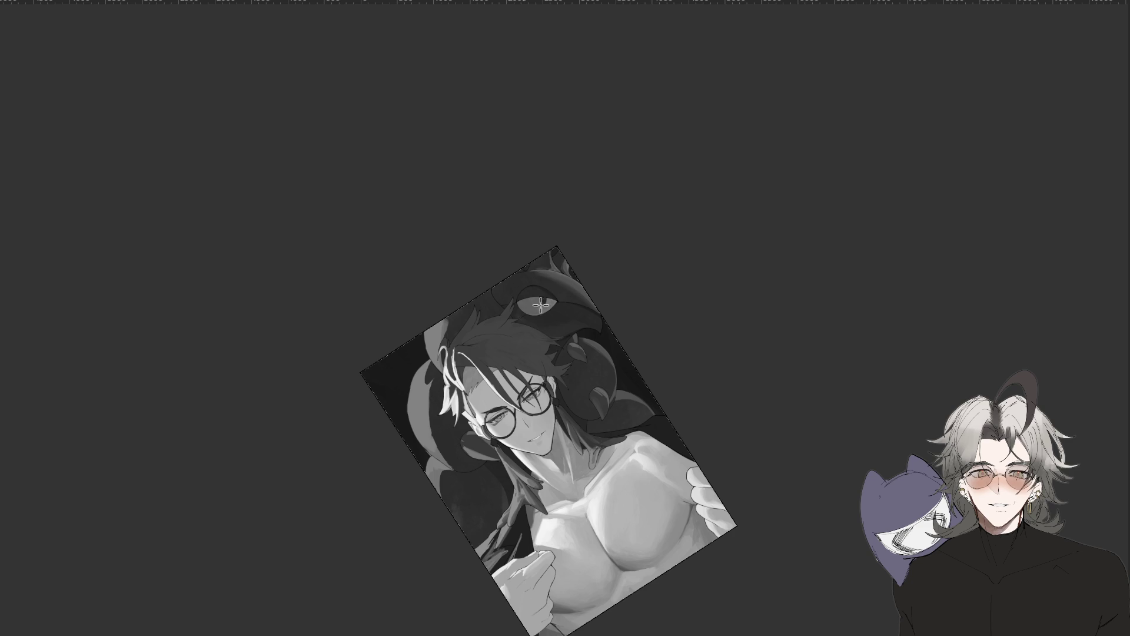
{"action": "key", "text": "ctrl+minus"}
{"action": "left_click_drag", "start_coordinate": [601, 532], "coordinate": [714, 471]}
{"action": "key", "text": "ctrl+plus"}
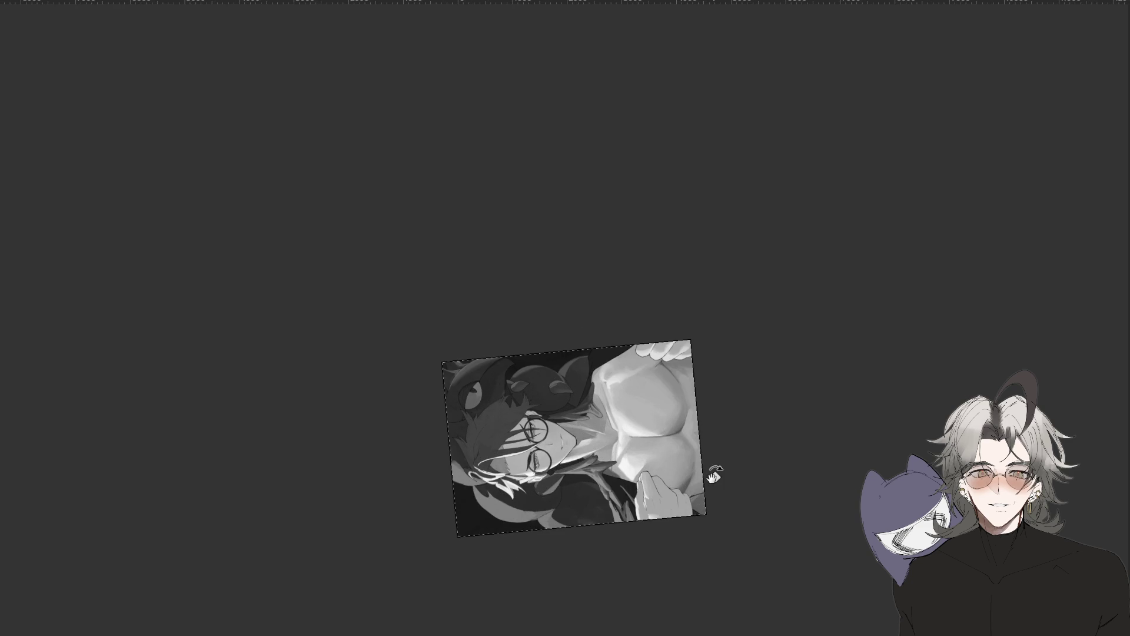
{"action": "key", "text": "ctrl+plus"}
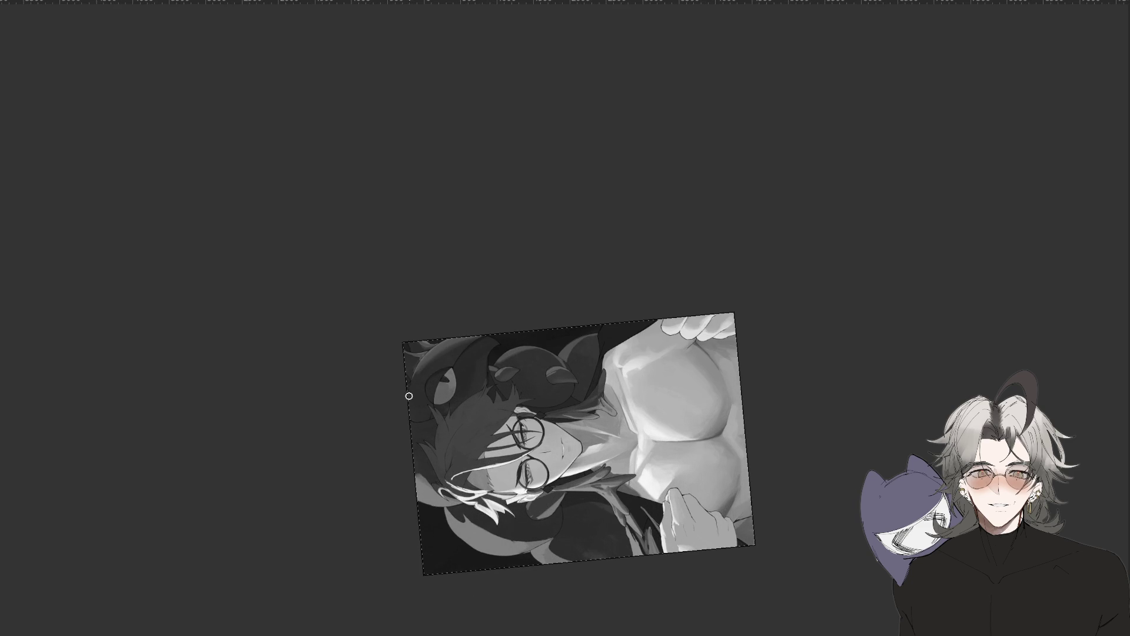
{"action": "left_click_drag", "start_coordinate": [809, 400], "coordinate": [757, 497]}
{"action": "key", "text": "ctrl+plus"}
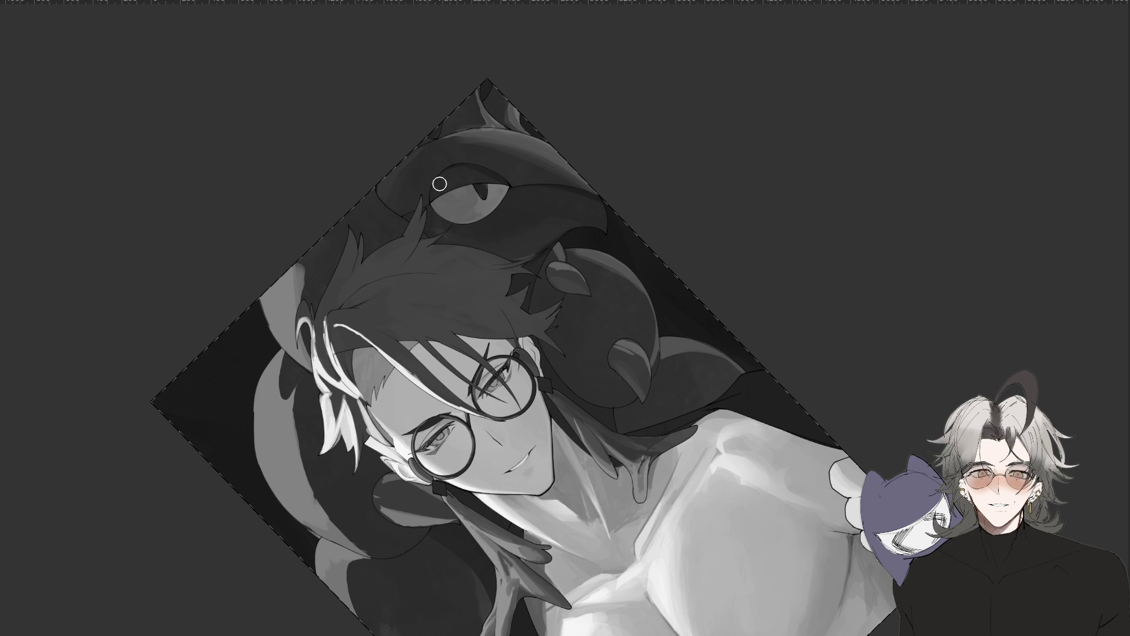
{"action": "left_click_drag", "start_coordinate": [555, 243], "coordinate": [386, 120]}
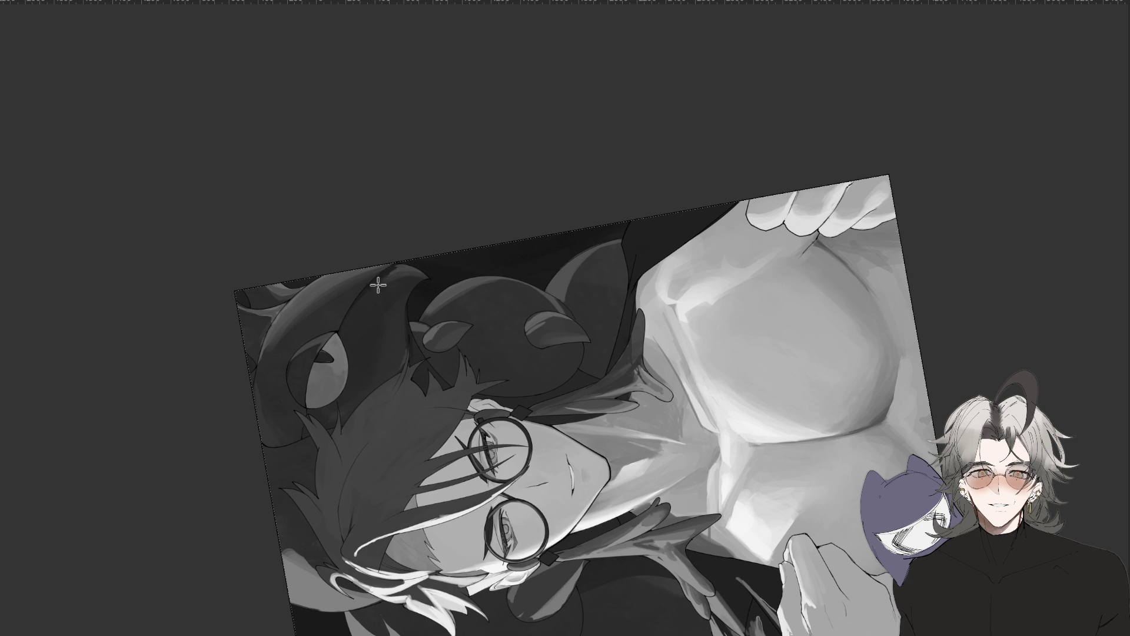
{"action": "key", "text": "ctrl+minus"}
{"action": "key", "text": "ctrl+y"}
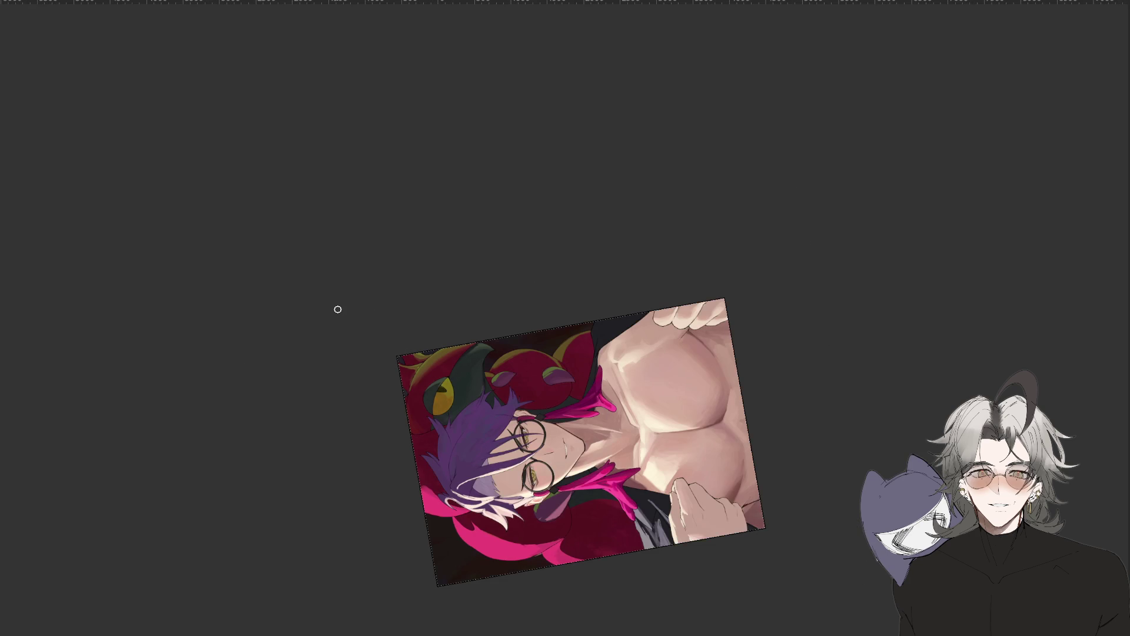
Zoom the colour portrait in, out to see it whole, and back in.
{"action": "key", "text": "ctrl+plus"}
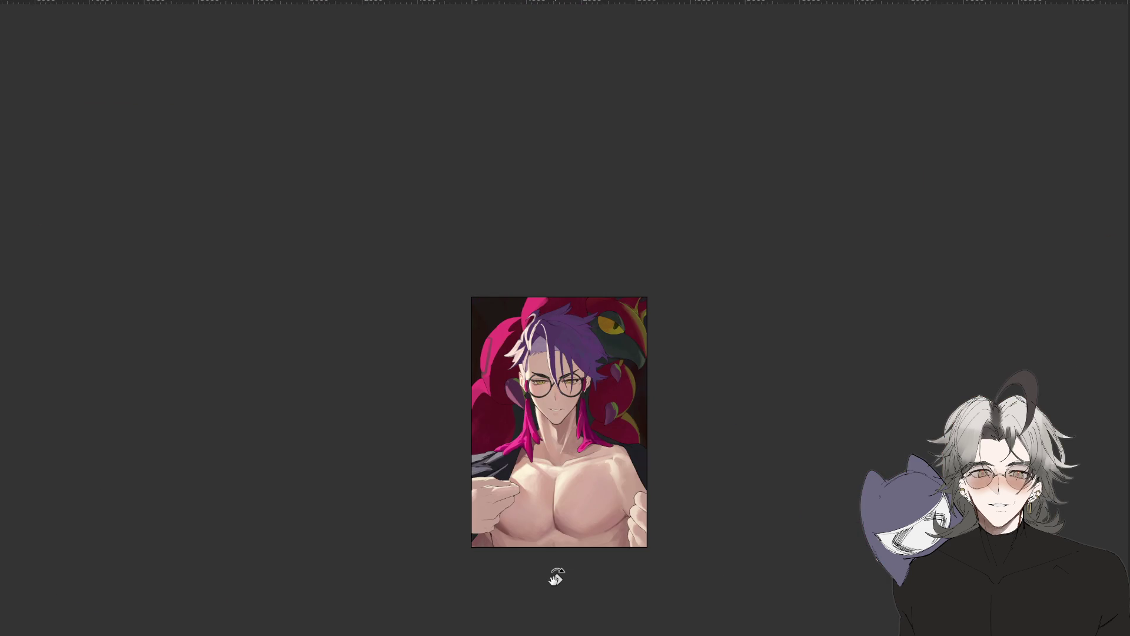
{"action": "key", "text": "ctrl+minus"}
{"action": "key", "text": "ctrl+minus"}
{"action": "key", "text": "ctrl+plus"}
{"action": "key", "text": "ctrl+plus"}
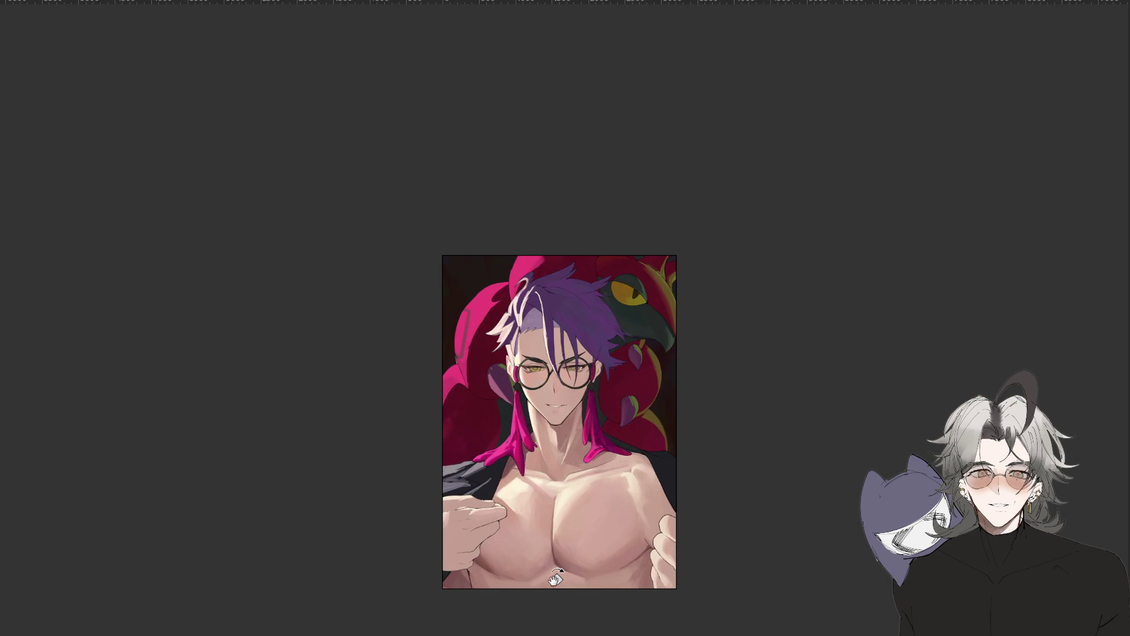